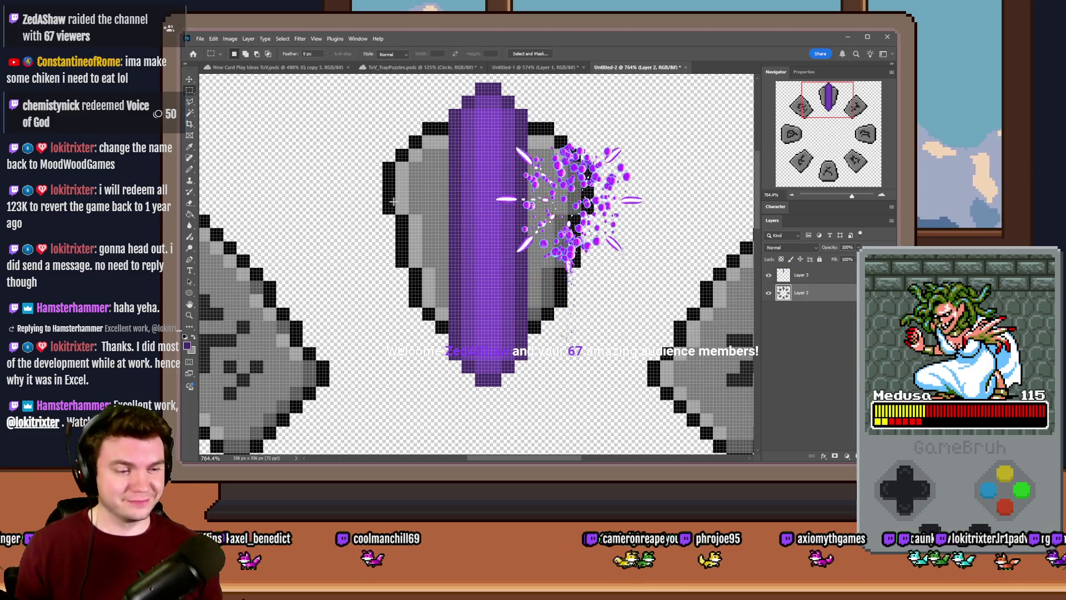
Scroll down and select a small area of the rune sprites
scroll(394, 201, down, 3)
scroll(512, 250, down, 3)
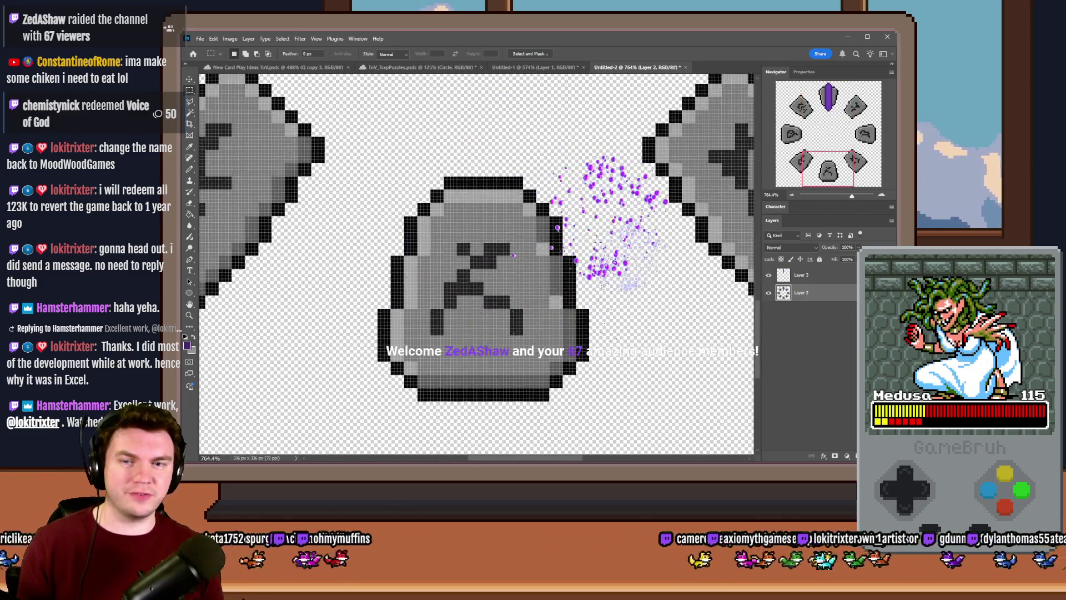
mouse_move(615, 160)
mouse_down()
mouse_move(511, 316)
mouse_move(467, 330)
mouse_up()
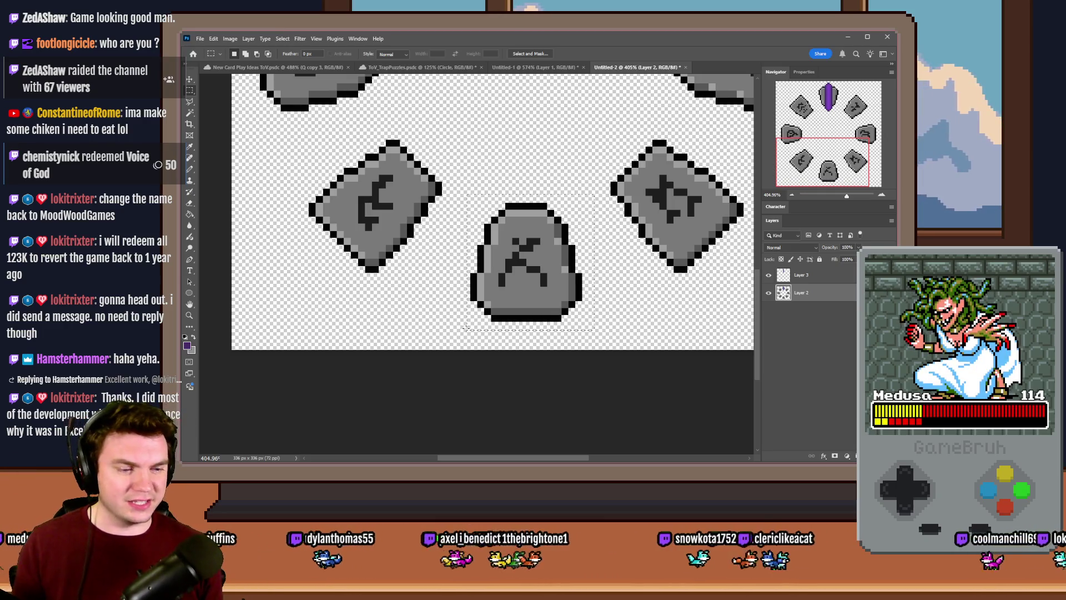
Close the PortalPuzzleInteractions event, keeping its changes, and start a saved playtest
key(alt+Tab)
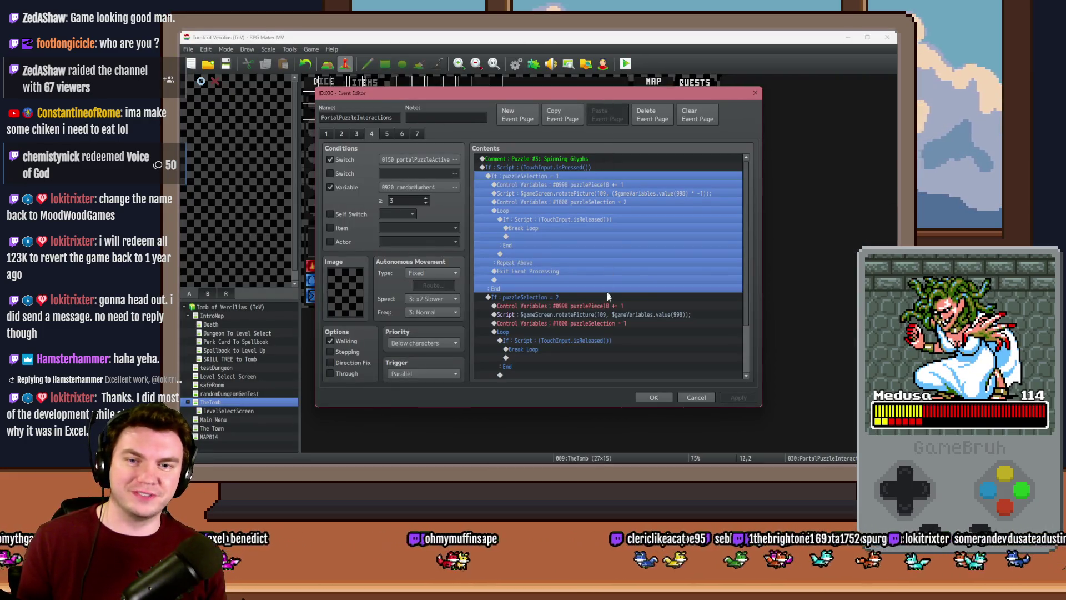
click(655, 397)
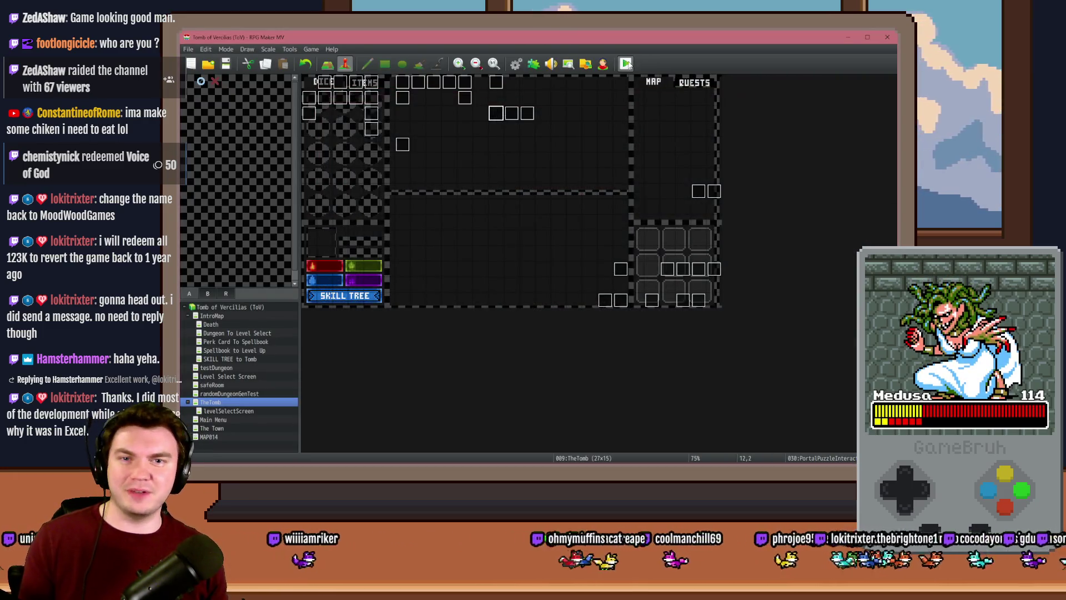
click(626, 63)
click(519, 261)
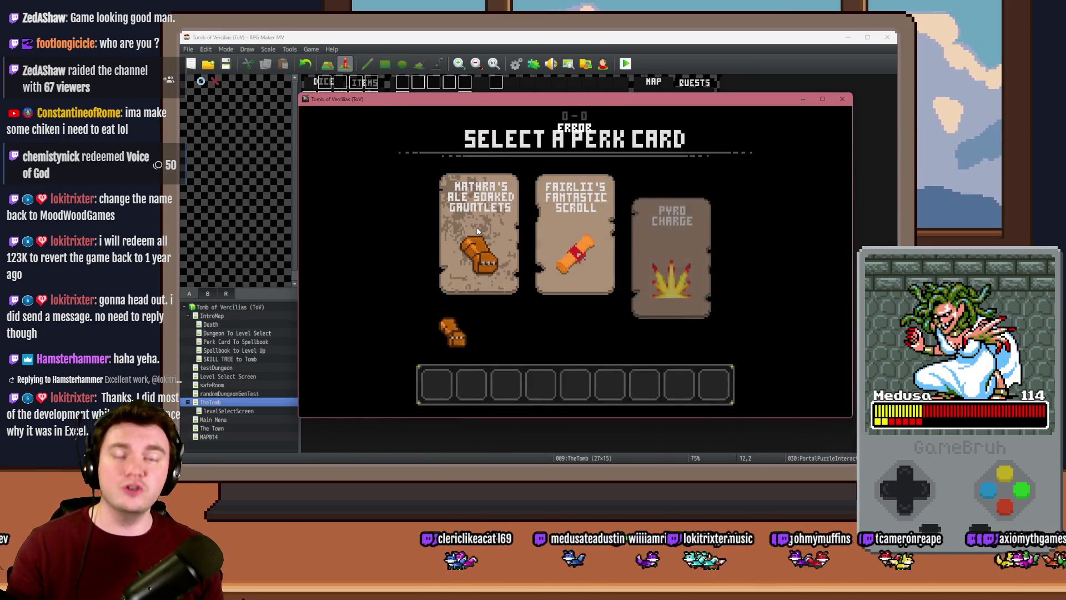
Take the ale-soaked gauntlets perk and walk several corridors deep into the tomb
click(477, 230)
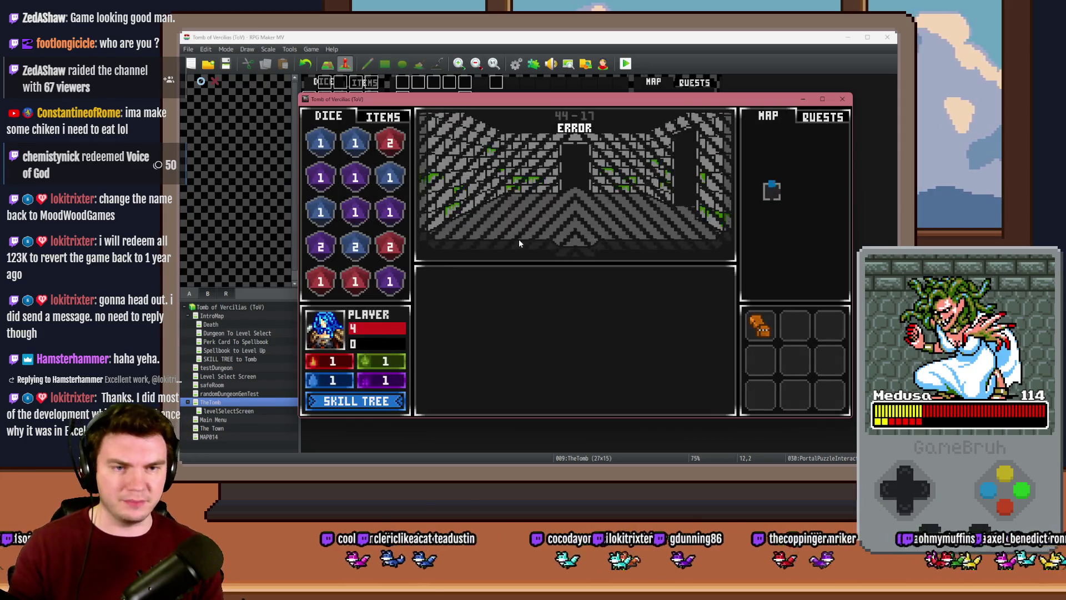
key(Up)
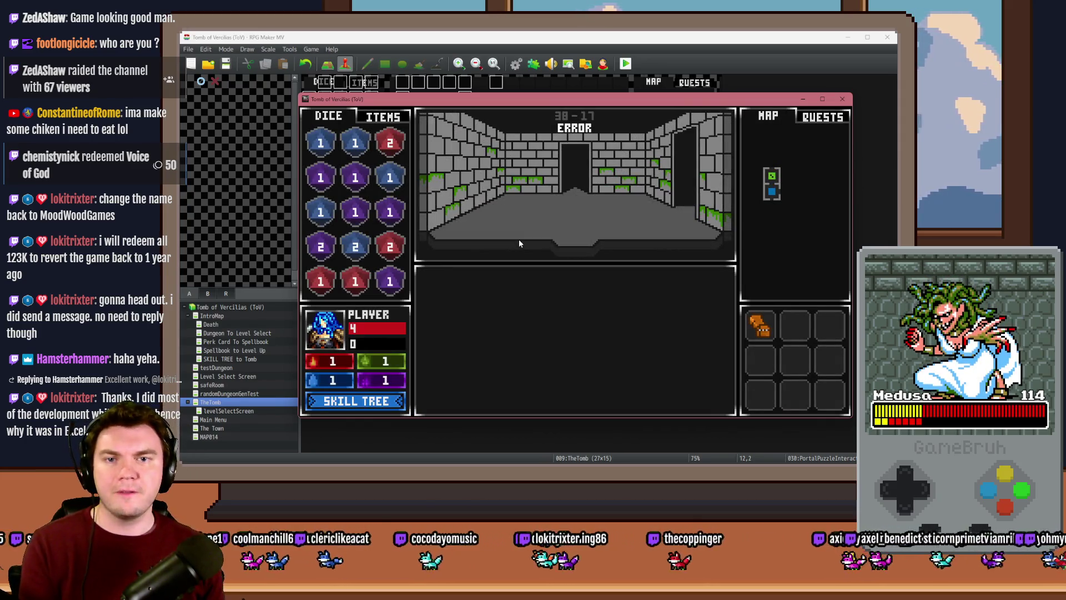
key(Up)
key(Up)
key(Up)
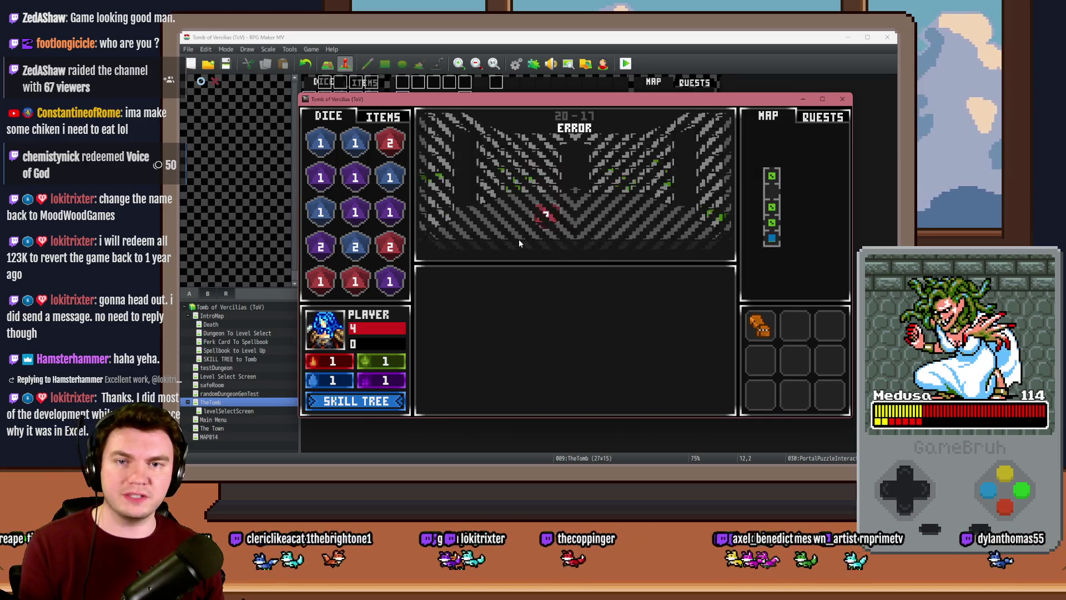
key(Up)
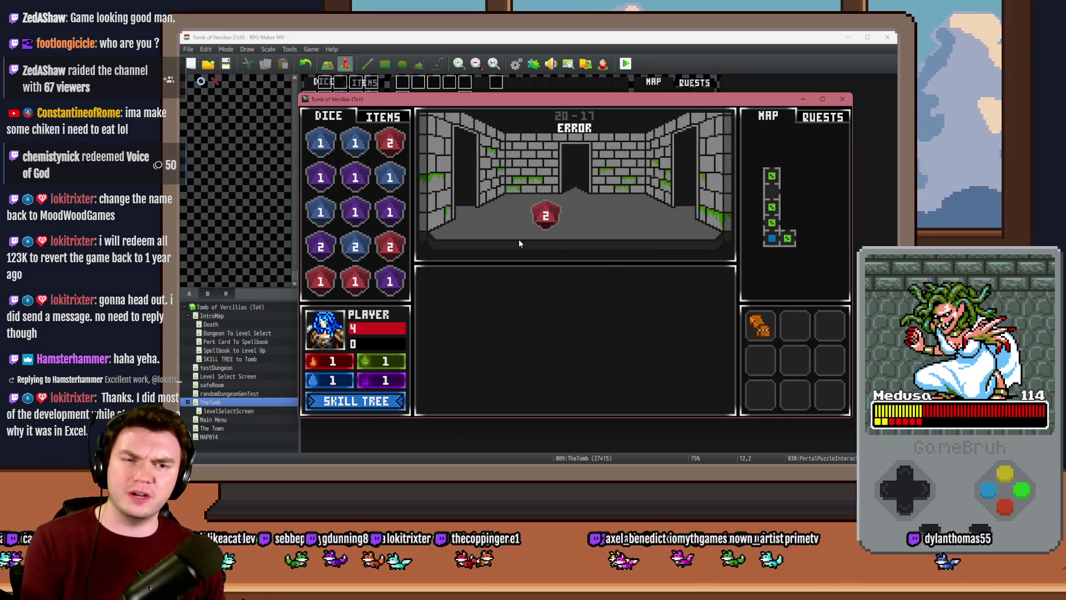
key(Up)
key(Up)
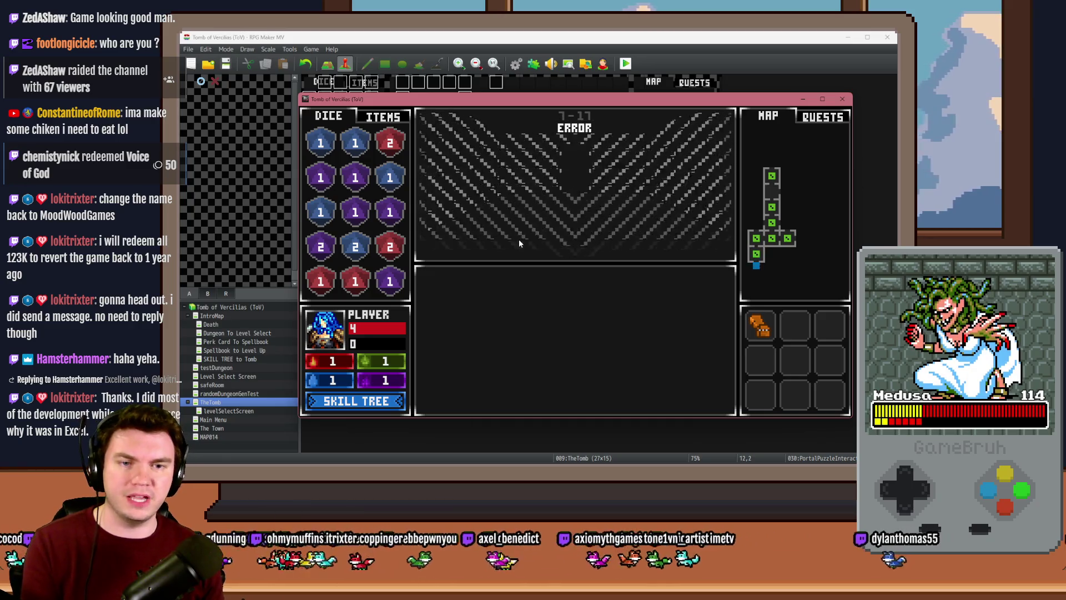
key(Up)
key(Left)
key(Up)
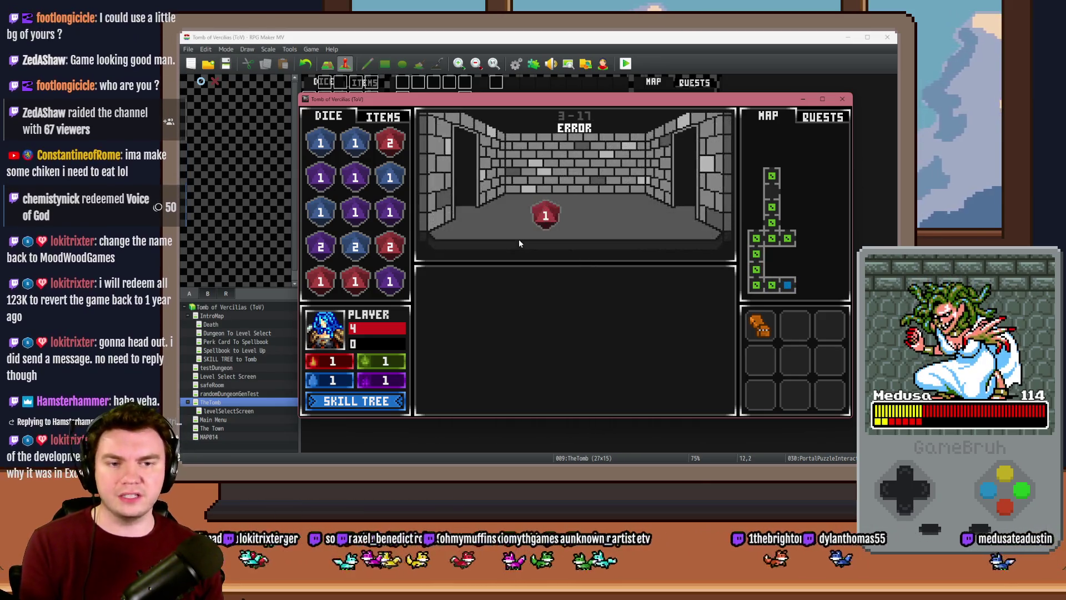
Continue past the green die and the brick corridor to the circular glyph wall
key(Up)
key(Up)
key(Left)
key(Up)
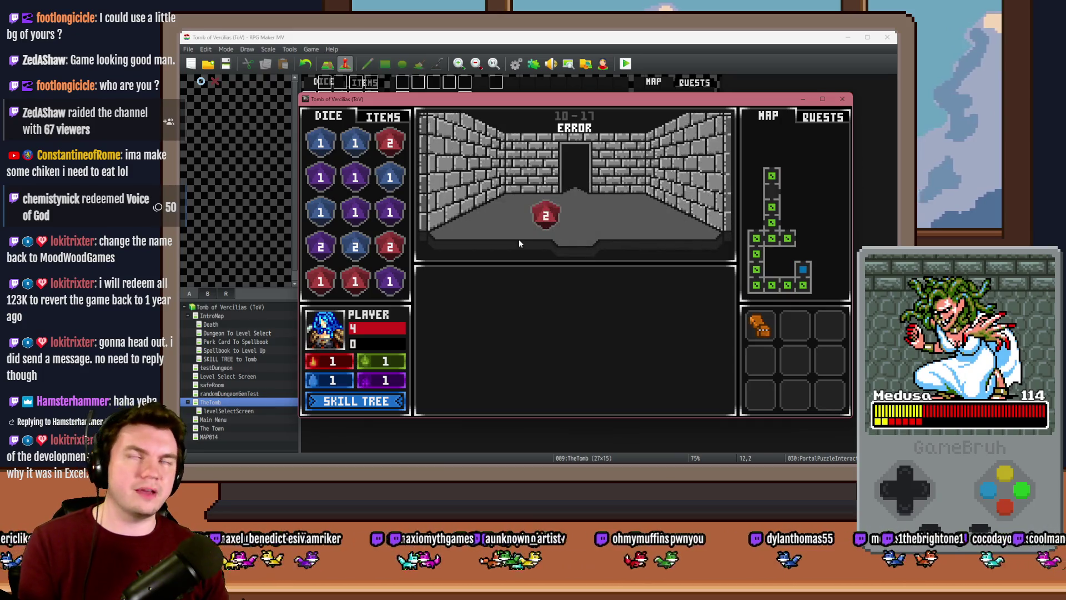
key(Up)
key(Up)
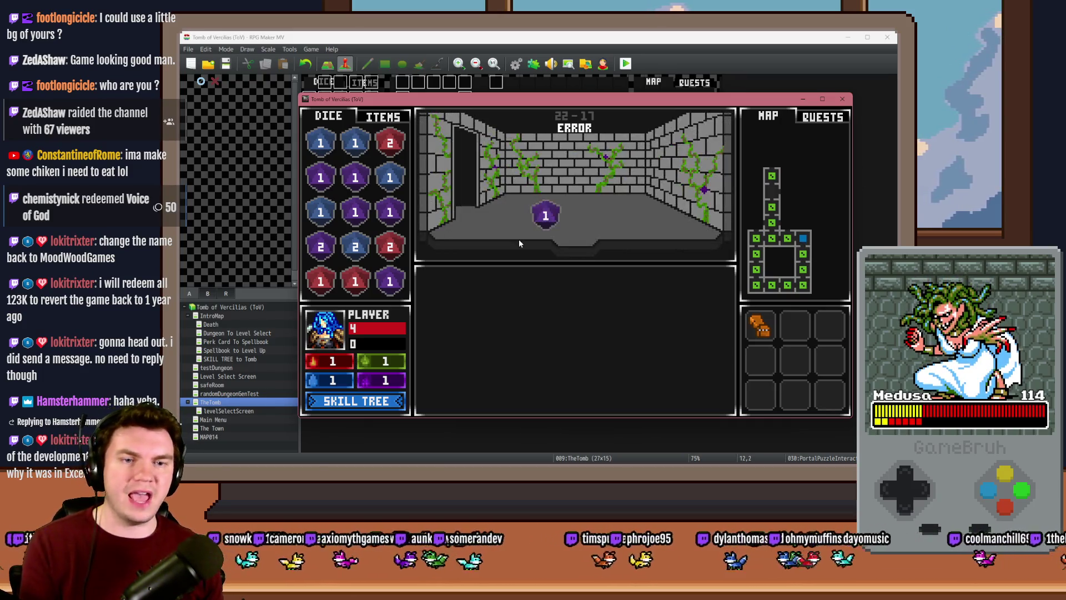
key(Left)
key(Up)
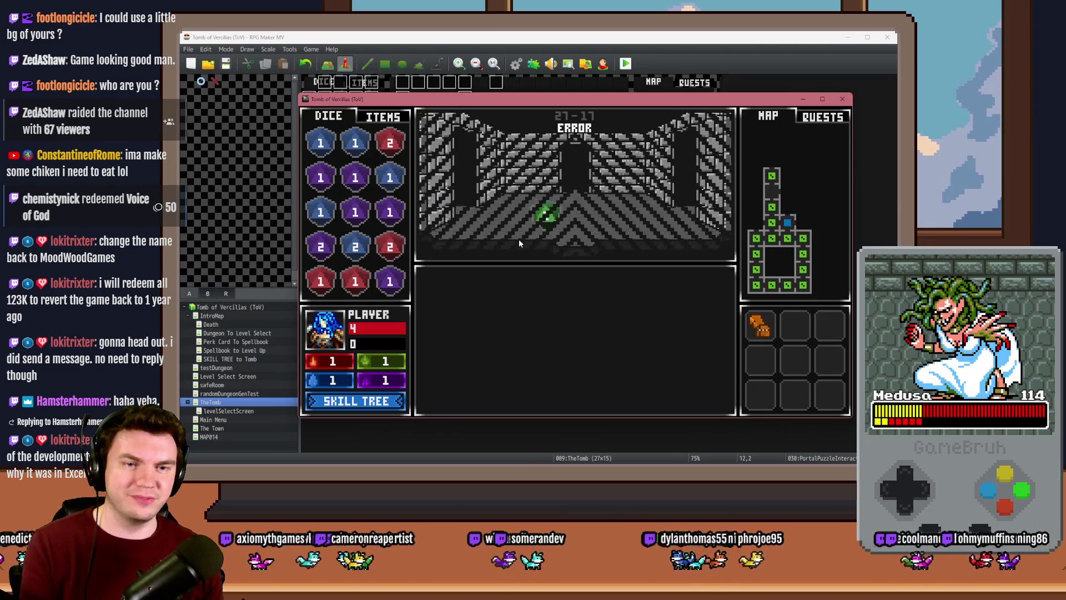
key(Up)
key(Up)
key(Right)
key(Up)
key(Up)
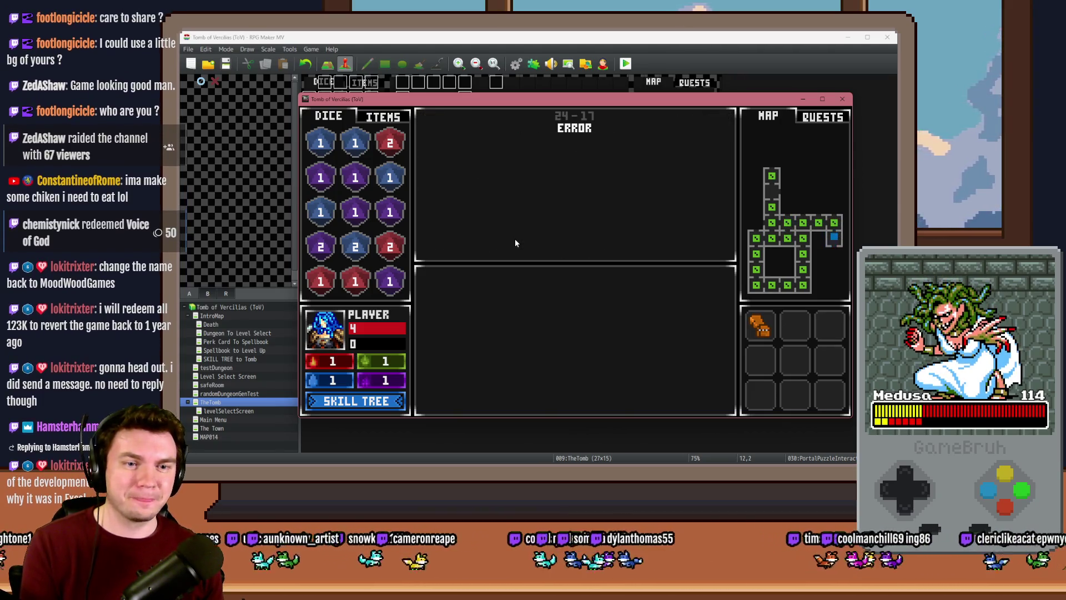
key(Up)
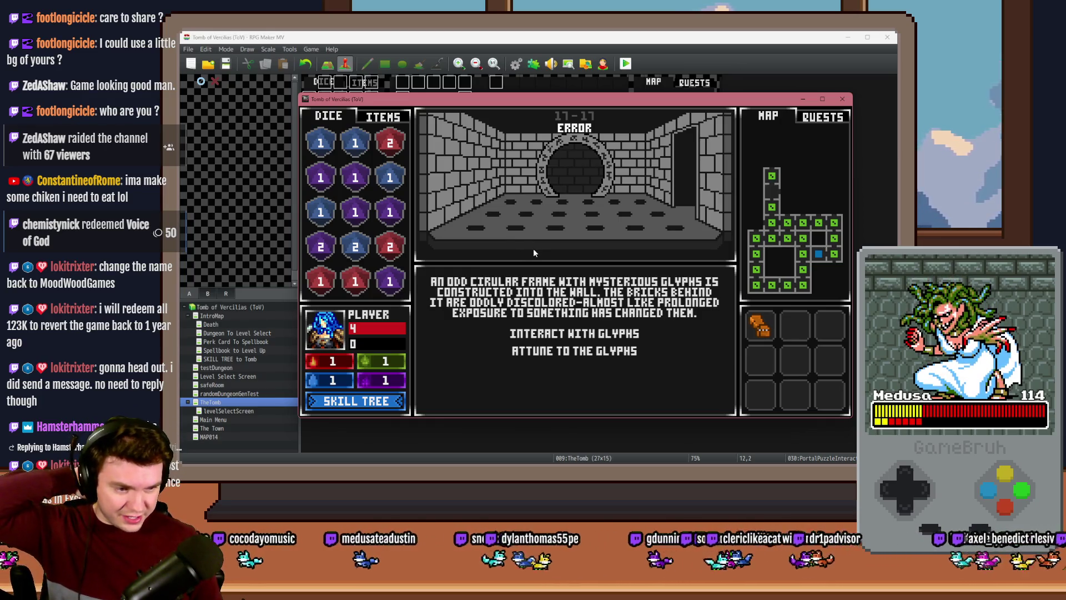
Choose 'Interact with glyphs' to open the ring puzzle, then nudge the game window up-left
click(575, 333)
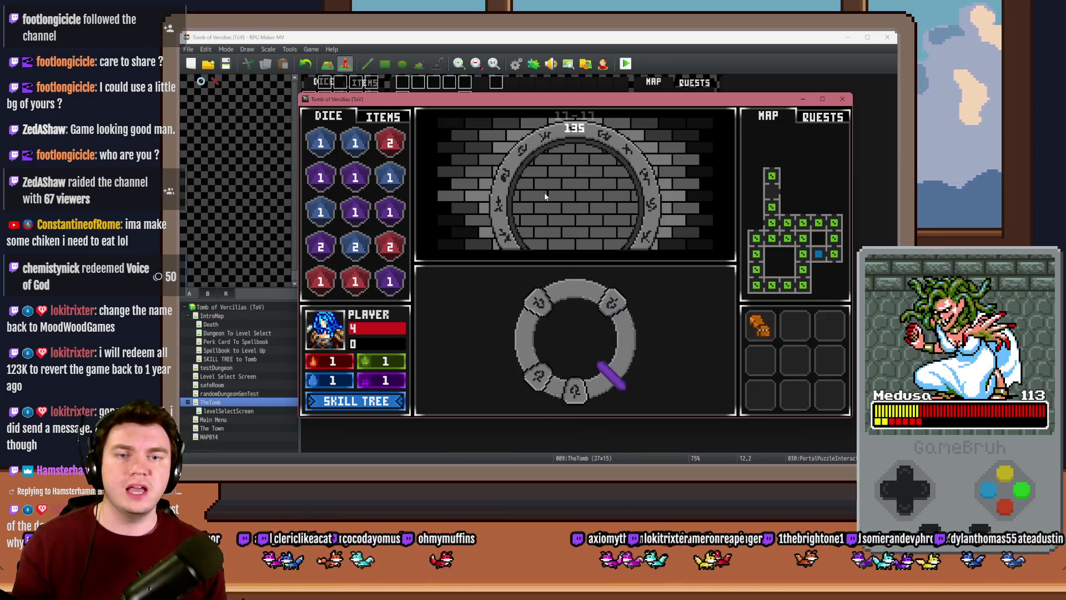
drag(586, 103, 572, 87)
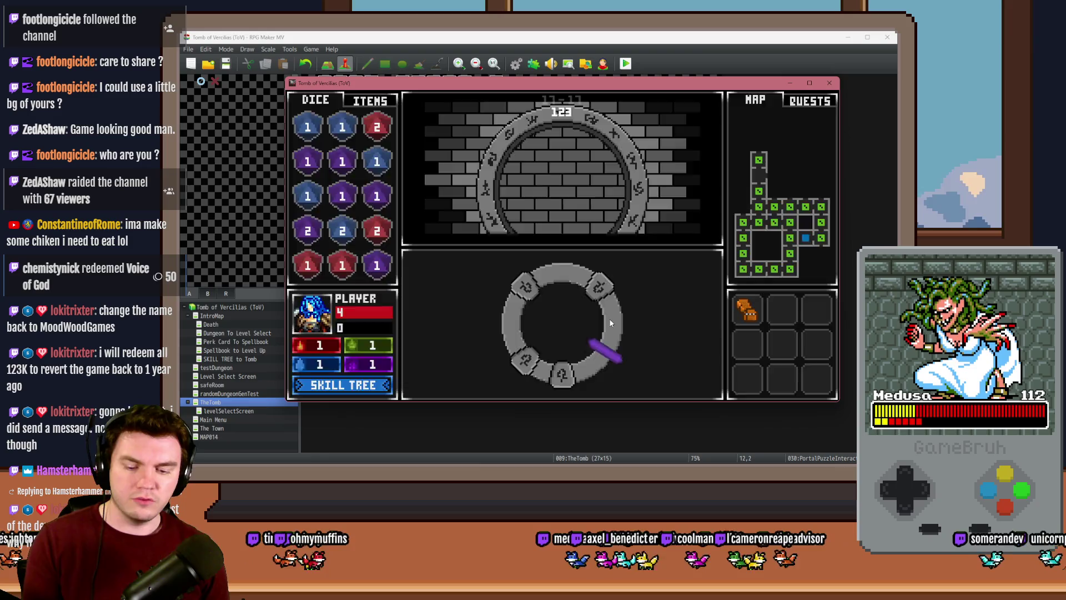
Restart the run at the perk cards and pick the Spiked Pauldron card
key(Return)
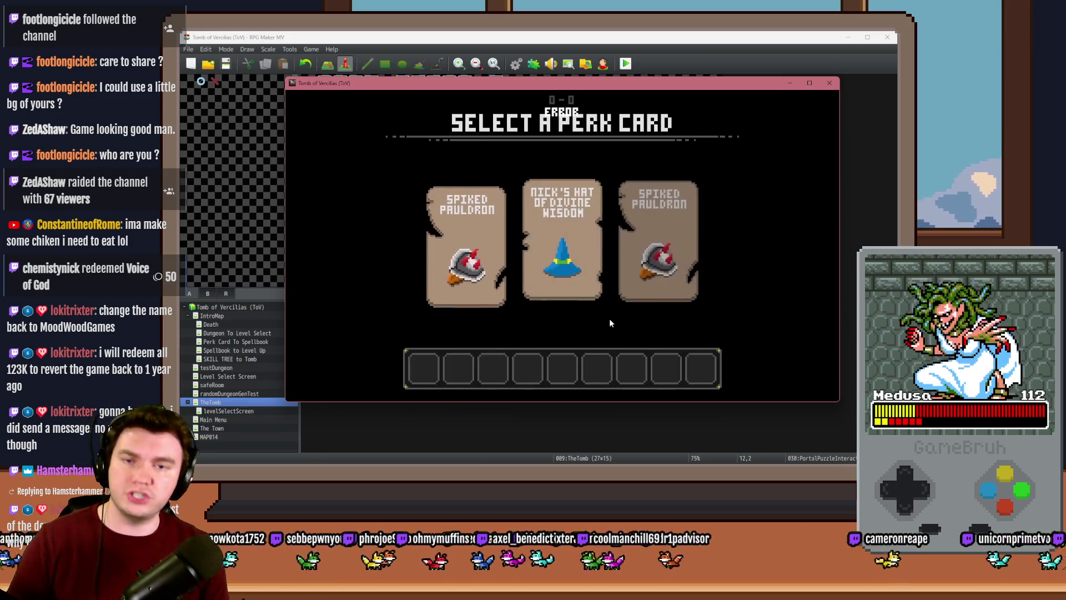
click(650, 262)
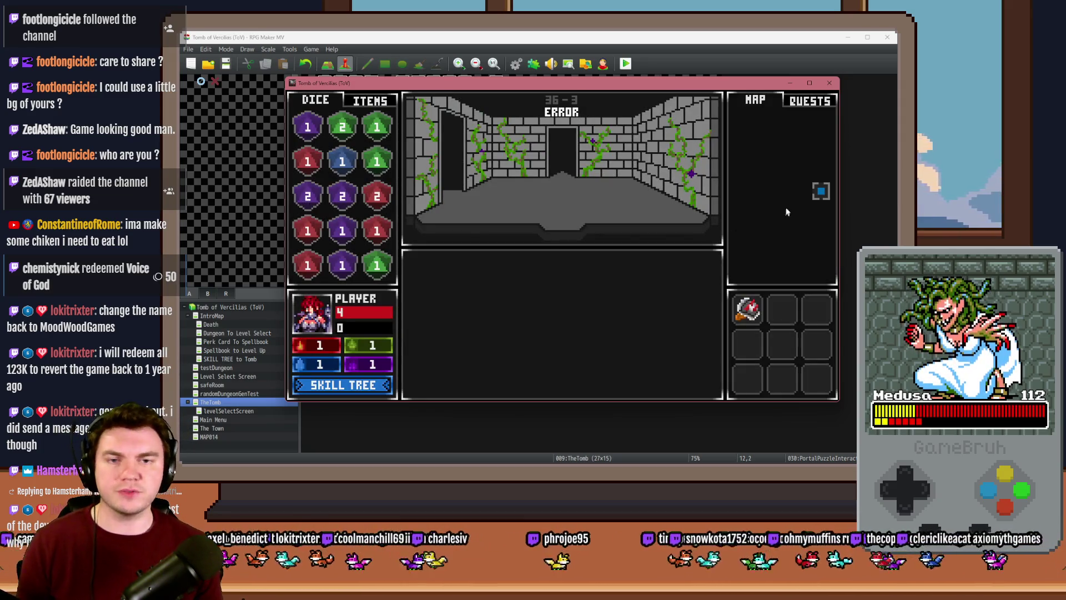
Close the playtest and inspect the randomNumber2 Control Variables command in the Database
click(830, 83)
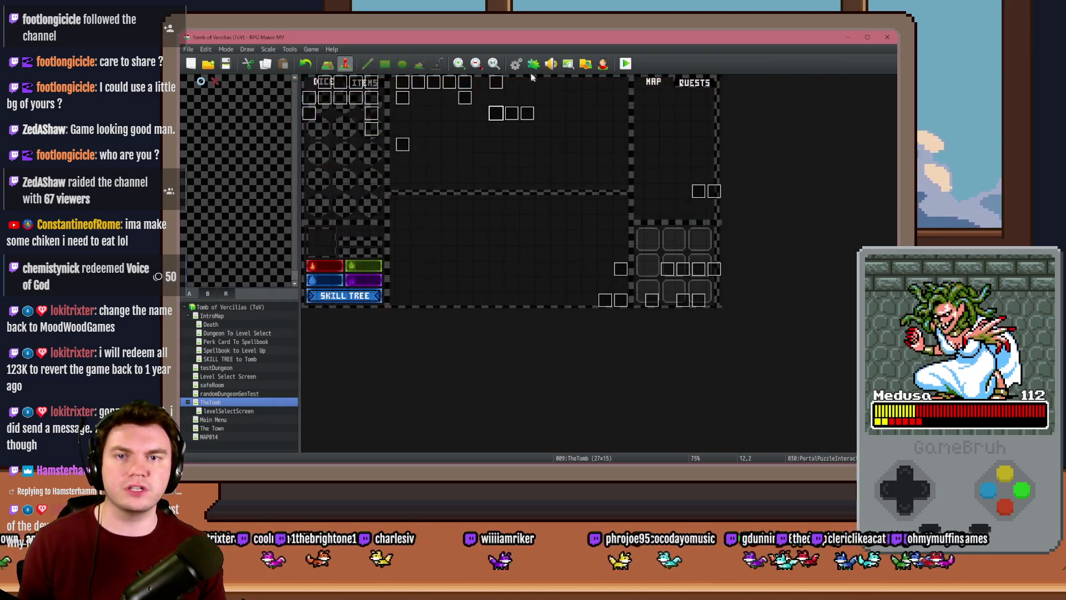
click(518, 65)
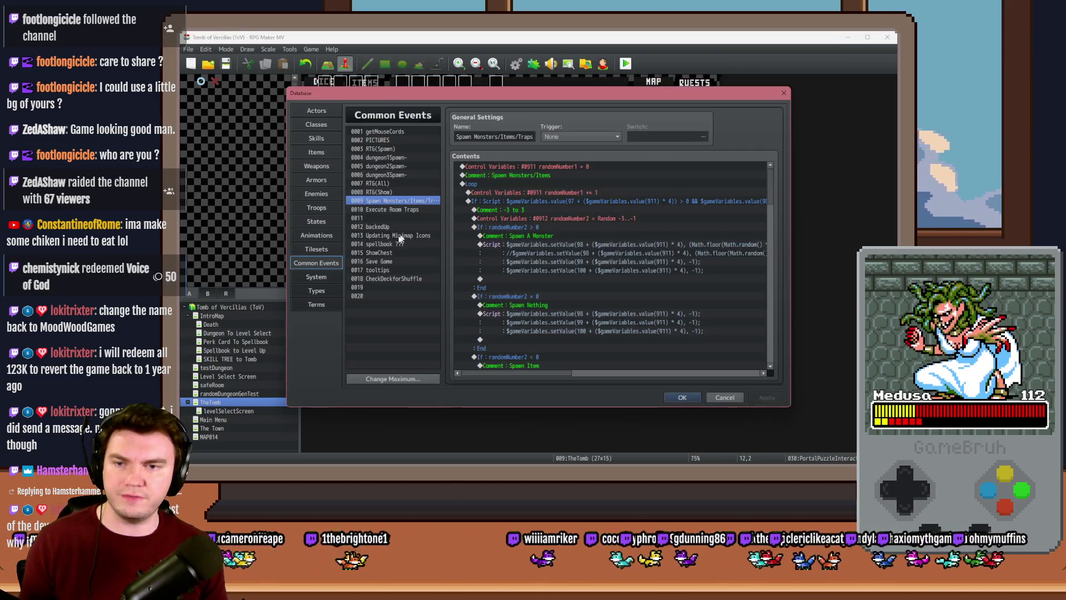
double_click(577, 220)
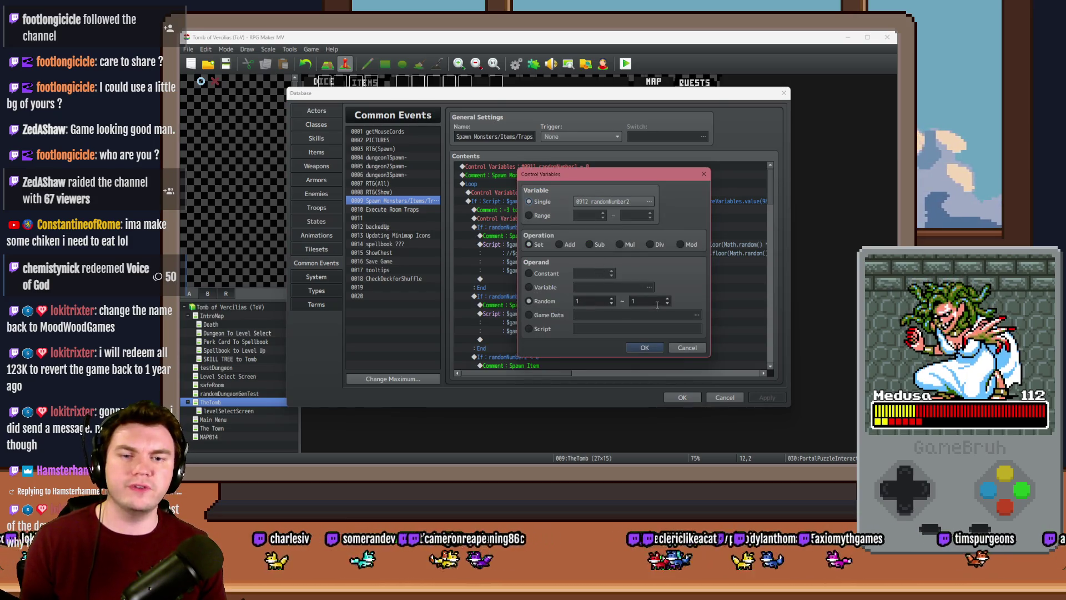
click(645, 347)
Close the Database and start a fresh playtest, saving changes first
click(682, 397)
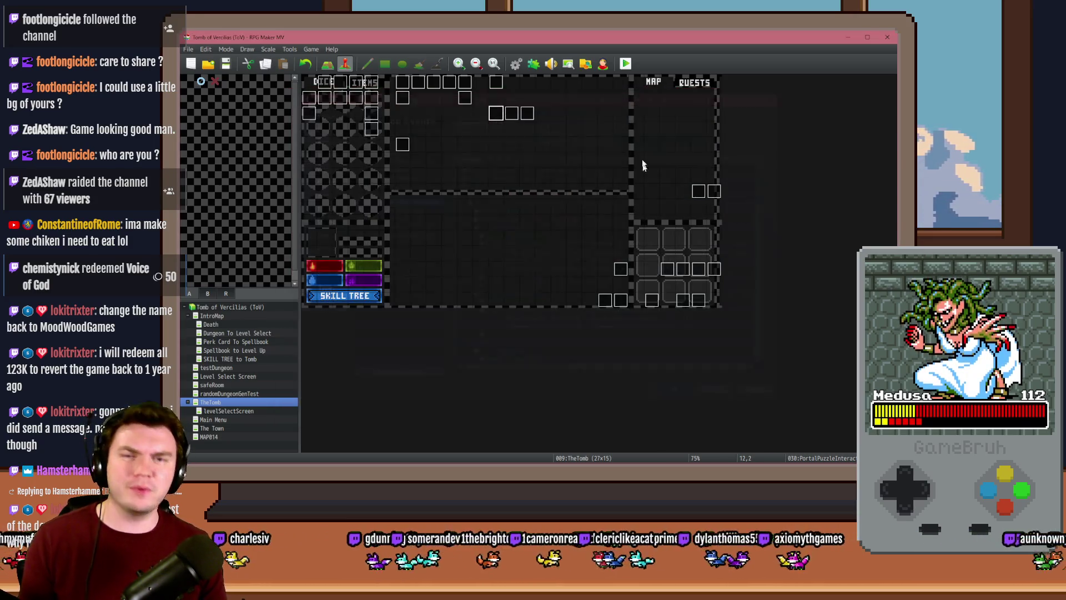
click(625, 64)
click(511, 266)
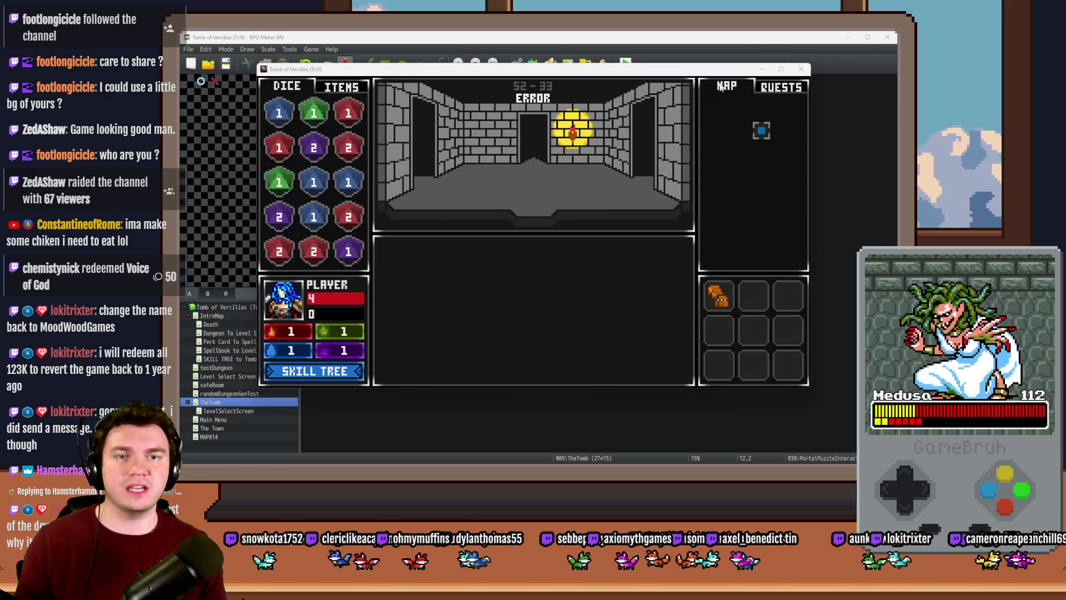
Switch the game to fullscreen and step forward into the skull encounter
key(F4)
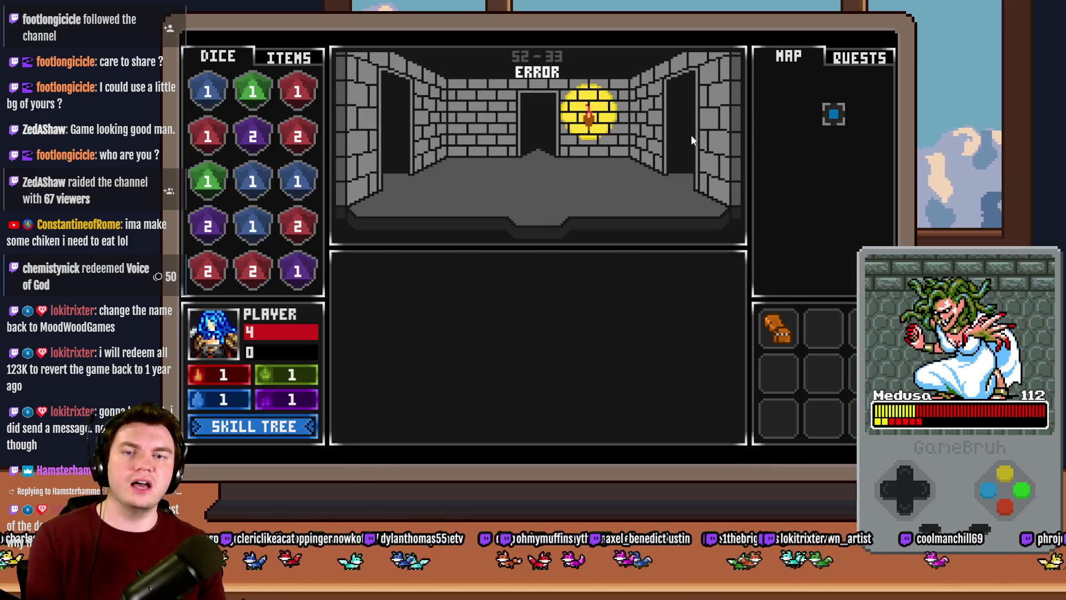
key(w)
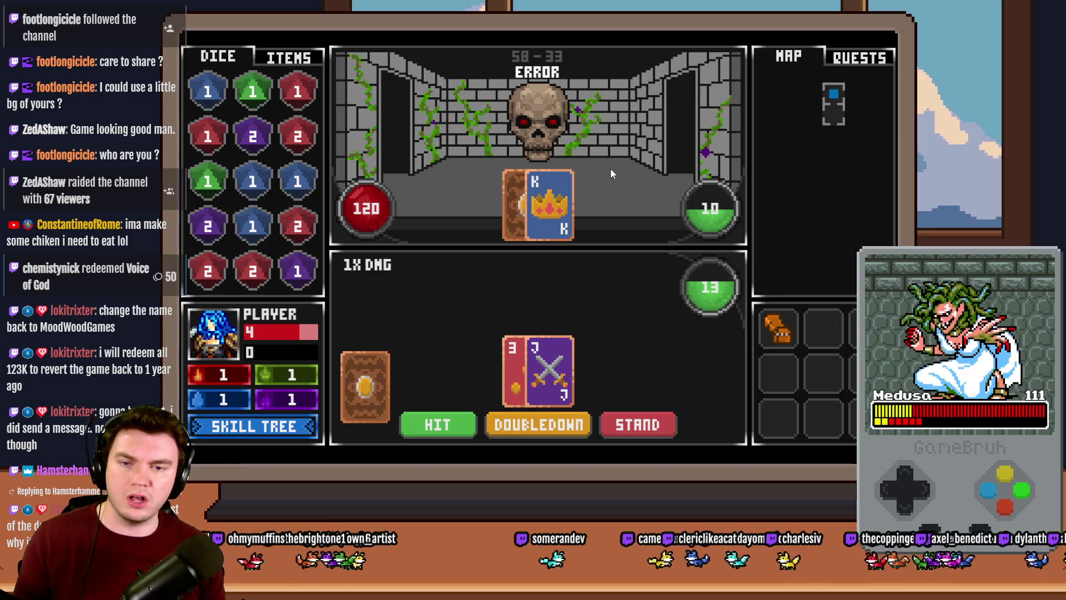
Merge two red dice into a red 3, then into a red 4
mouse_move(779, 333)
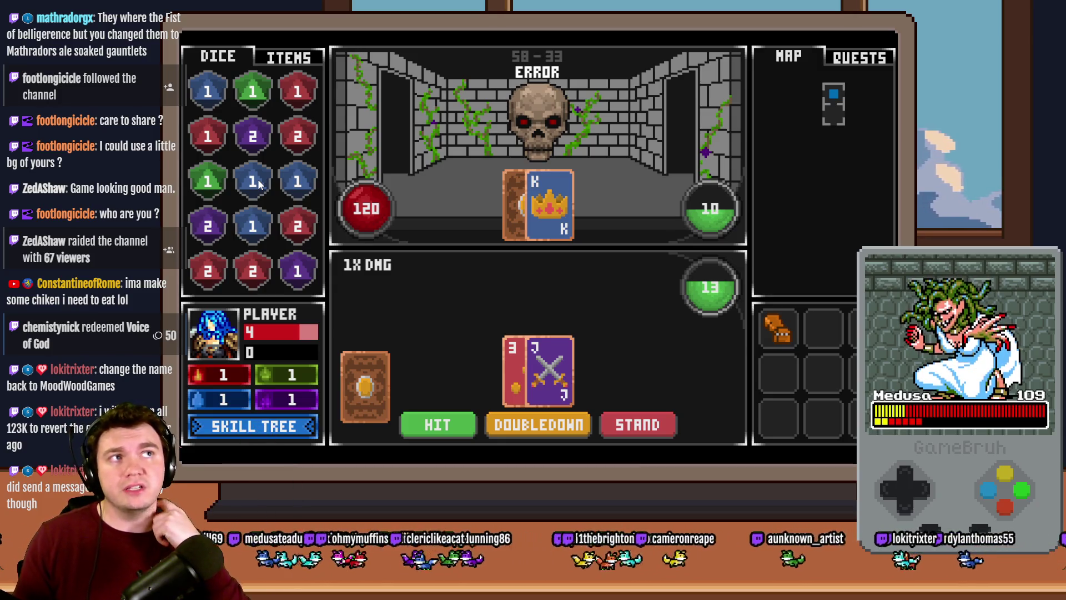
drag(208, 272, 252, 271)
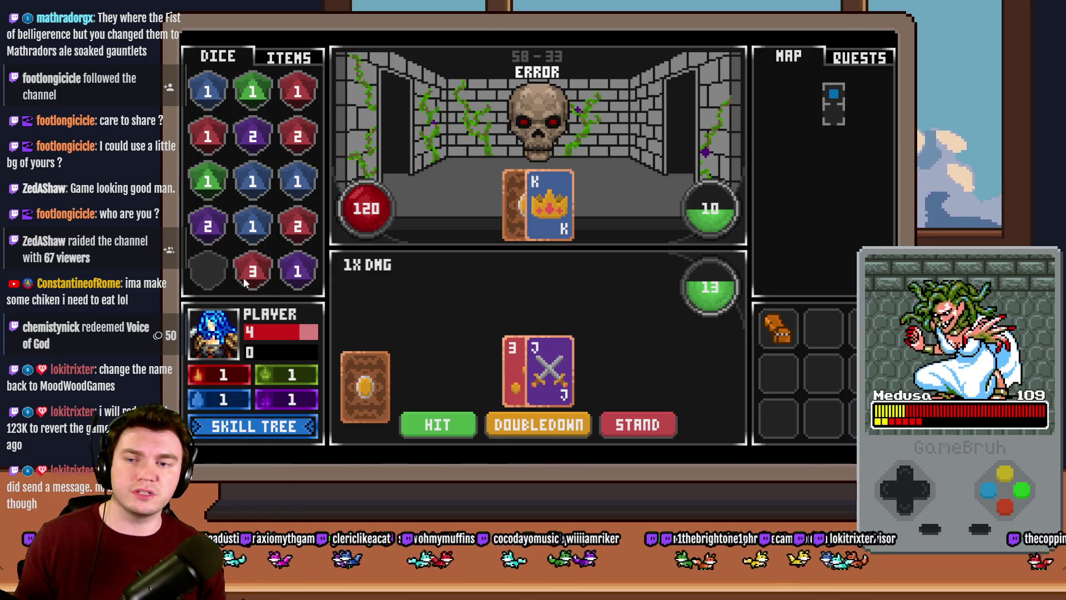
mouse_move(297, 136)
mouse_down()
mouse_move(298, 226)
mouse_move(265, 273)
mouse_up()
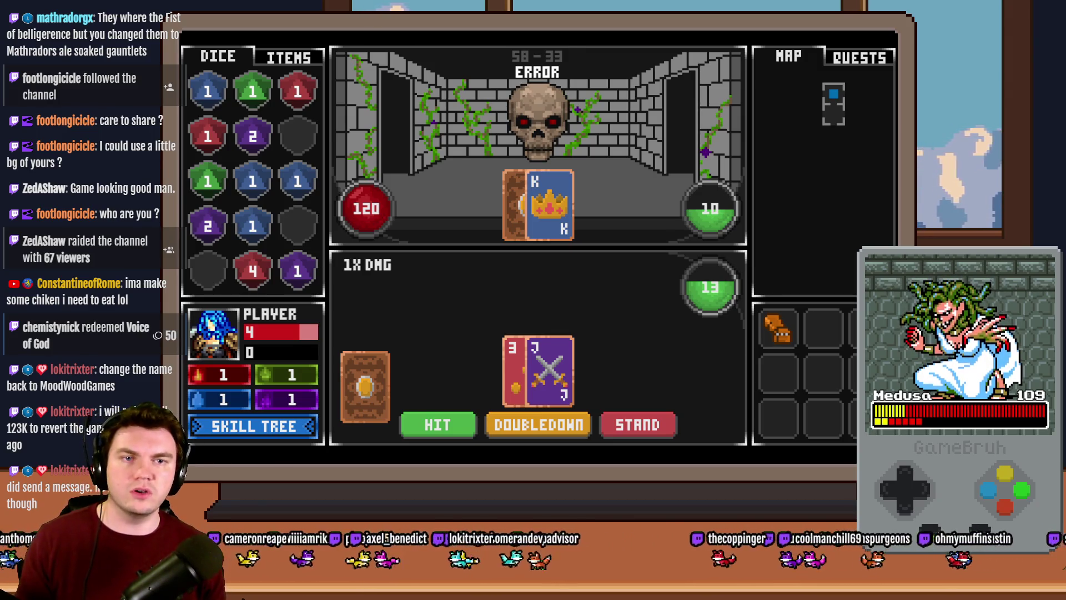
Set the player's starting position to a tile on The Town map and relaunch the playtest
key(alt+F4)
click(216, 430)
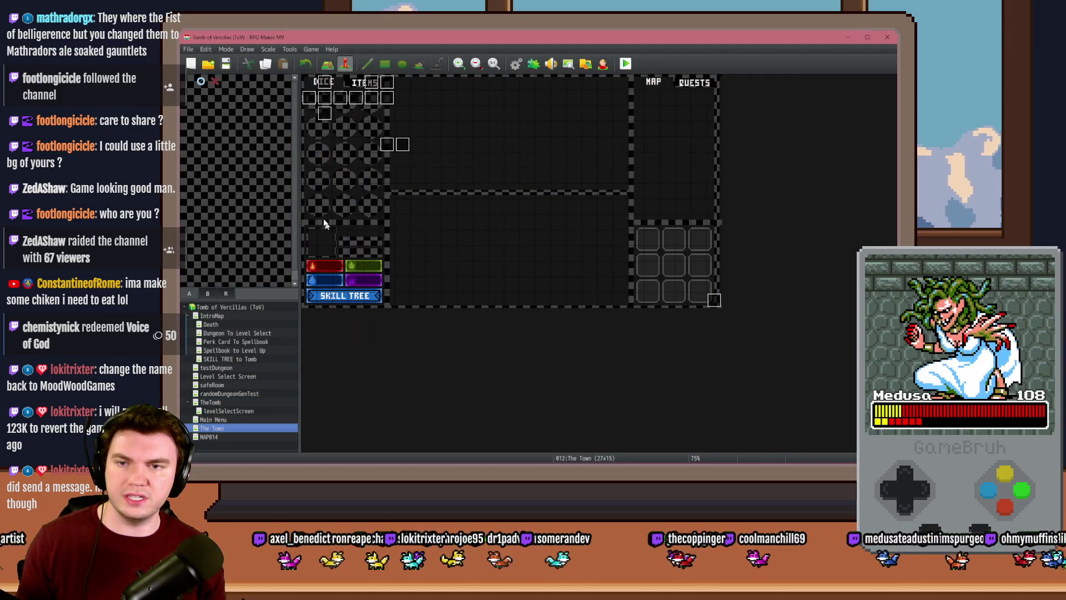
right_click(306, 82)
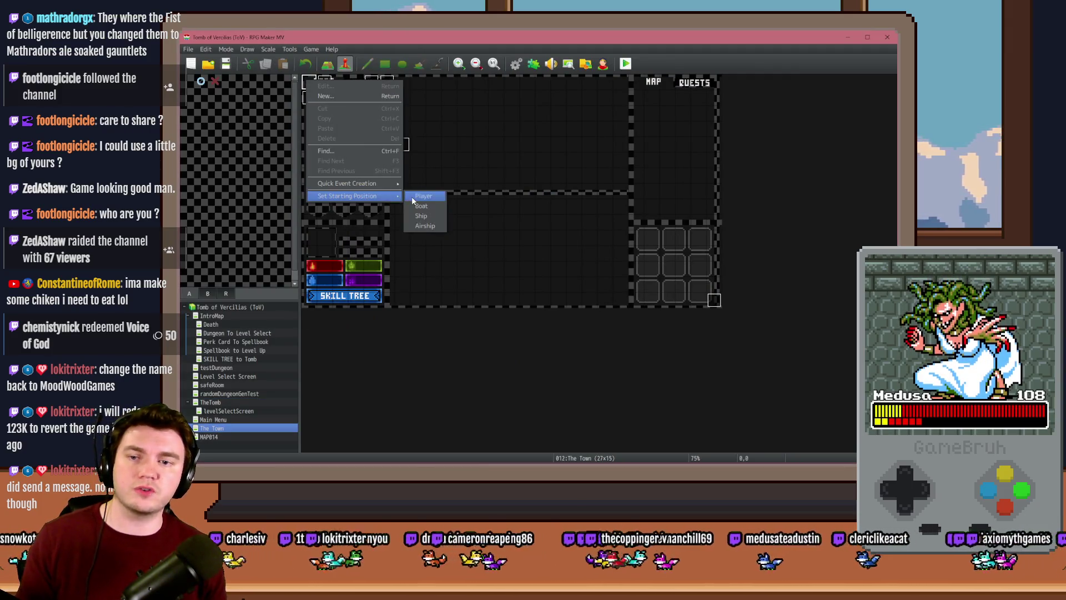
click(416, 199)
click(624, 64)
click(509, 267)
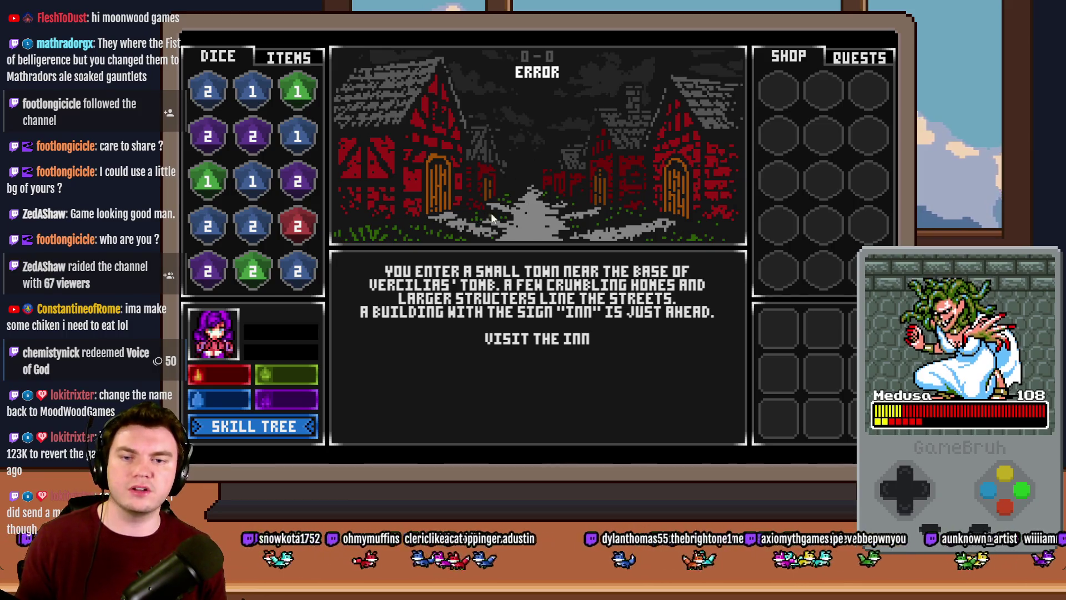
Visit the town inn, leave it, and enter the Mages Guild
click(562, 344)
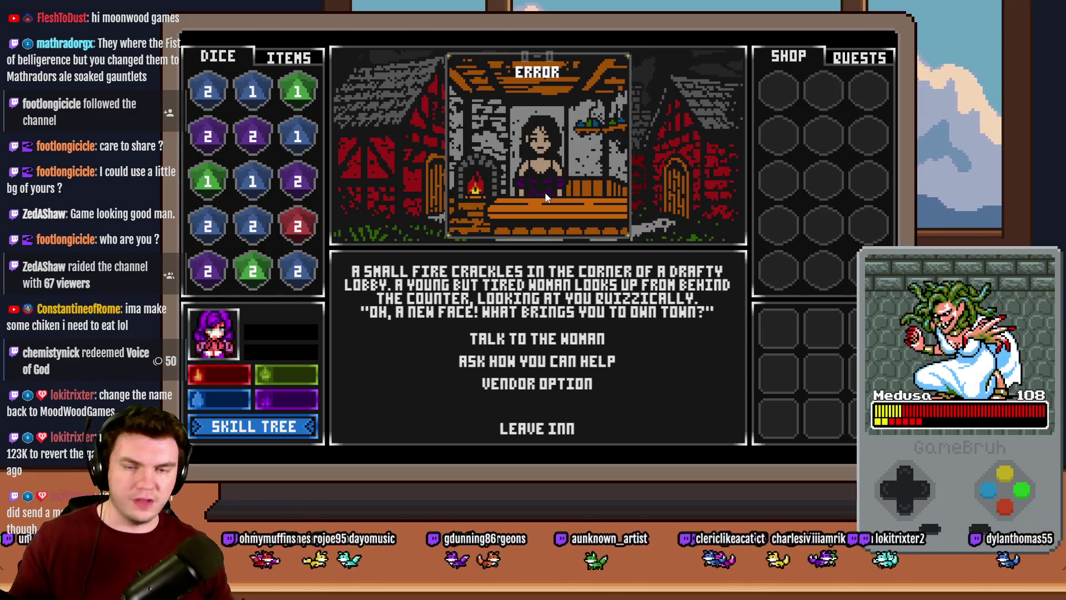
click(564, 423)
click(575, 362)
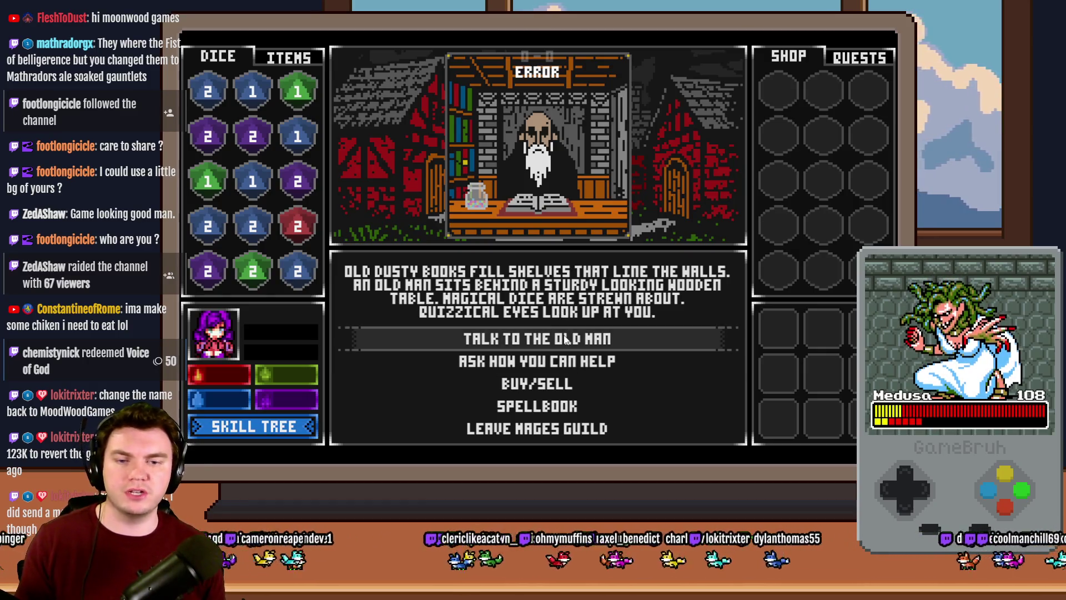
Open the old man's shop, merge green dice, and buy a green 3 to make a green 4
click(556, 384)
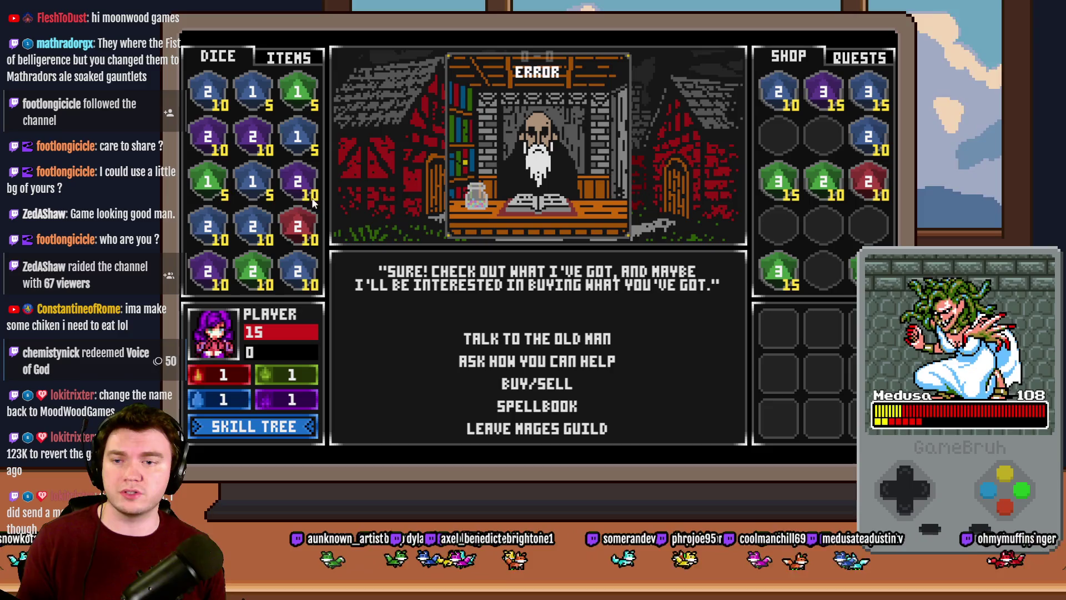
drag(303, 113, 210, 176)
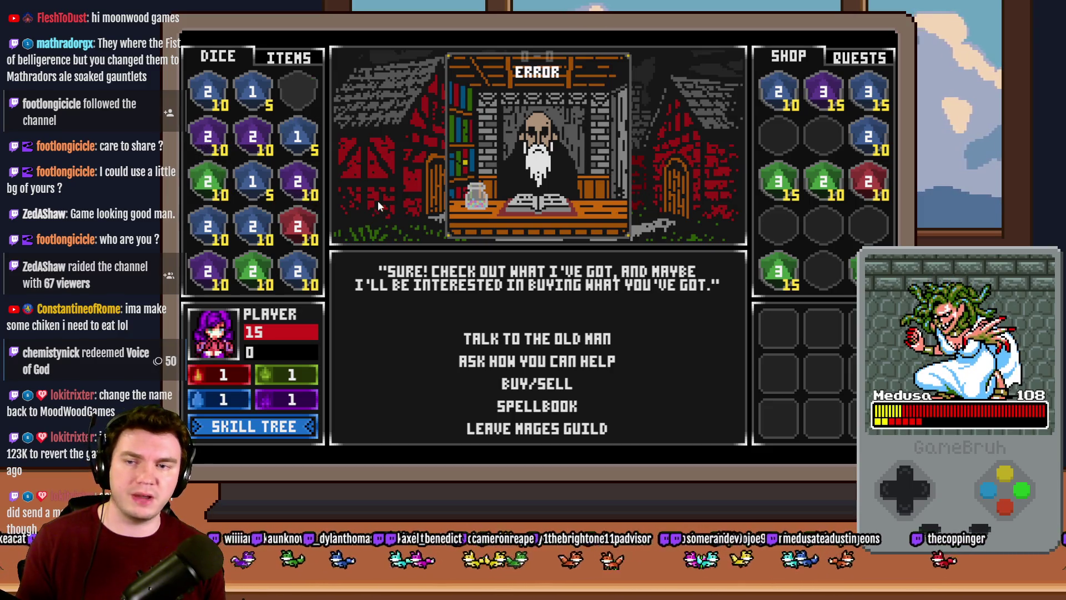
click(784, 275)
drag(808, 188, 303, 92)
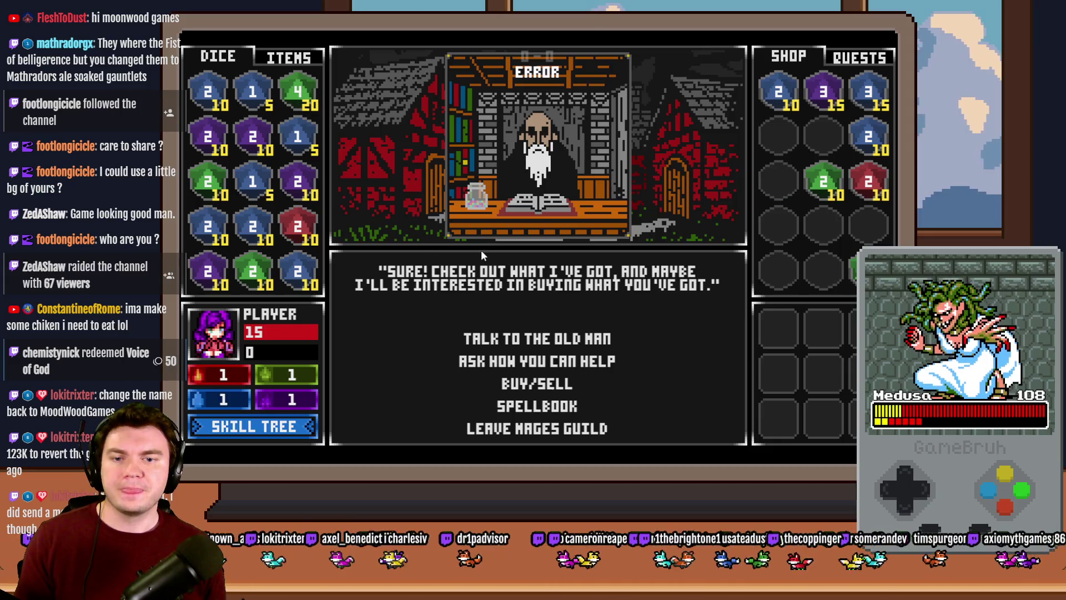
Open the SPELLBOOK from the Mages Guild menu to view the red 1 die recipe
click(545, 411)
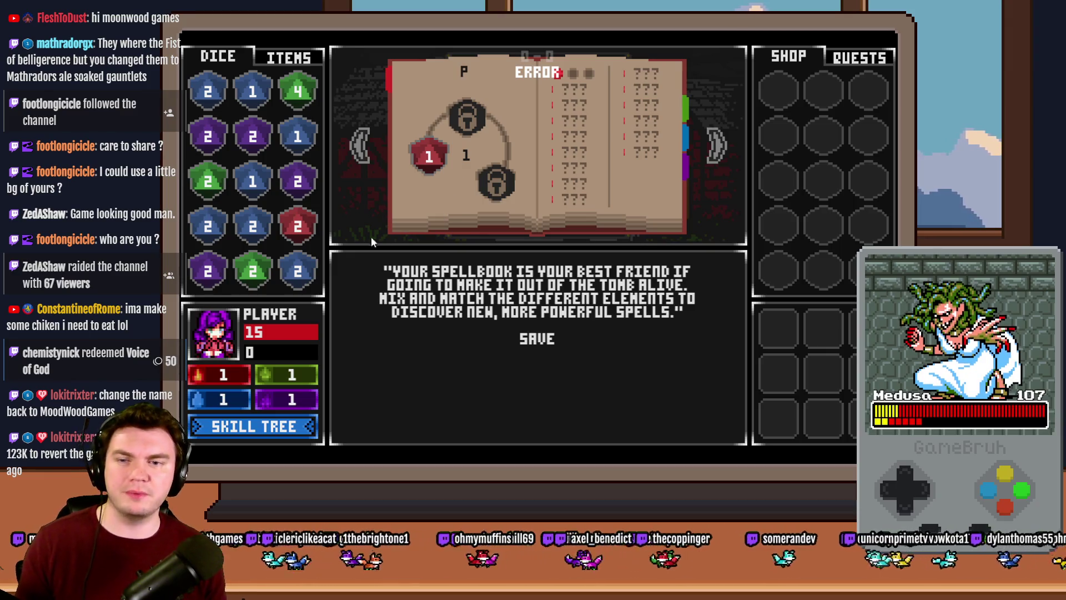
Slot the red 2 die into the fire slot, merge two blue 2 dice into a blue 3, and page forward to the green die page
drag(297, 226, 429, 157)
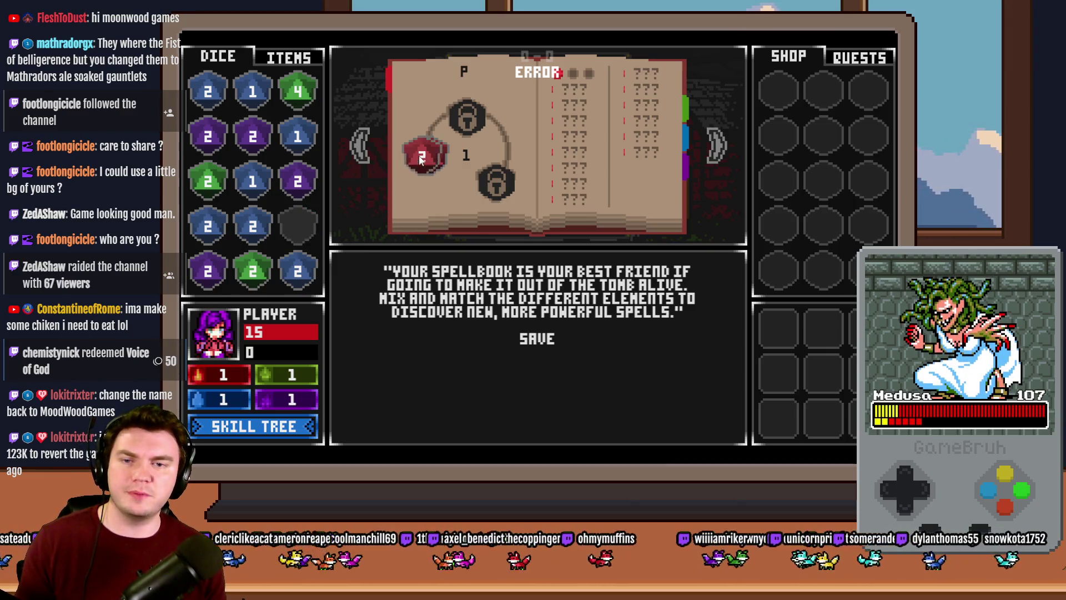
drag(254, 225, 209, 225)
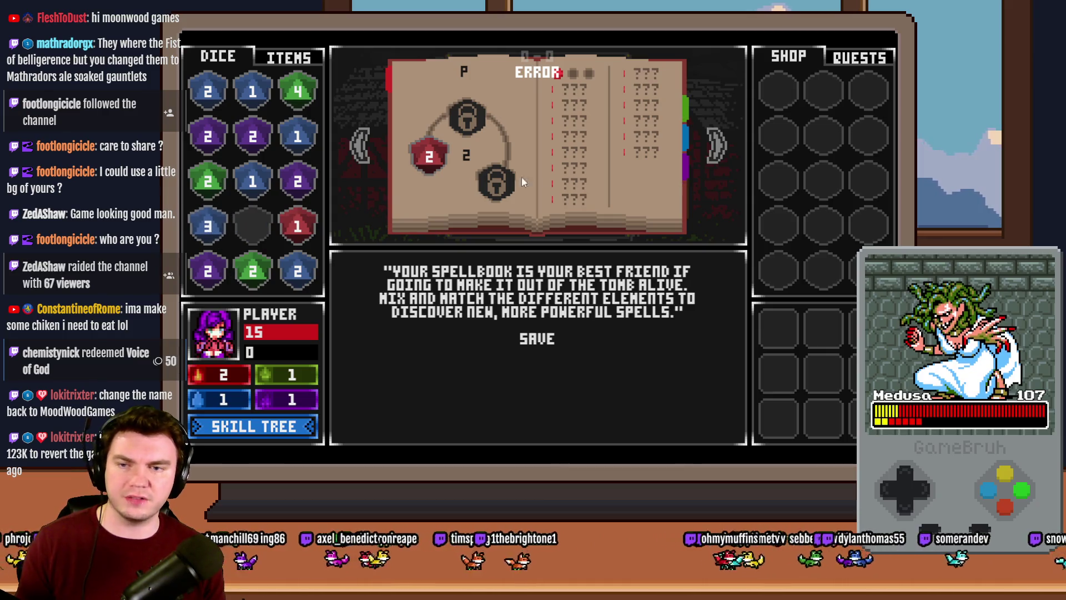
click(717, 147)
click(716, 147)
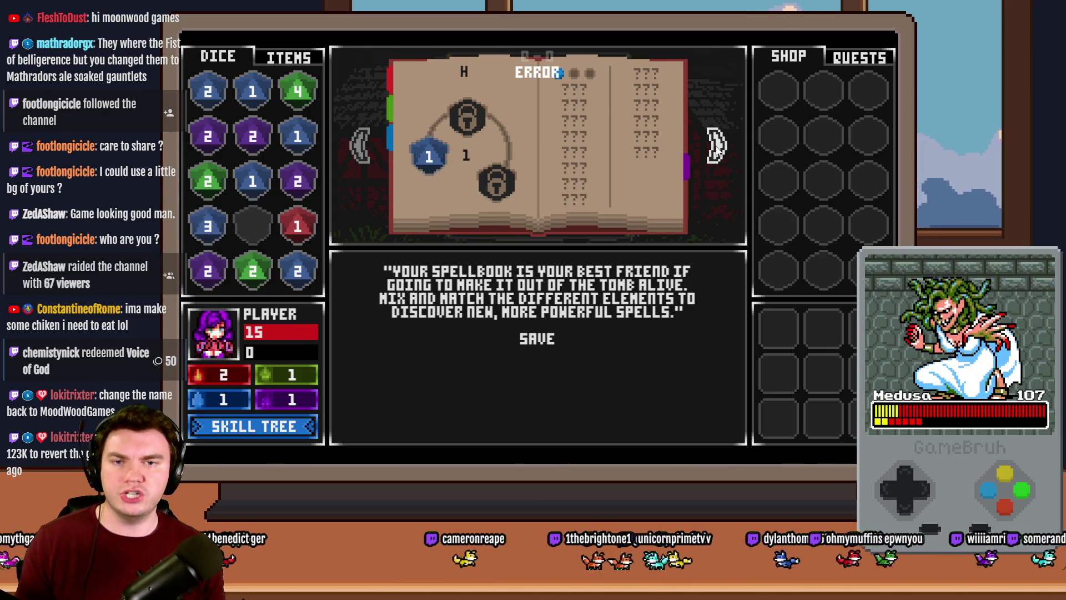
click(716, 147)
click(717, 148)
click(717, 147)
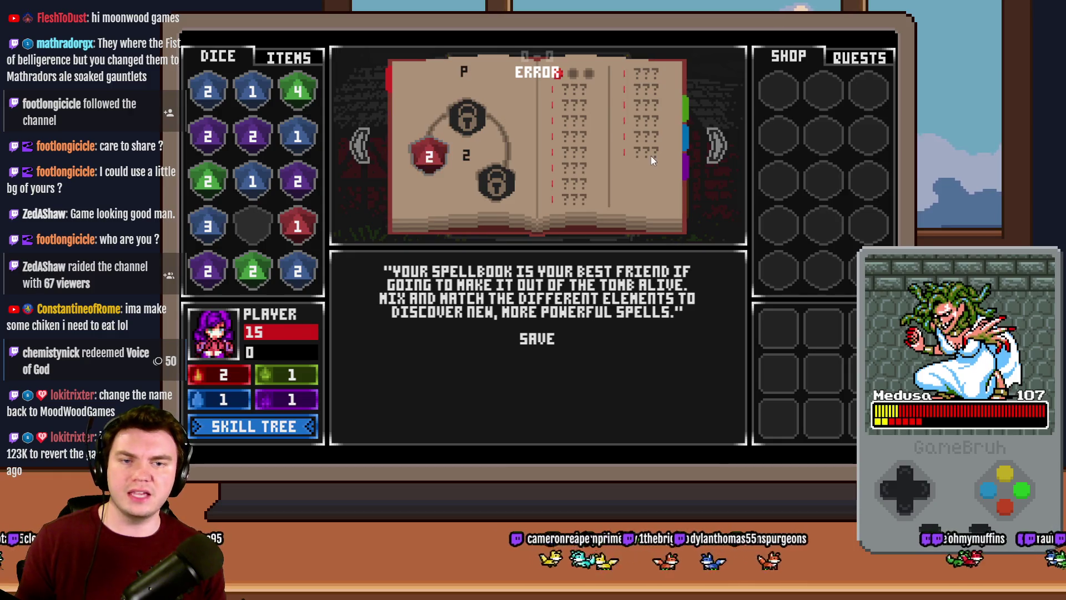
click(716, 147)
click(718, 145)
click(717, 146)
Flip between the red, green, blue and purple die pages, ending on the red die page
click(360, 145)
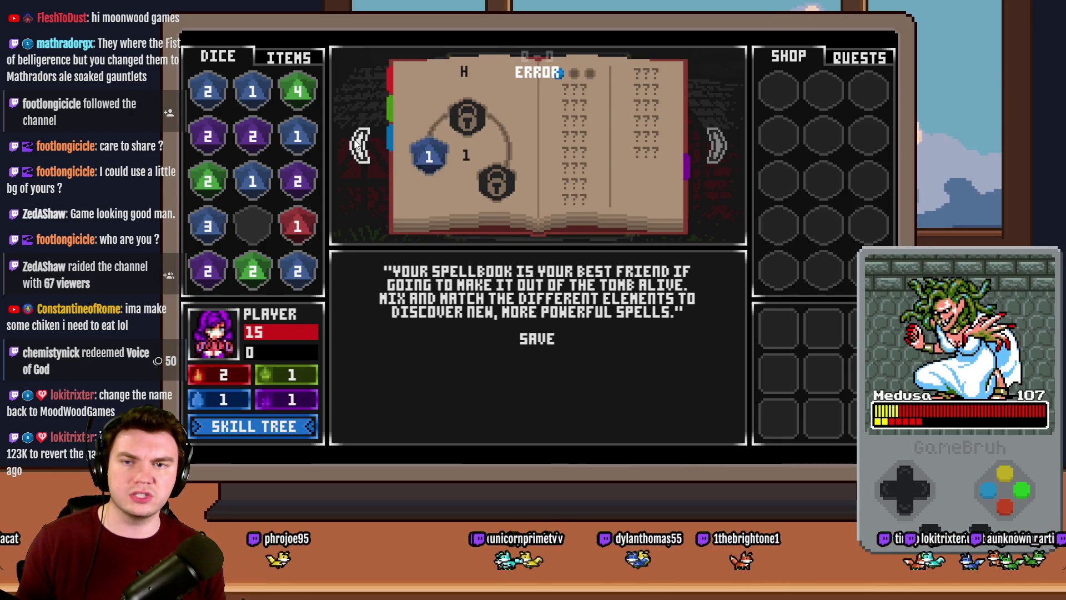
click(360, 146)
click(360, 145)
click(716, 153)
click(717, 153)
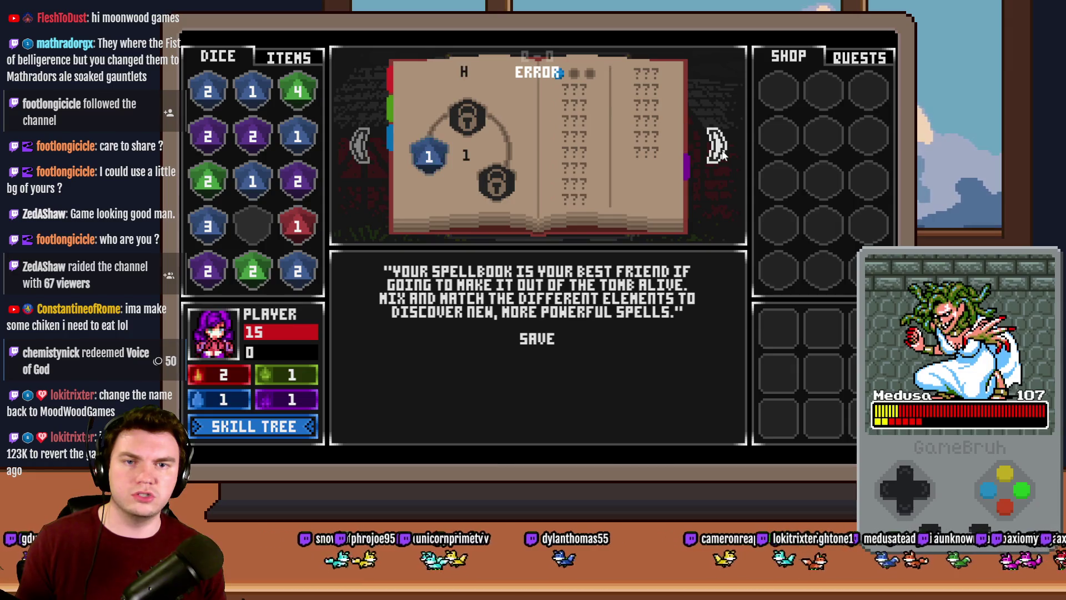
click(717, 152)
click(360, 153)
click(360, 153)
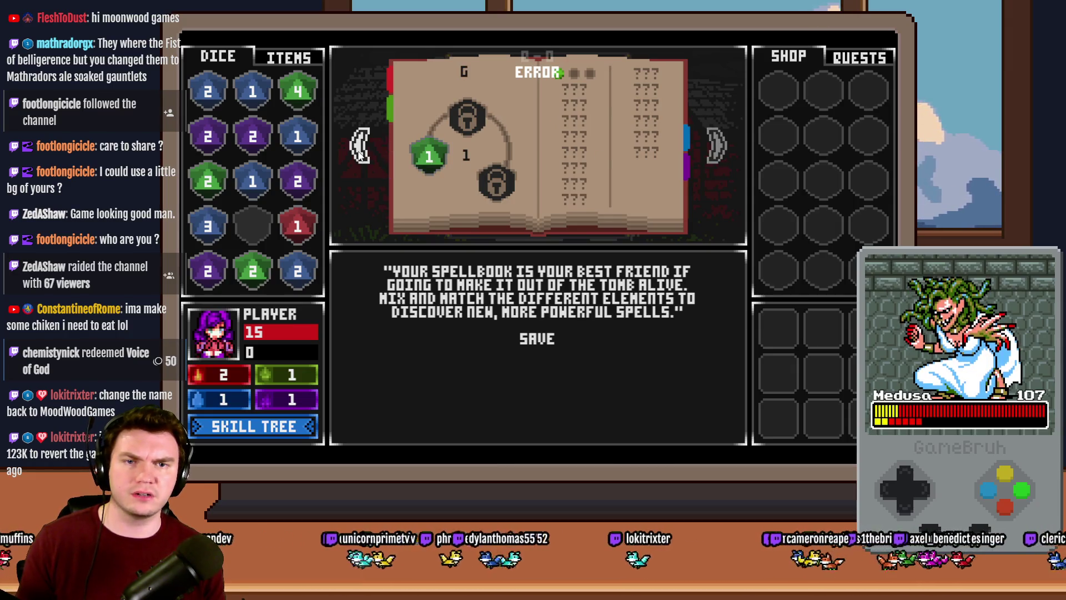
click(360, 152)
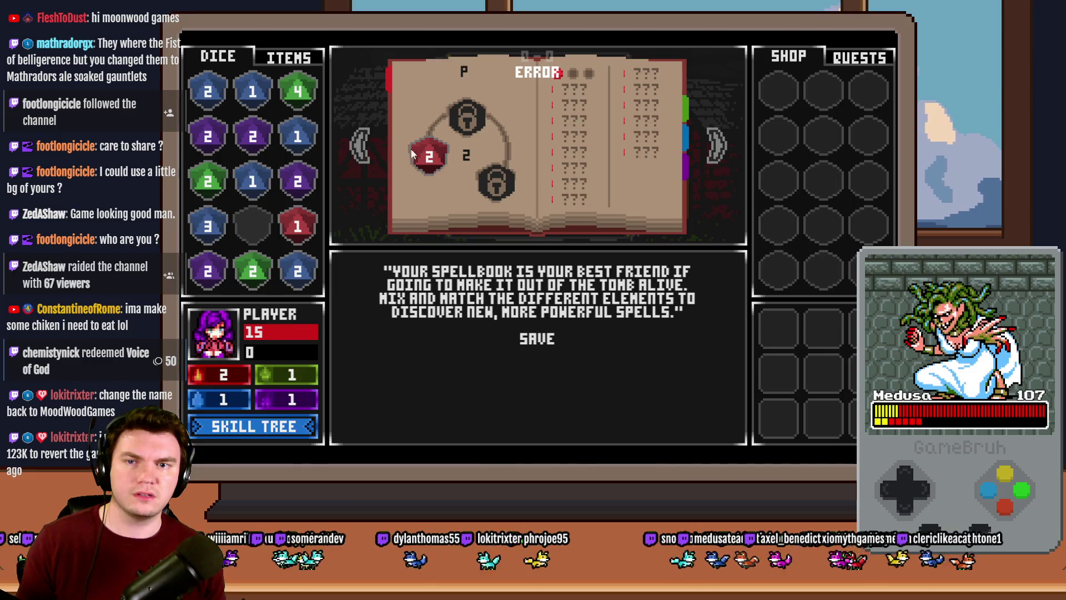
click(714, 152)
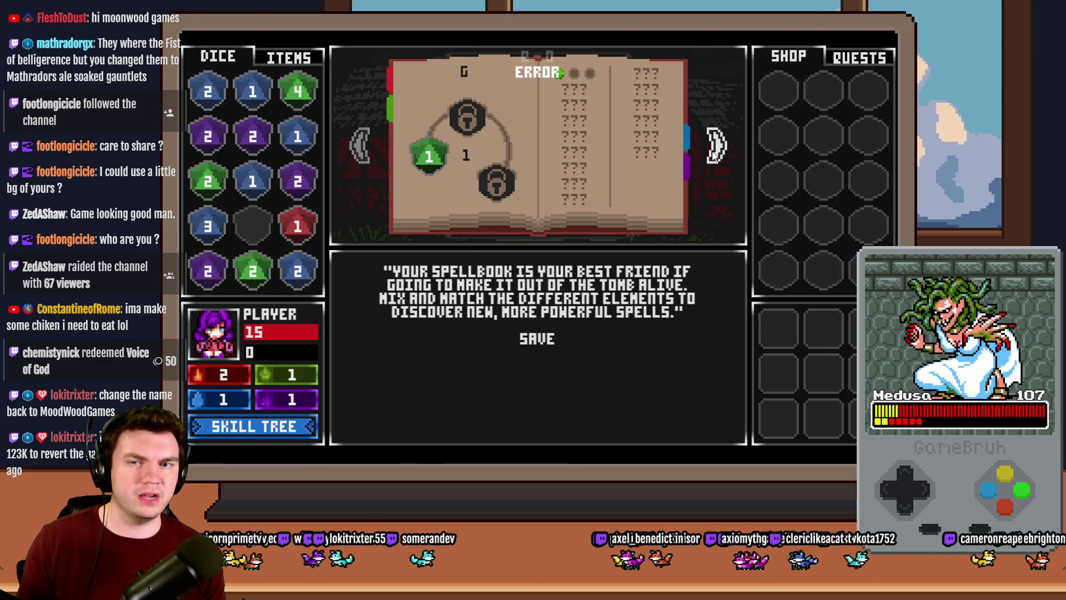
click(715, 153)
click(714, 153)
click(364, 148)
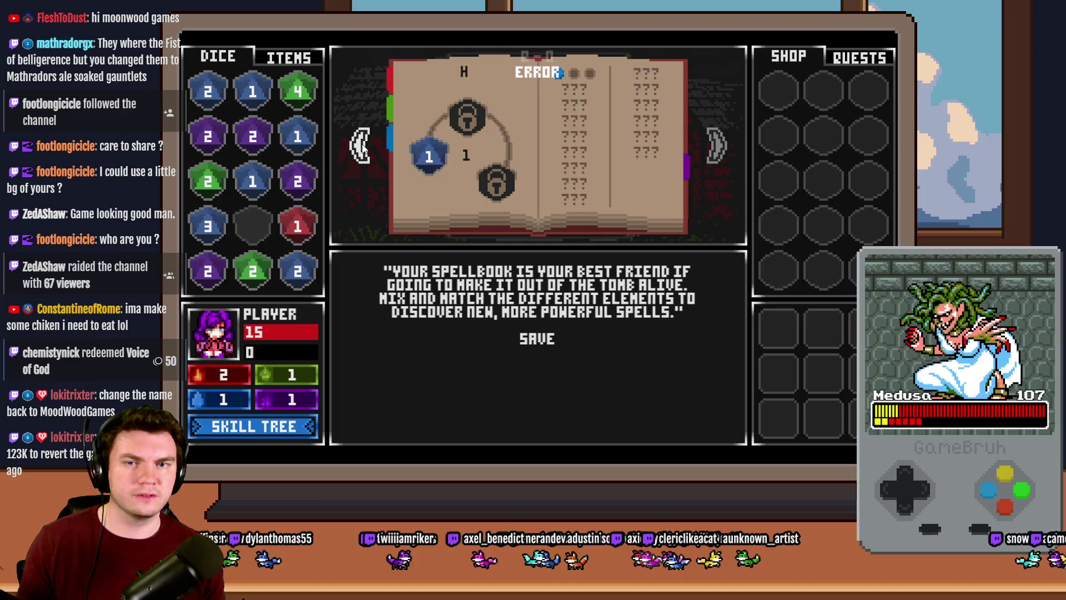
click(364, 149)
click(364, 149)
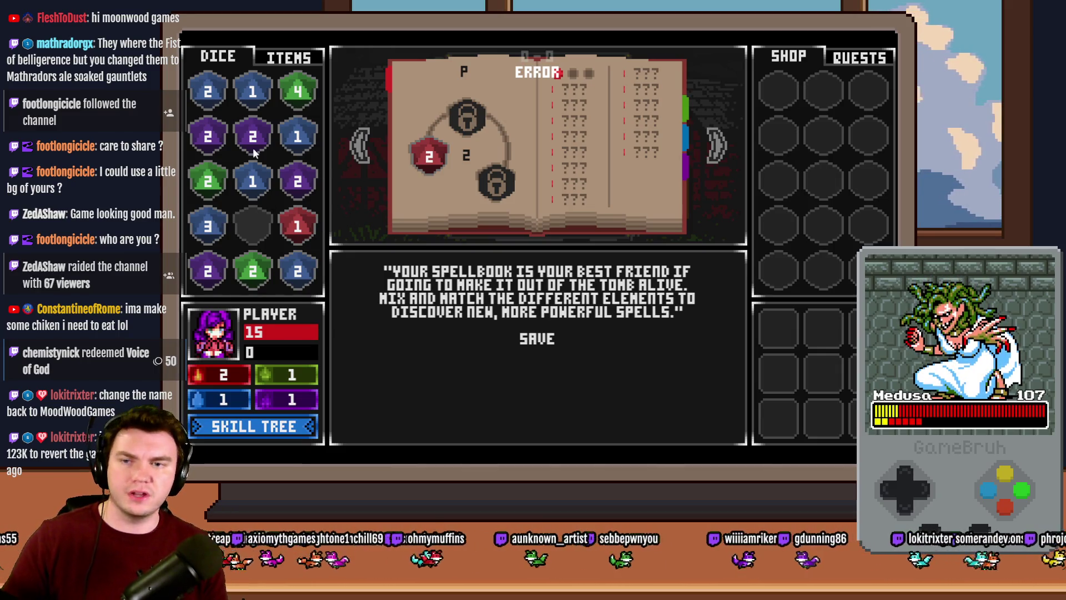
Merge two purple 2 dice into a purple 3, slot the green 4 die, and merge two green 2 dice into a green 3
drag(207, 136, 253, 139)
drag(253, 90, 277, 159)
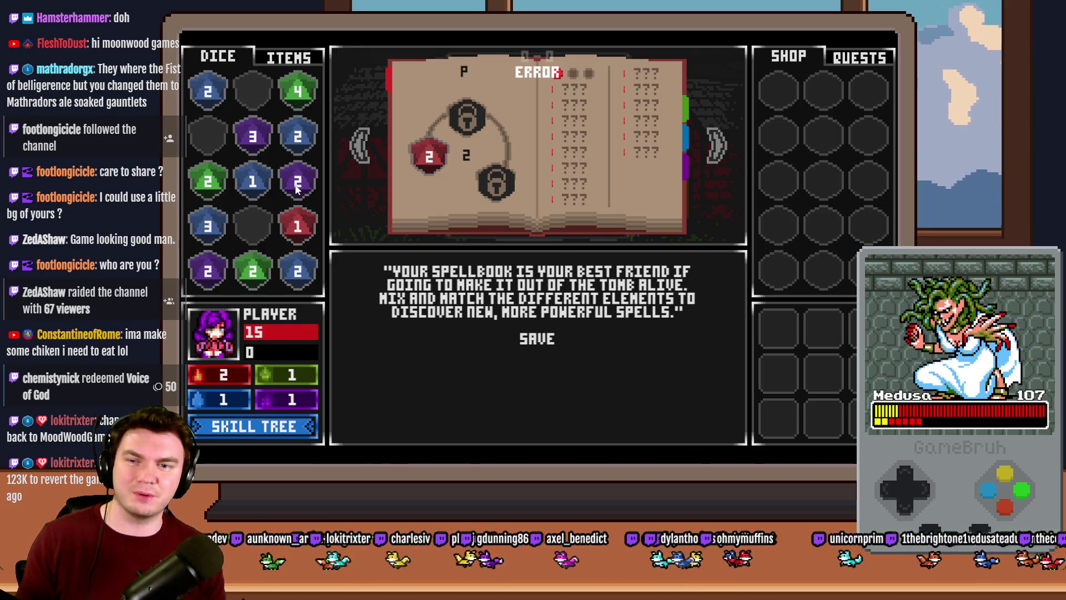
click(714, 162)
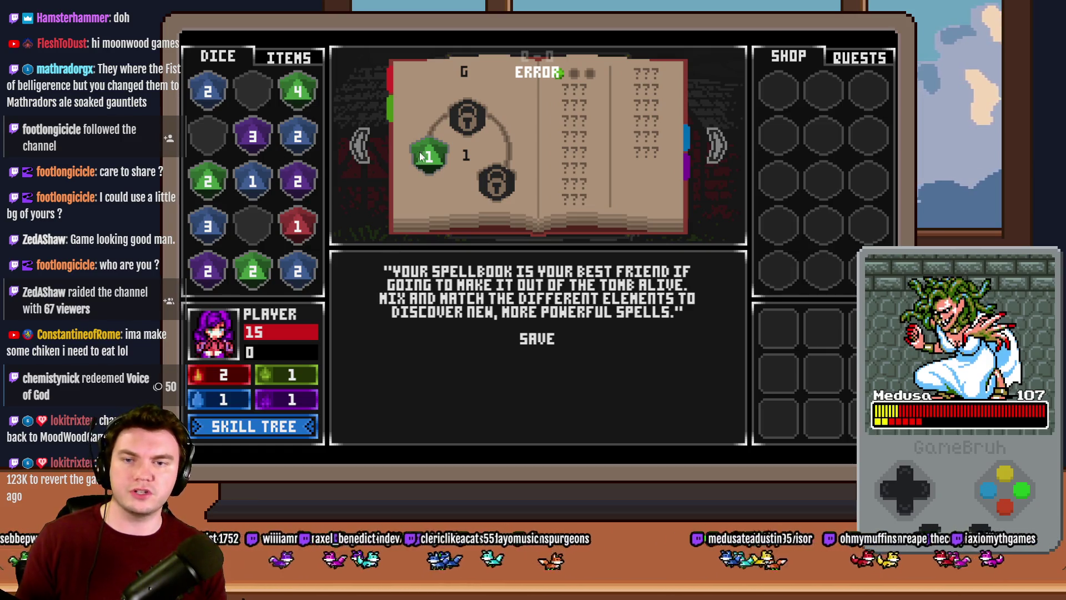
click(298, 89)
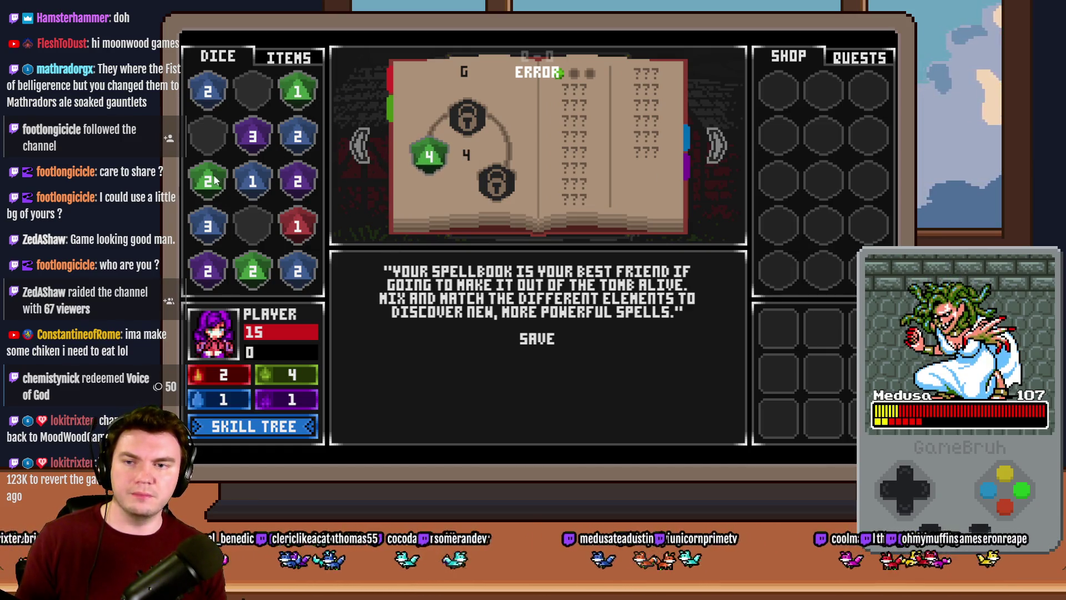
drag(216, 180, 253, 270)
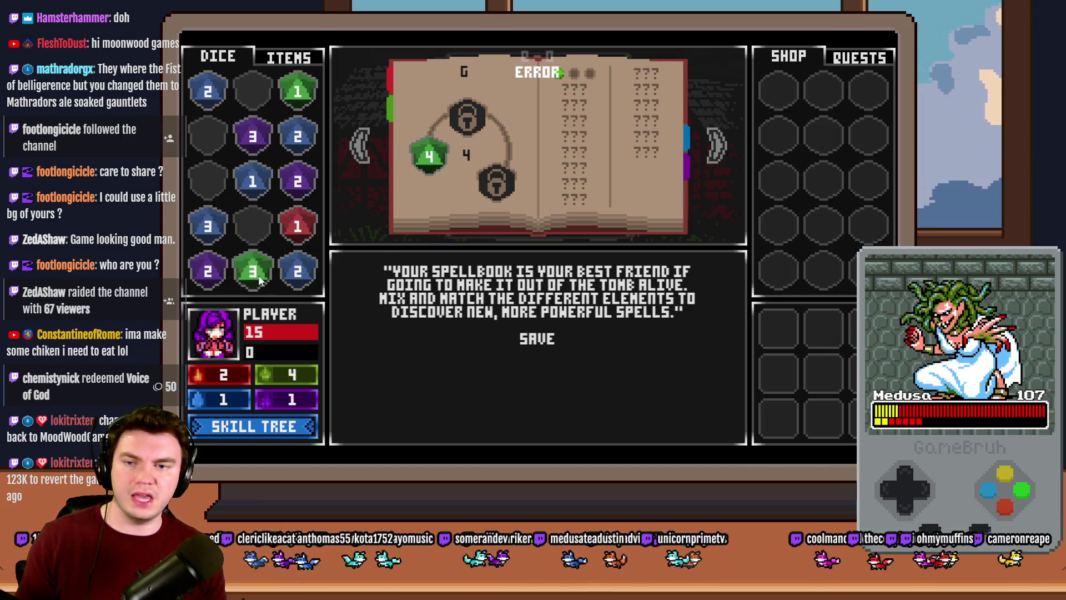
On the blue die page, combine the blue 2 dice into a blue 3, then a blue 4
click(716, 154)
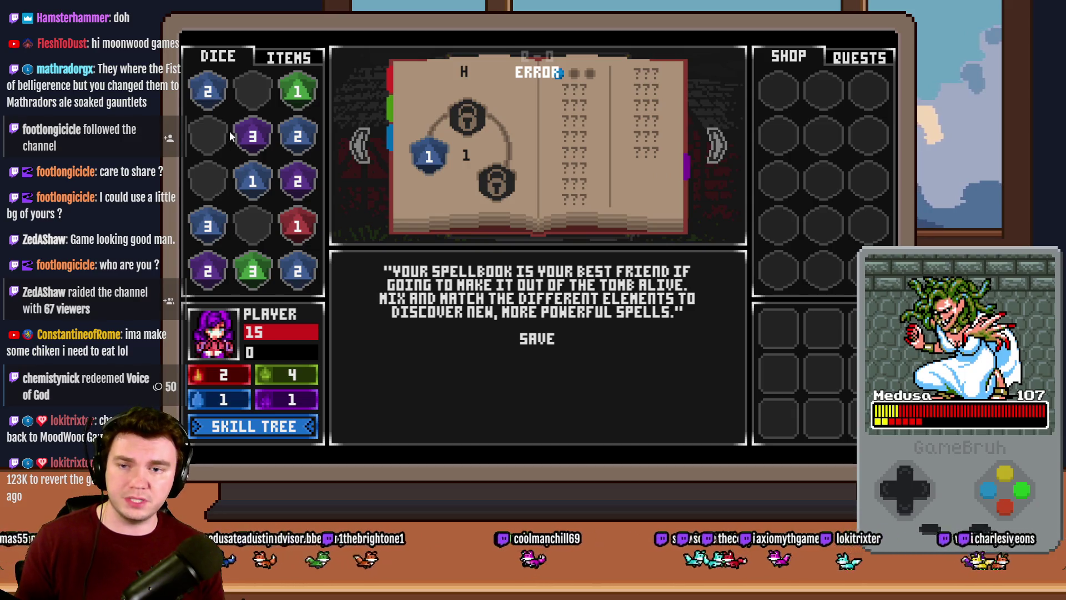
drag(298, 271, 298, 136)
mouse_move(245, 224)
mouse_down()
mouse_move(208, 228)
mouse_move(428, 158)
mouse_up()
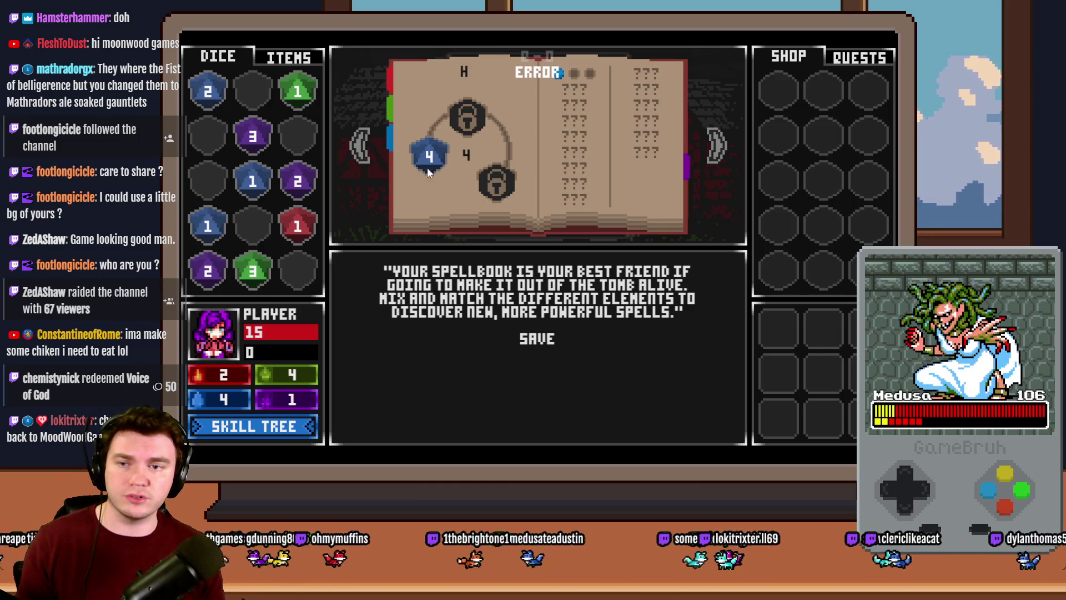
Test a blue die and the green 1 die on the locked slots, return the green die, and close the spellbook
mouse_move(211, 101)
mouse_down()
mouse_move(492, 150)
mouse_move(476, 130)
mouse_move(461, 140)
mouse_up()
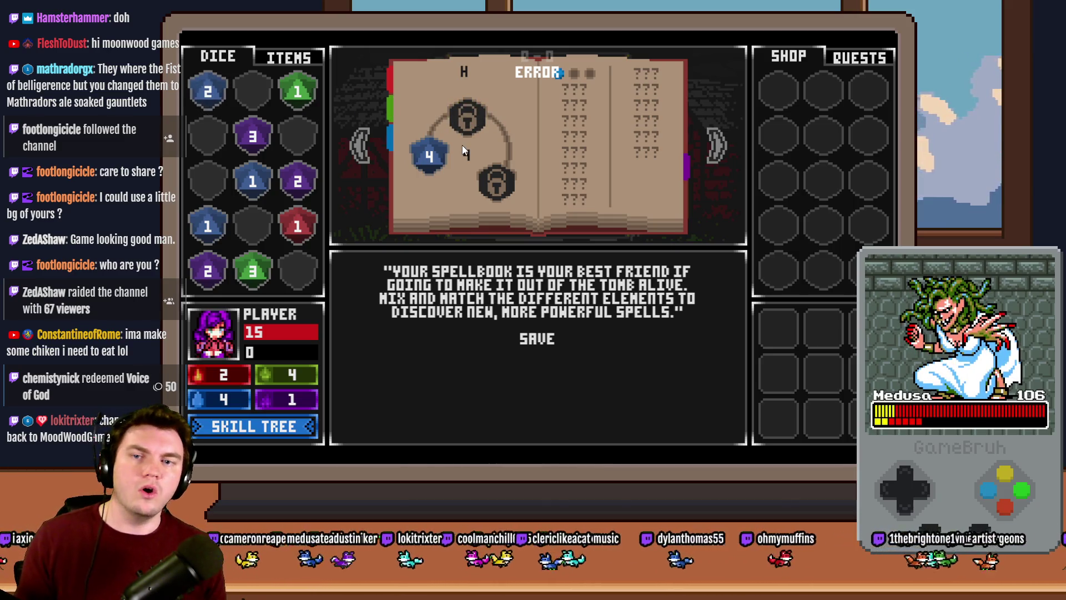
drag(295, 95, 468, 123)
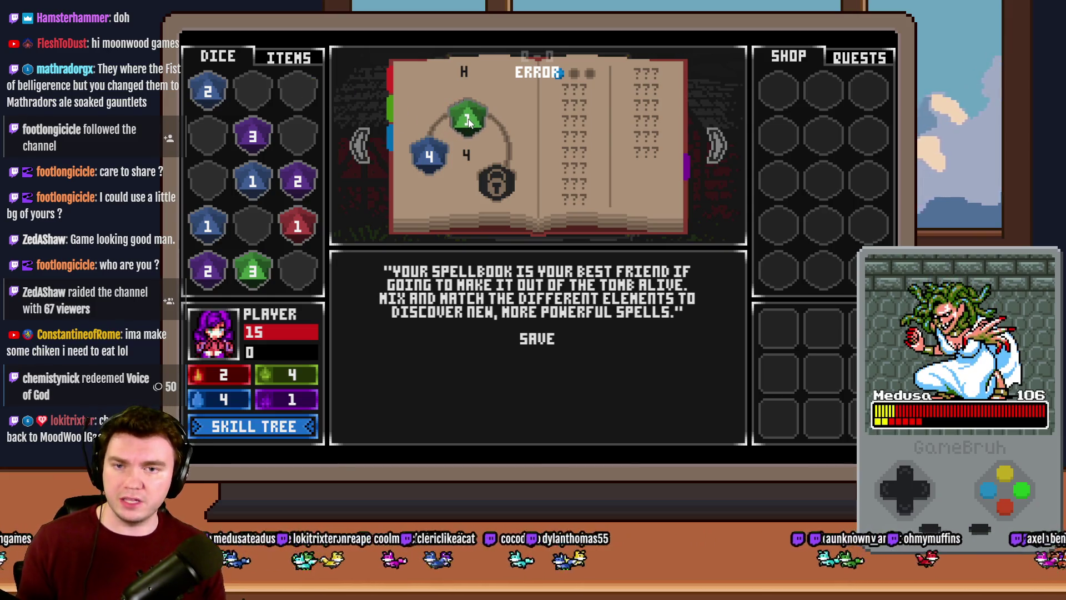
click(466, 119)
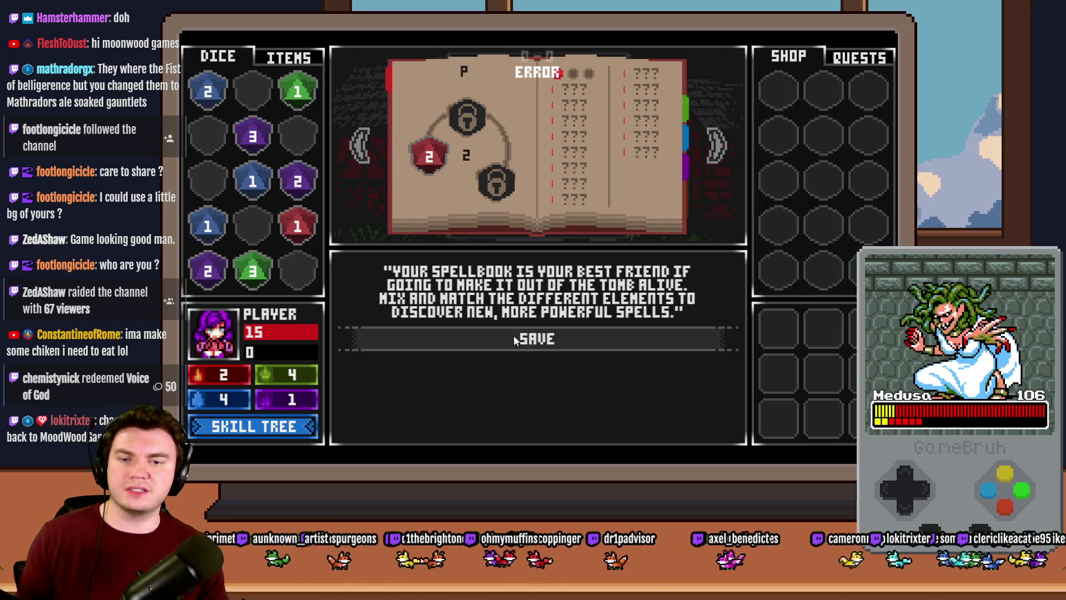
click(547, 340)
Leave the Mages Guild, visit and leave the church and the tavern, then head north to the tomb
click(555, 431)
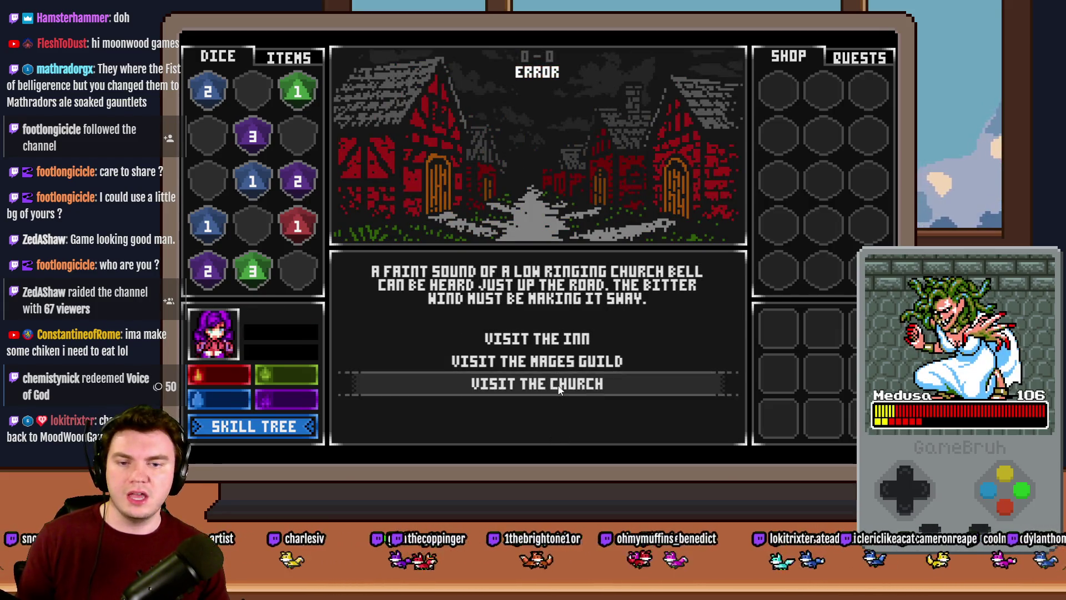
click(559, 386)
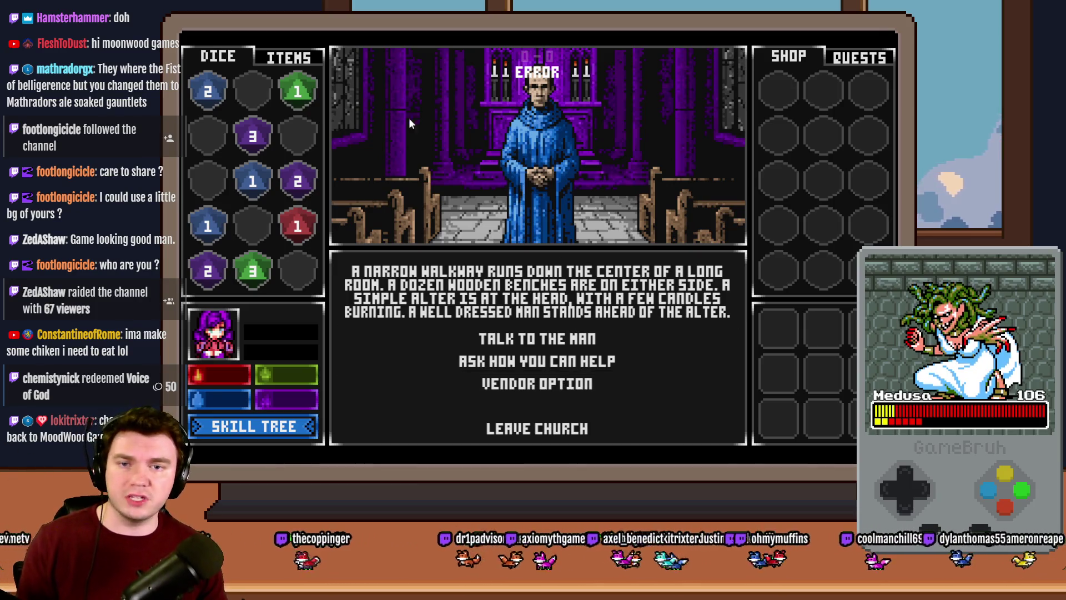
click(574, 431)
click(567, 407)
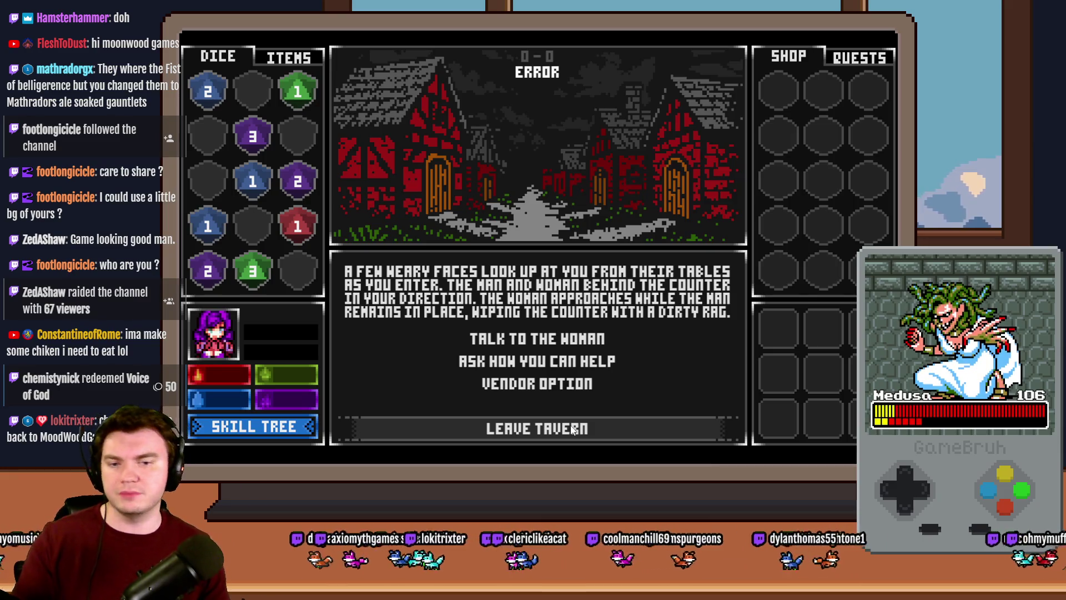
click(572, 430)
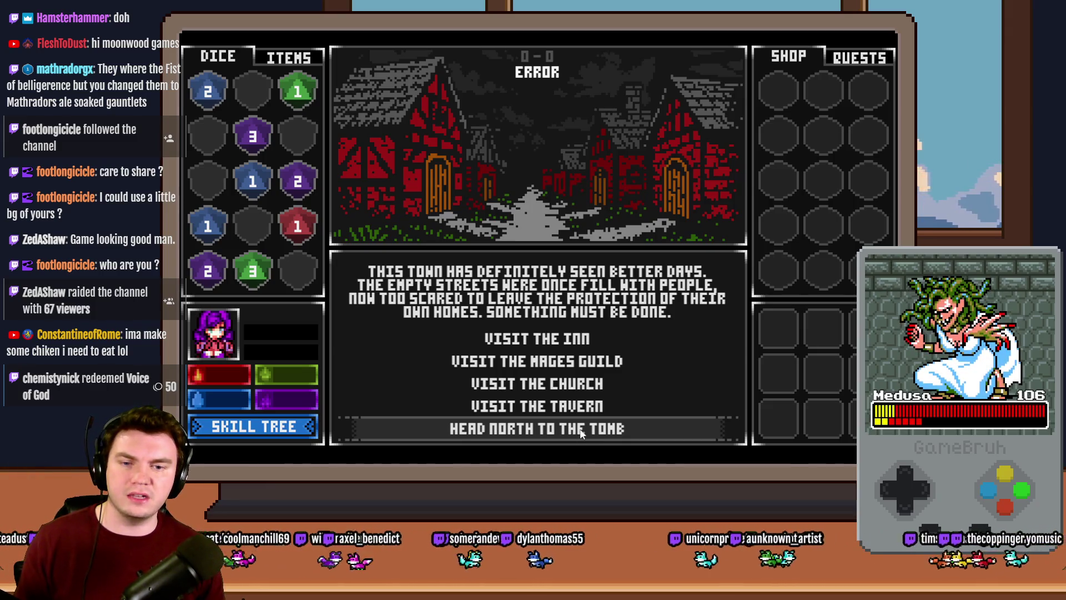
click(577, 431)
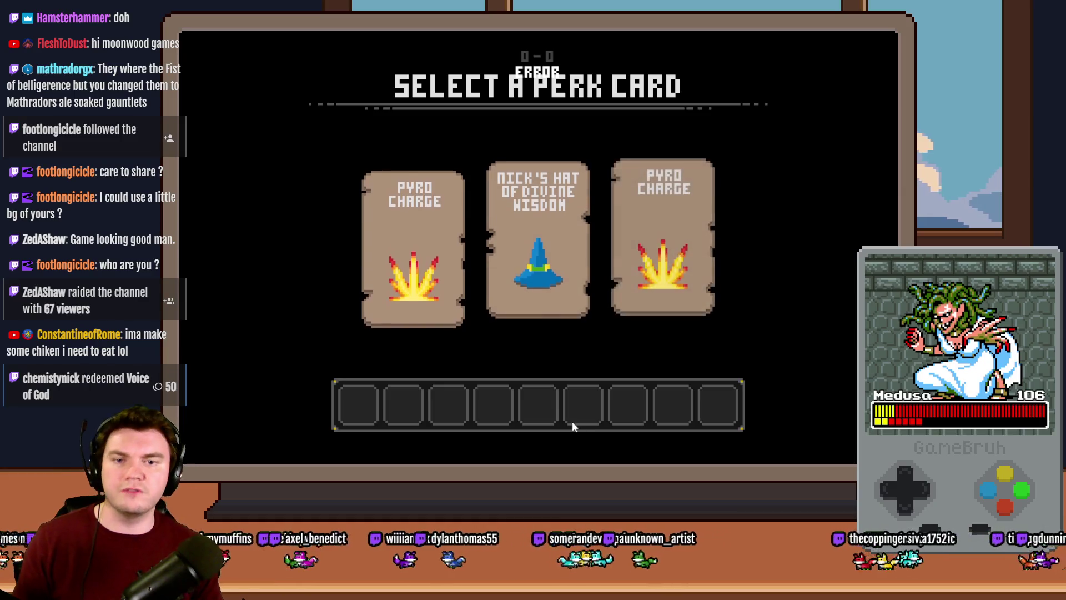
Read the perk cards and pick Nick's Hat of Divine Wisdom
mouse_move(461, 285)
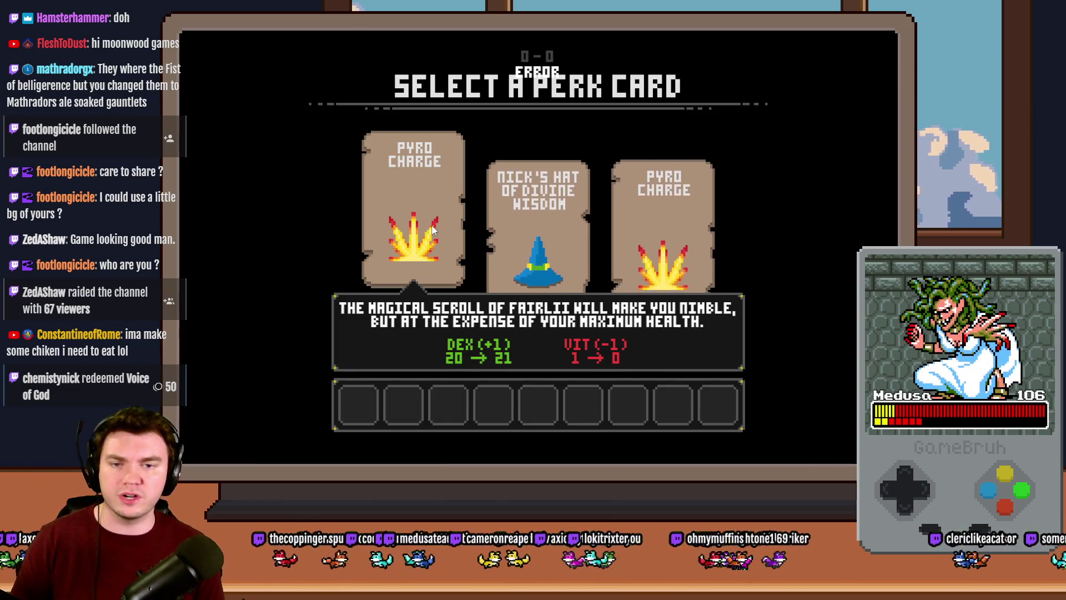
click(551, 252)
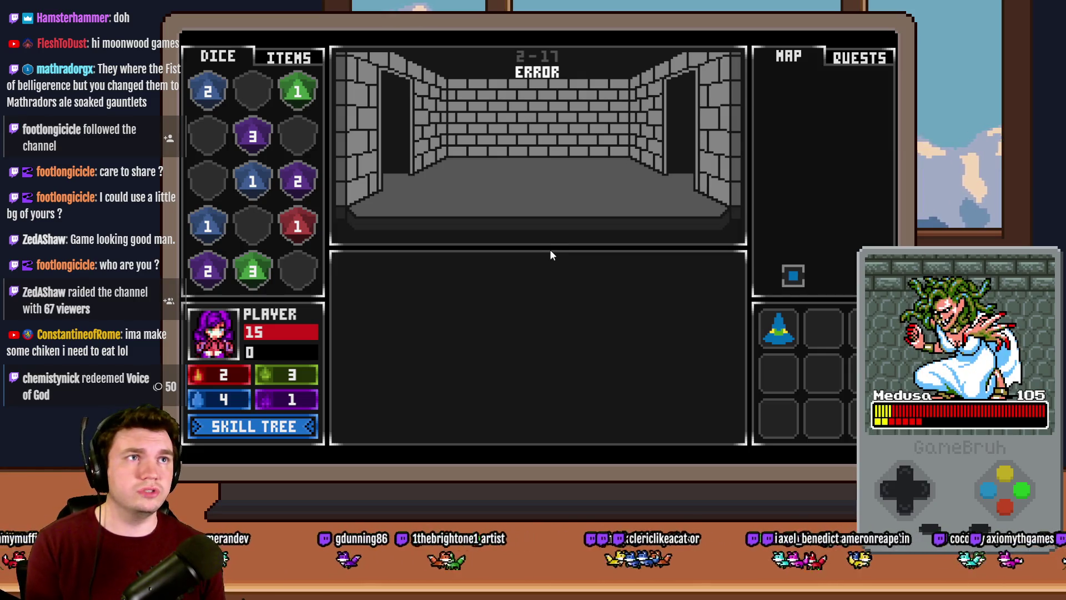
Review the Vitality, Dexterity, Warding and Luck skill trees, then close the skill tree
click(254, 426)
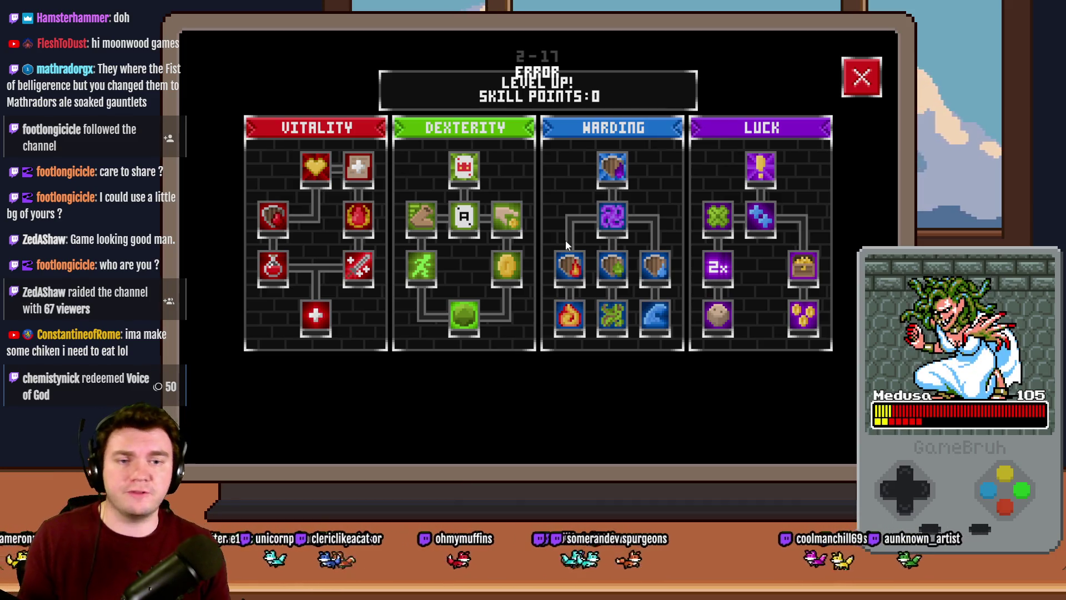
click(857, 85)
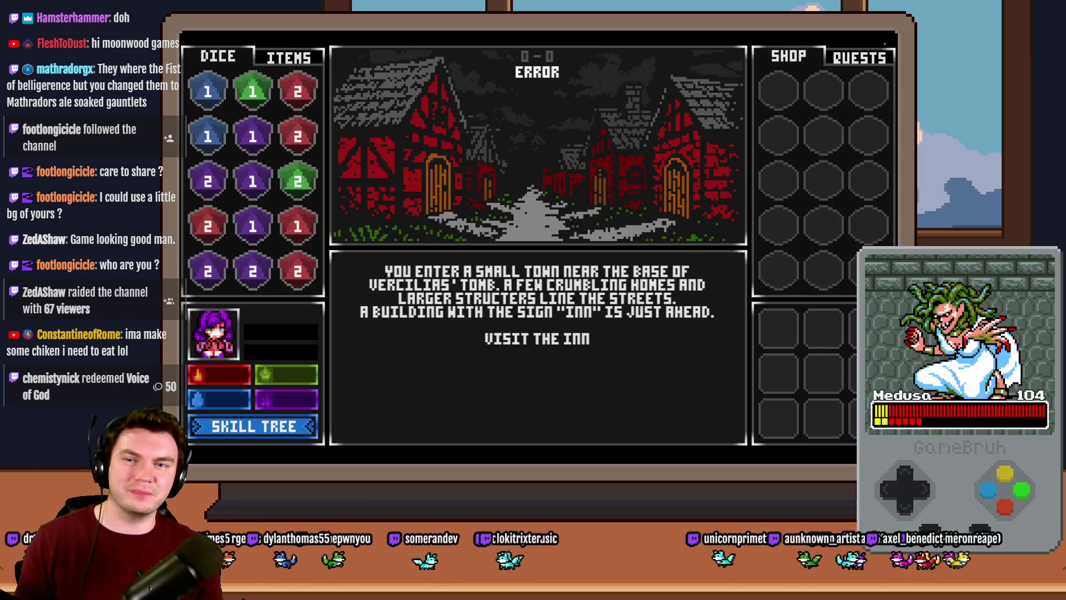
Set the player start to the top-left tile of Perk Card To Spellbook, then save and playtest
click(884, 44)
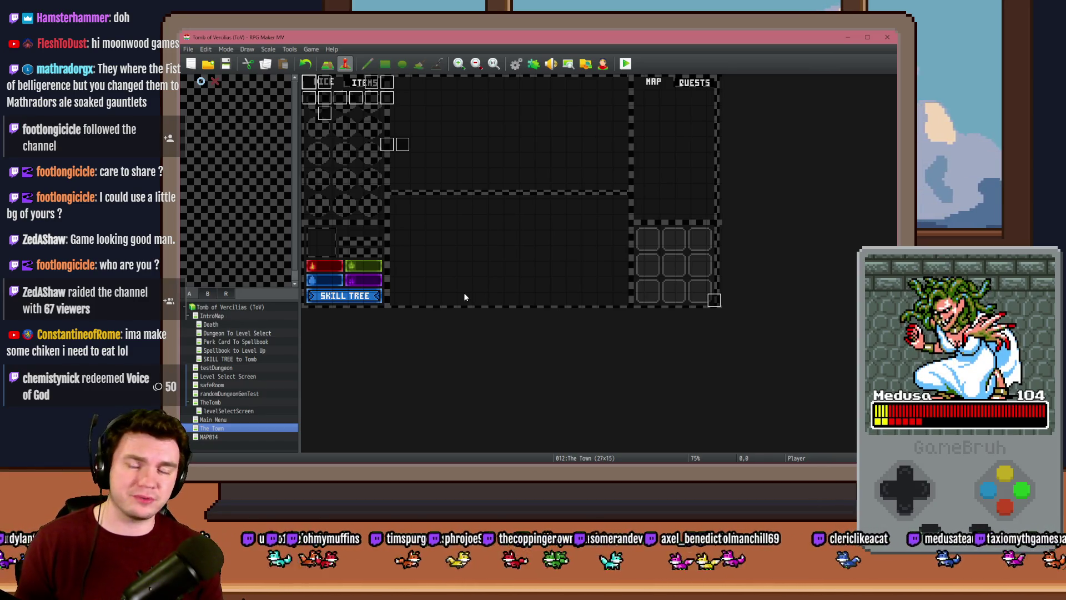
click(232, 341)
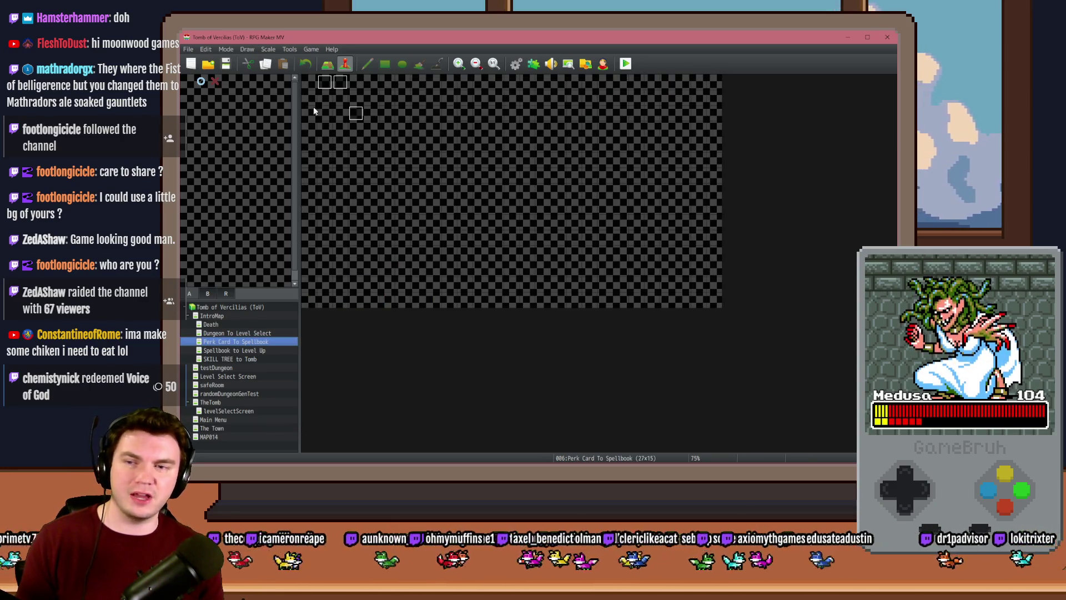
right_click(312, 82)
mouse_move(367, 195)
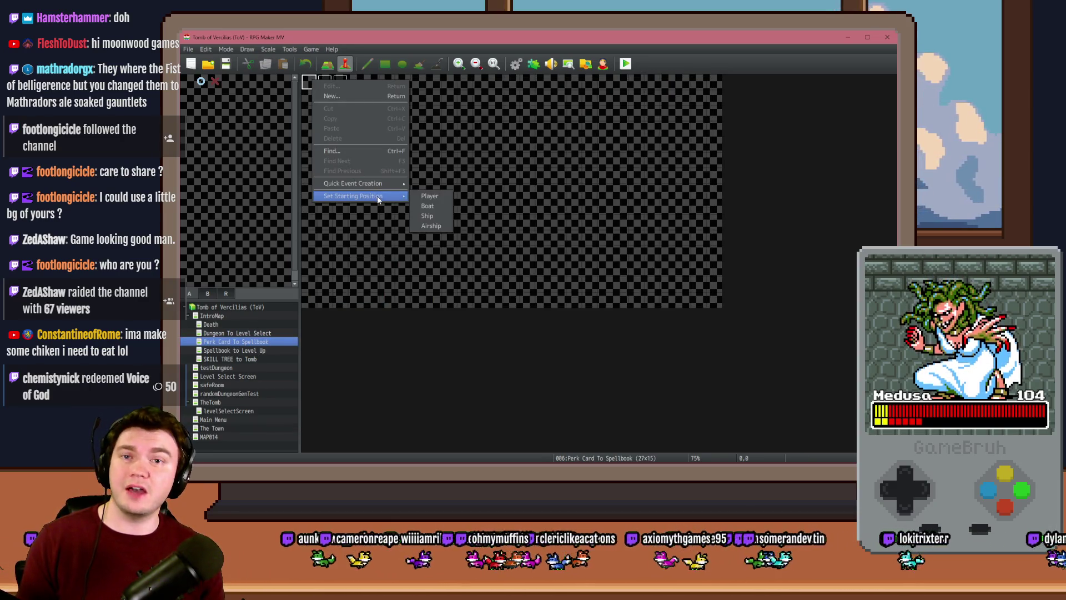
click(425, 196)
click(625, 64)
click(503, 265)
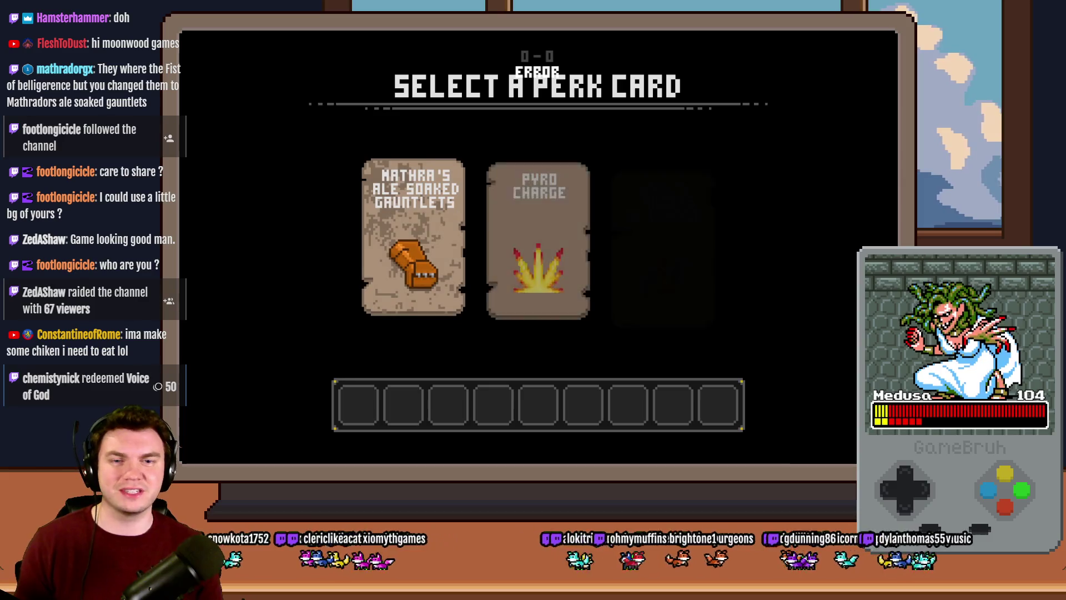
Pick the Mathra's Ale Soaked Gauntlets perk card, then close the playtest window
mouse_move(414, 218)
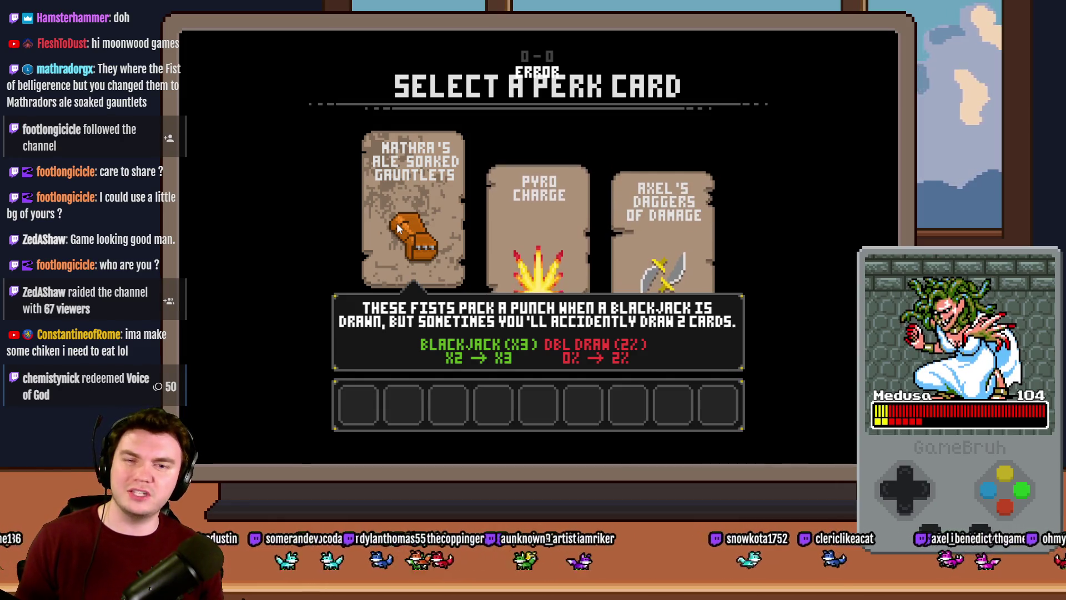
click(396, 226)
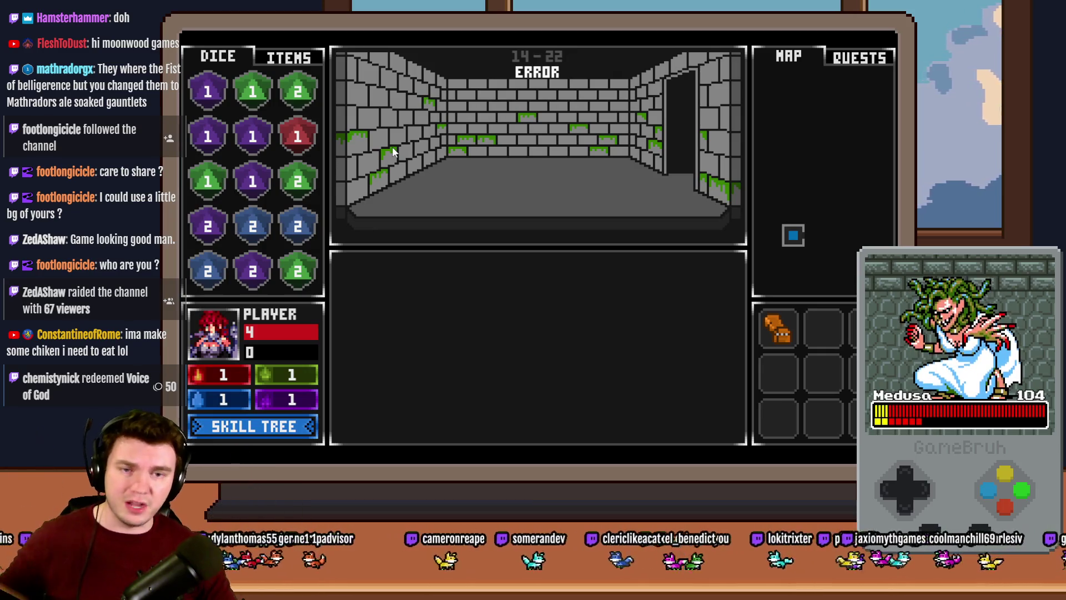
click(890, 46)
Edit randomNumber2's Random range in the Spawn Monsters/Items/Traps common event and confirm via F9 Database
key(F9)
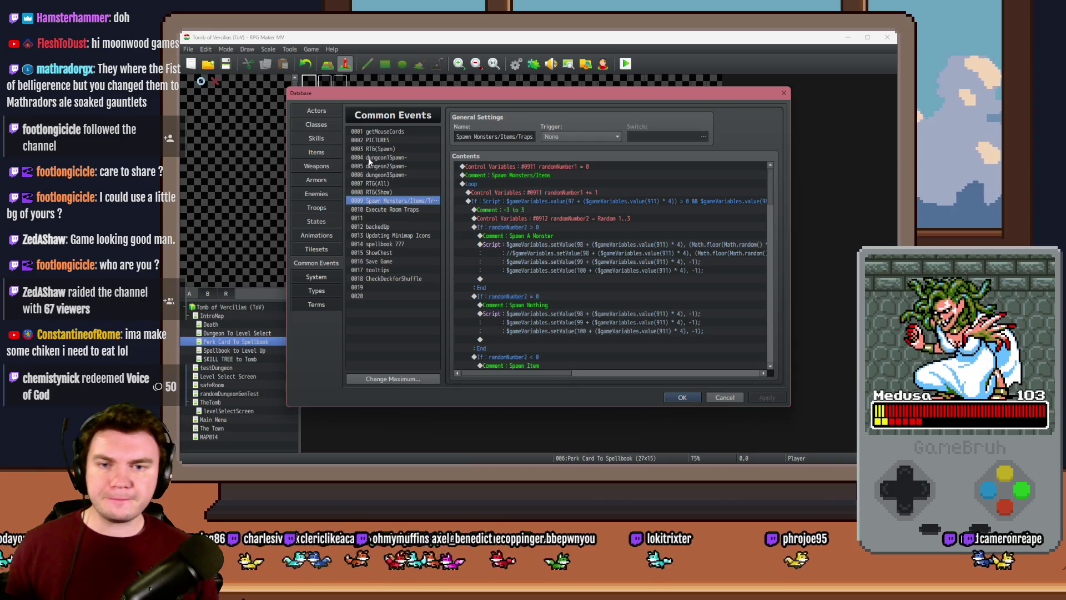
double_click(616, 218)
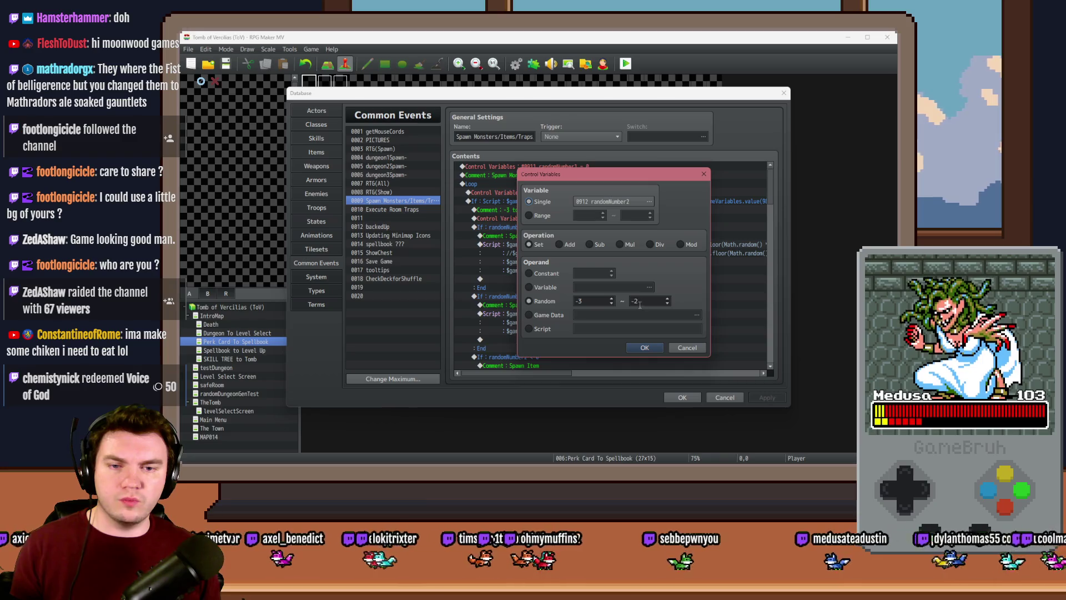
click(645, 348)
click(682, 397)
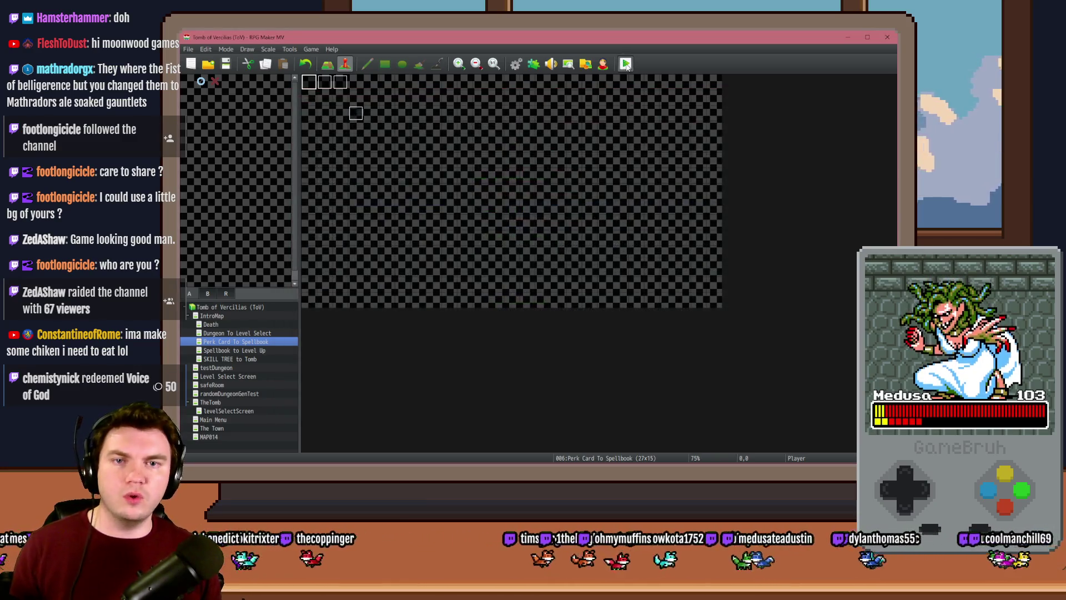
Save and playtest, pick Nick's Hat, walk W-W-D-D-W-A to the glyph-frame room, and interact with the glyphs
click(511, 263)
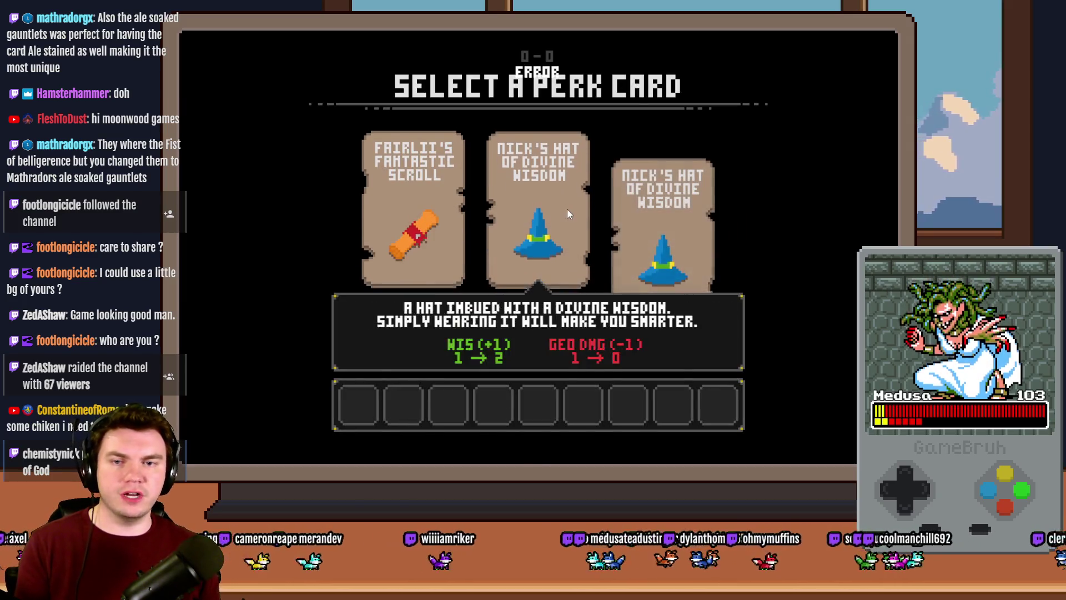
click(568, 215)
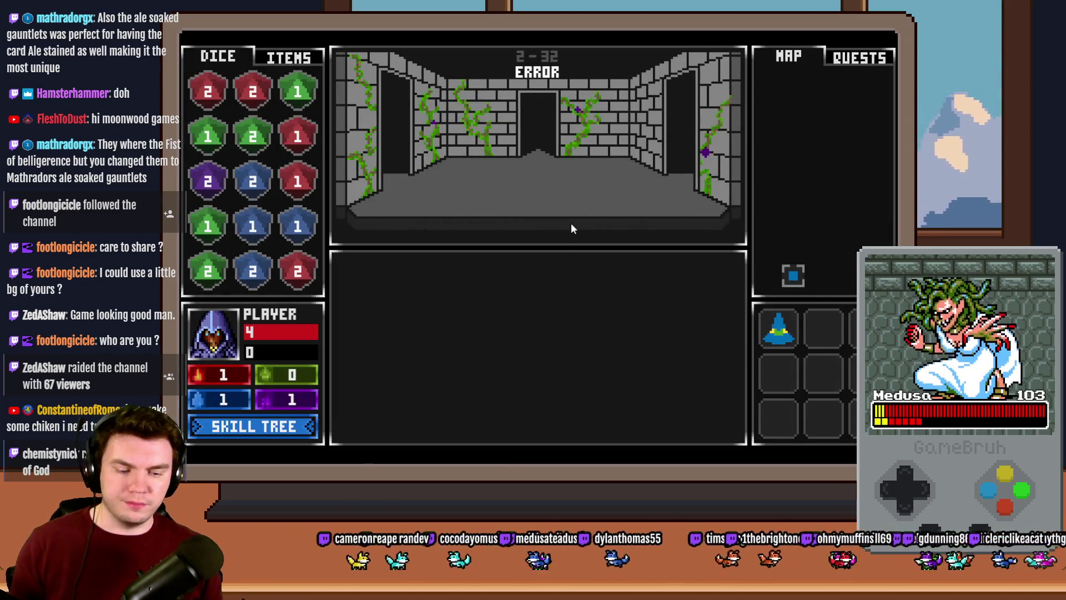
key(w)
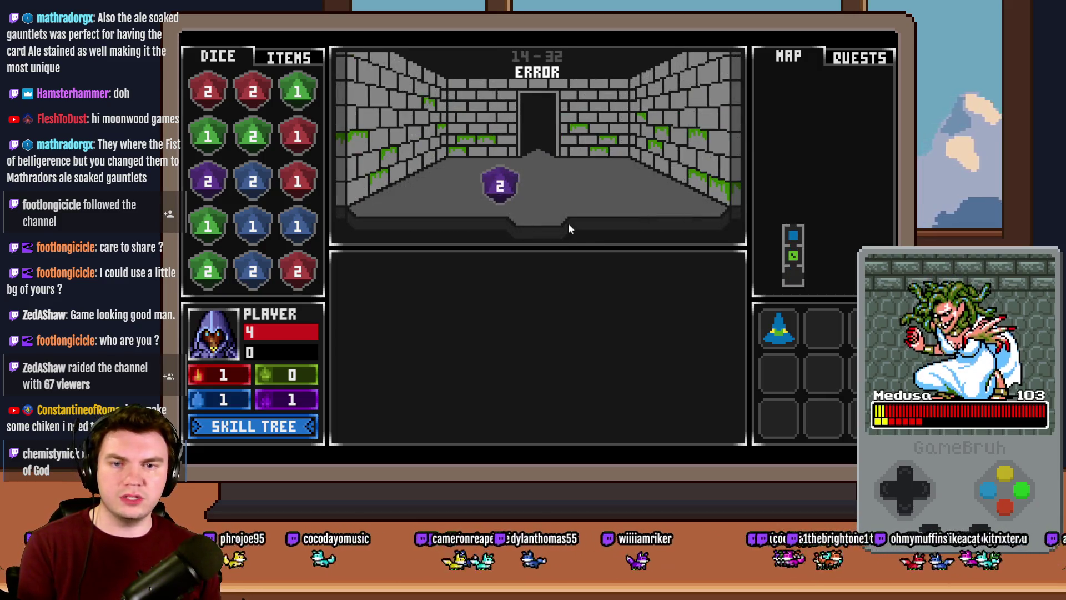
key(w)
key(d)
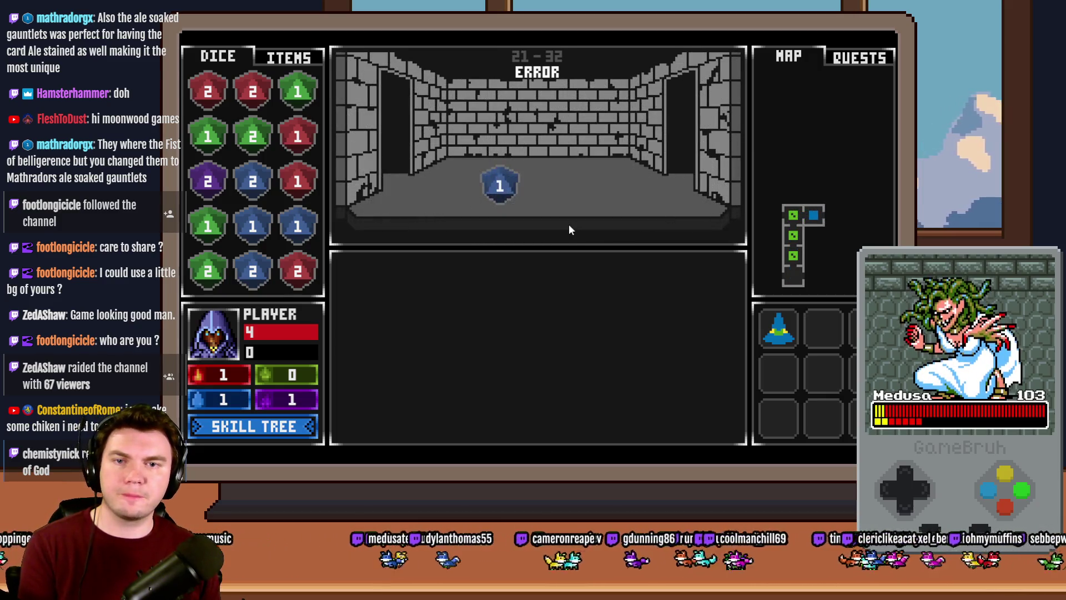
key(d)
key(w)
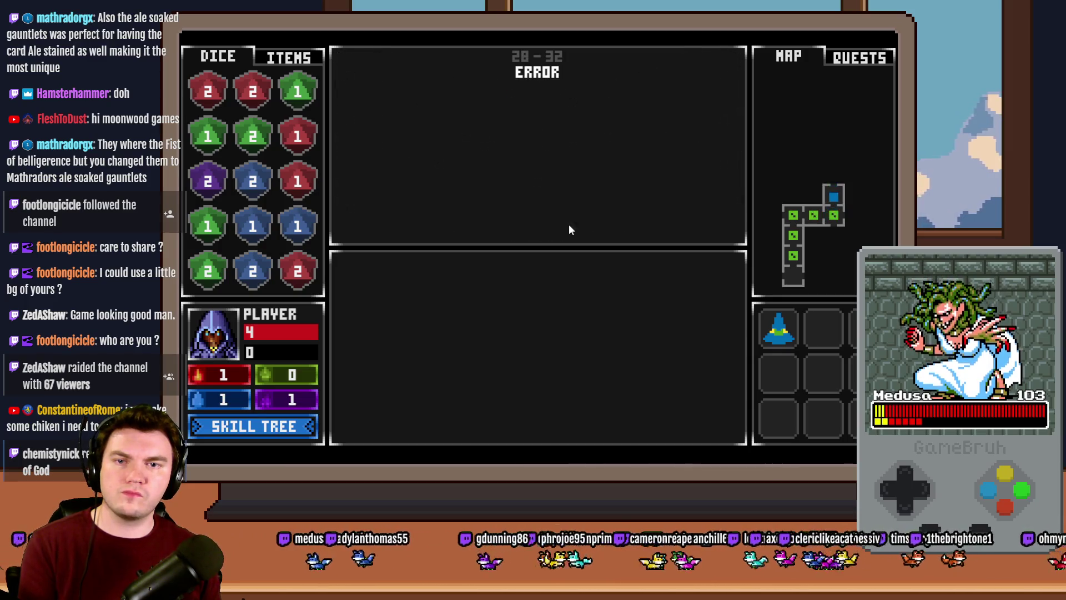
key(a)
key(a)
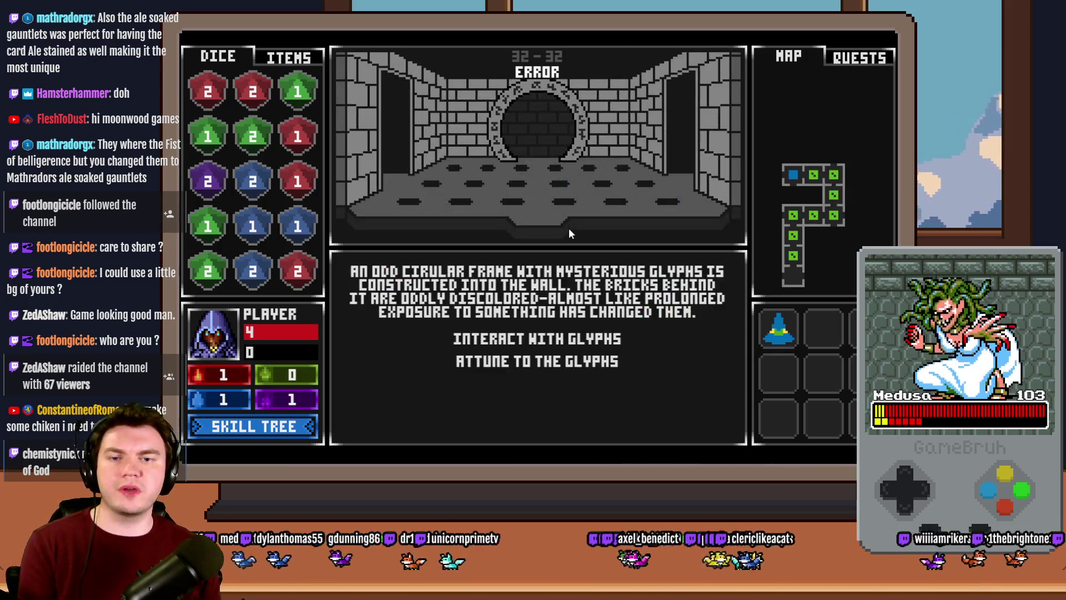
click(580, 341)
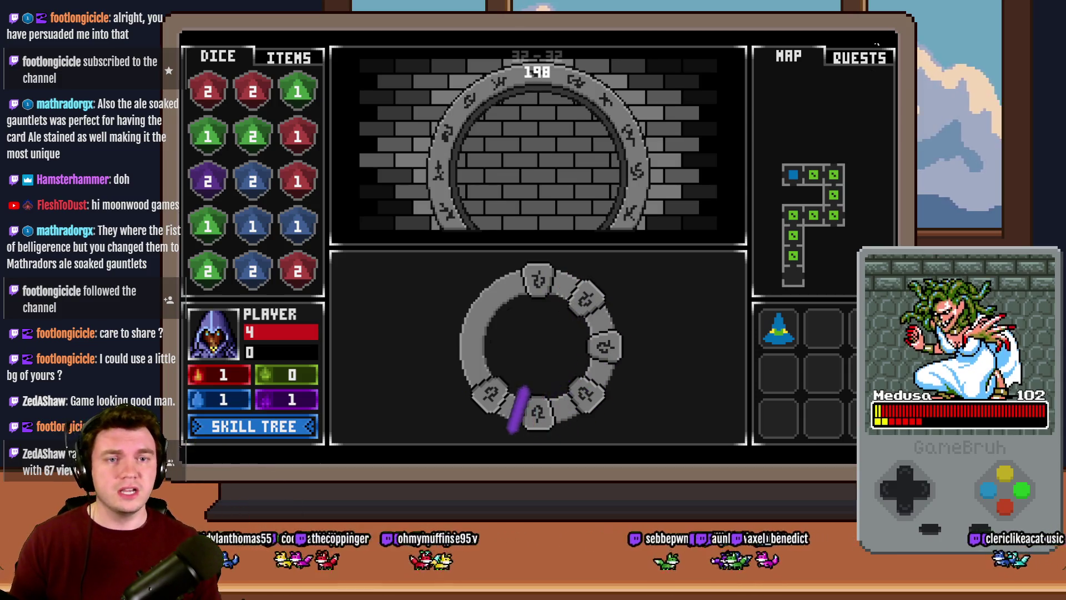
Watch the glyph ring spin with its purple marker, then close the playtest with Alt+F4
key(alt+F4)
key(alt+Tab)
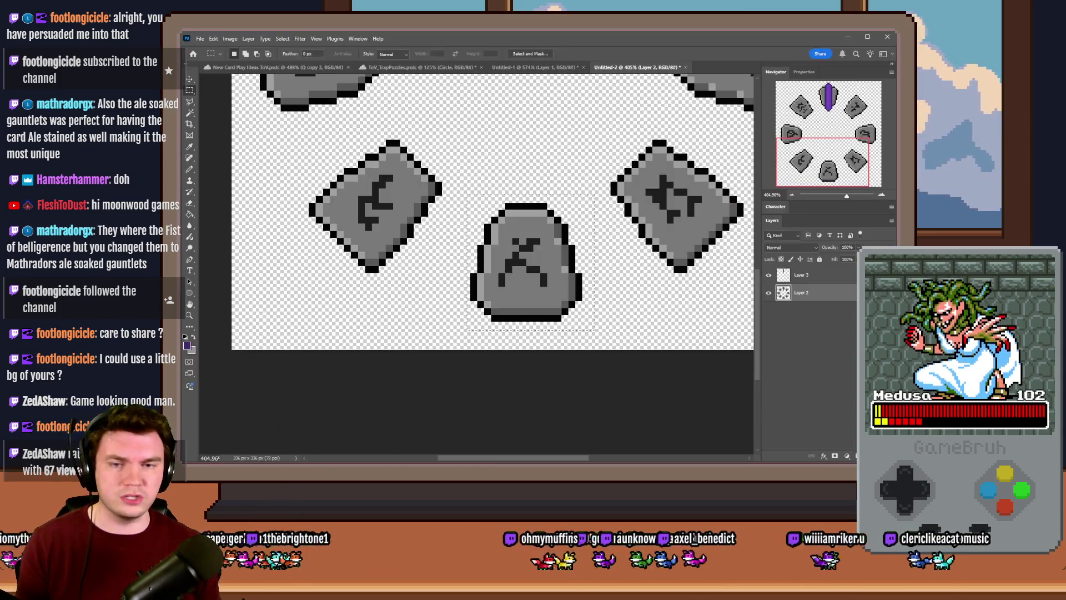
drag(825, 142, 828, 97)
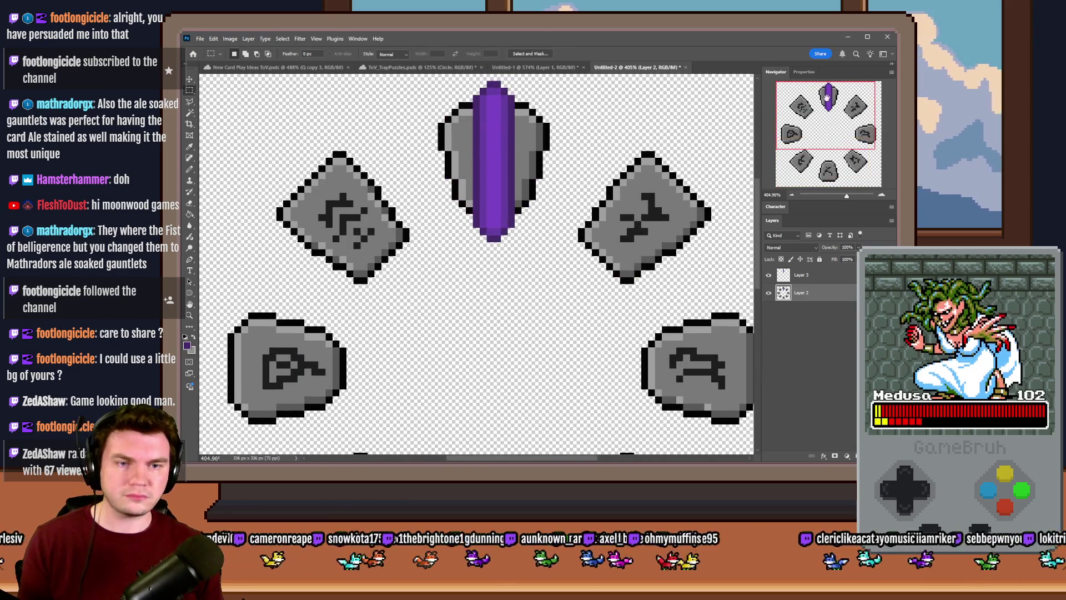
click(804, 278)
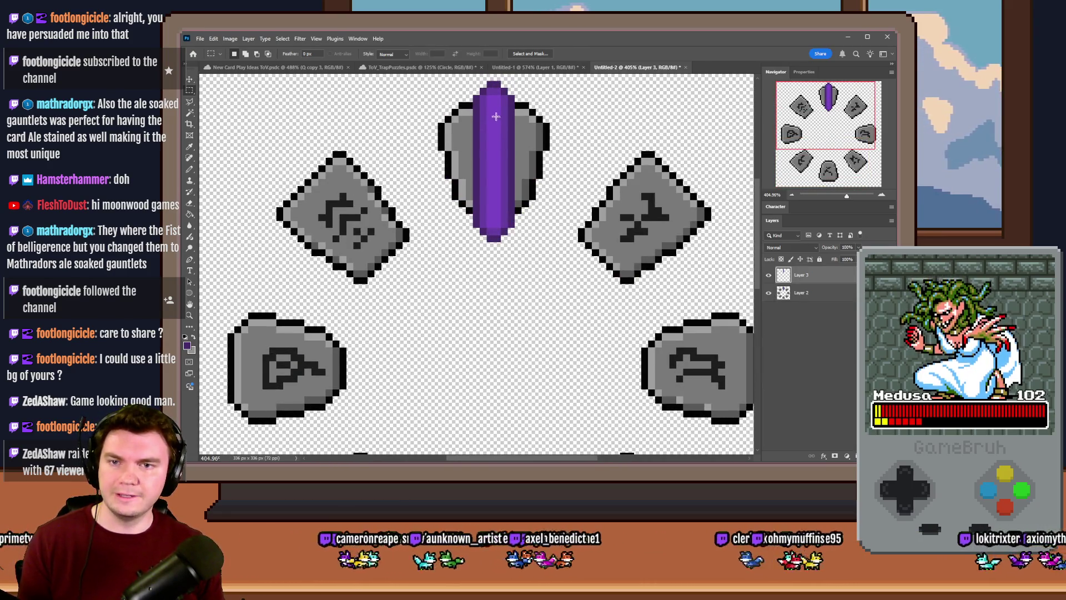
scroll(496, 117, up, 2)
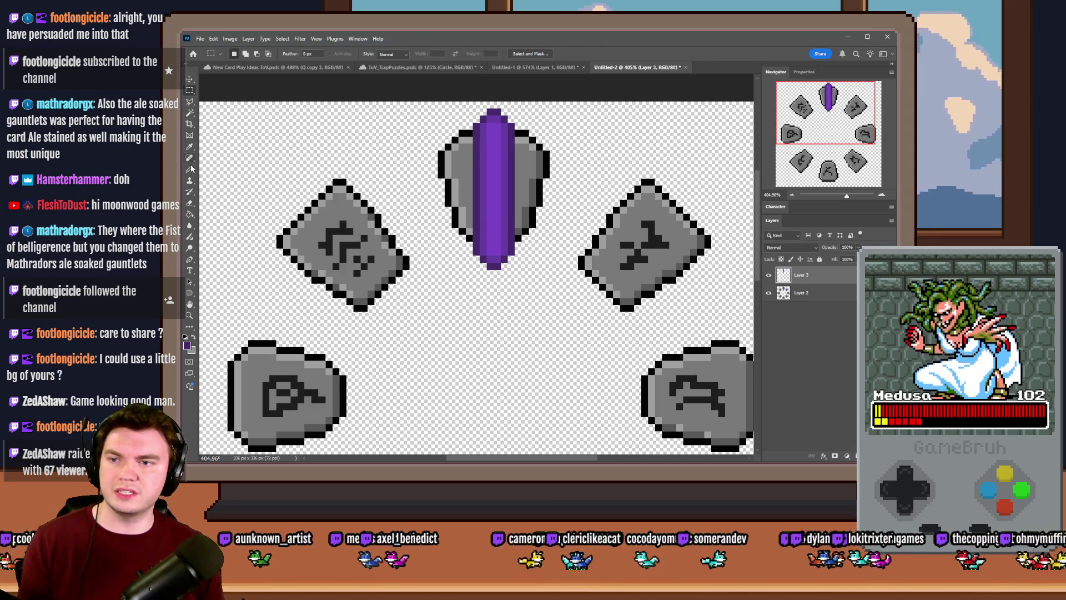
scroll(500, 117, up, 5)
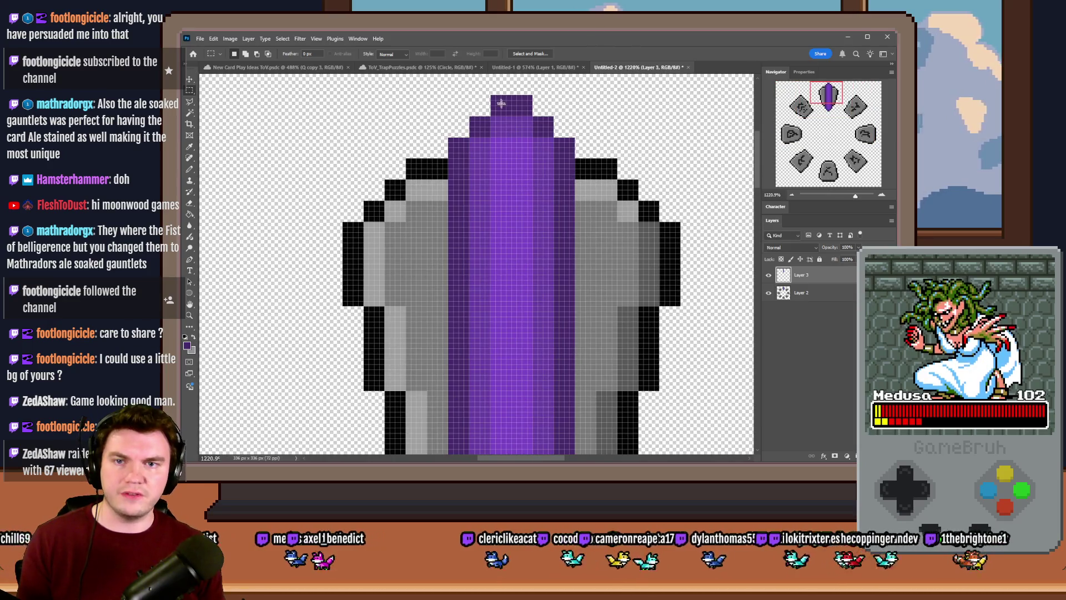
mouse_move(492, 96)
mouse_down()
mouse_move(534, 111)
mouse_move(515, 448)
mouse_up()
key(ctrl+j)
mouse_move(515, 455)
mouse_down()
mouse_move(517, 383)
mouse_move(542, 441)
mouse_move(520, 119)
mouse_move(528, 120)
mouse_up()
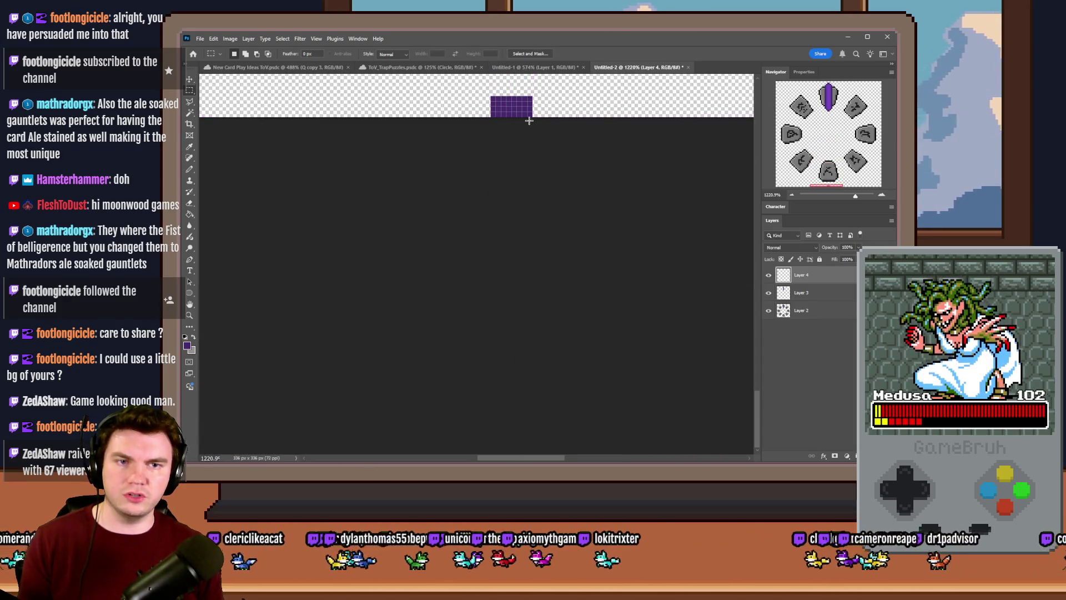
scroll(529, 120, down, 3)
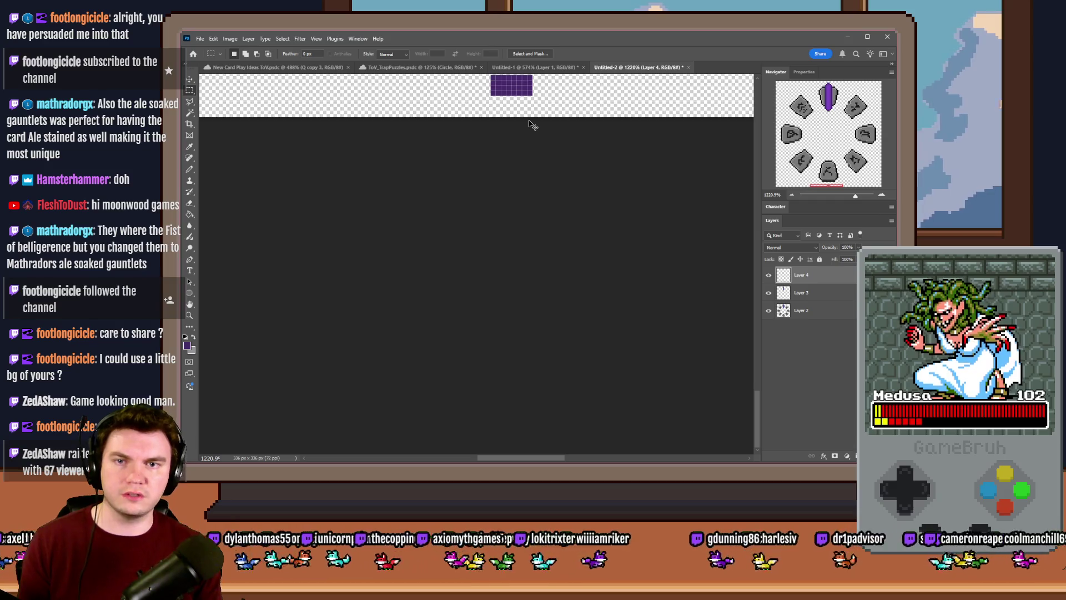
key(ctrl+0)
scroll(489, 102, up, 5)
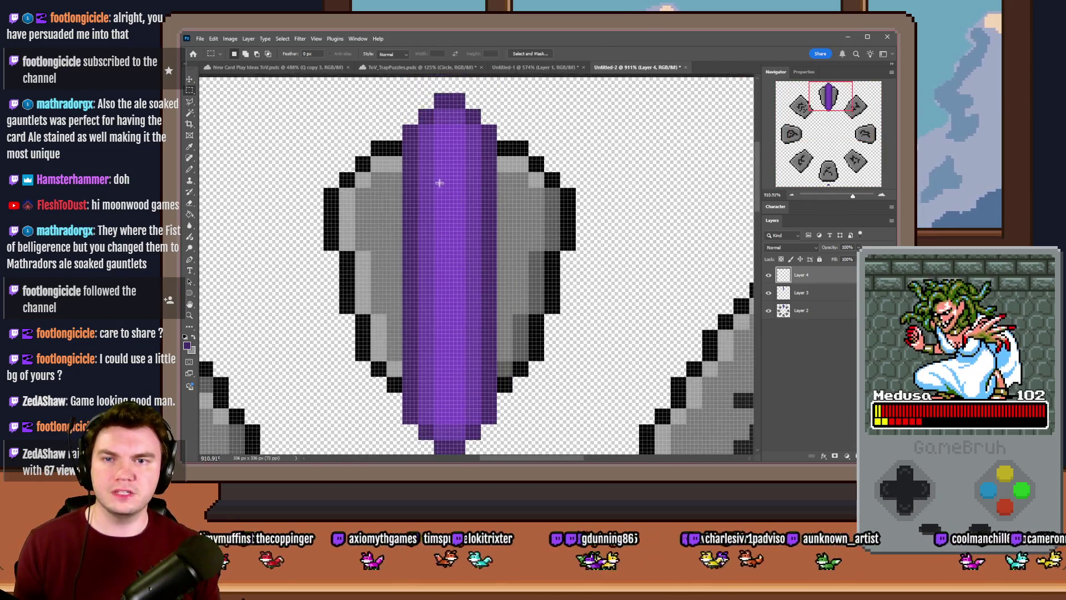
drag(450, 140, 450, 126)
key(ctrl+0)
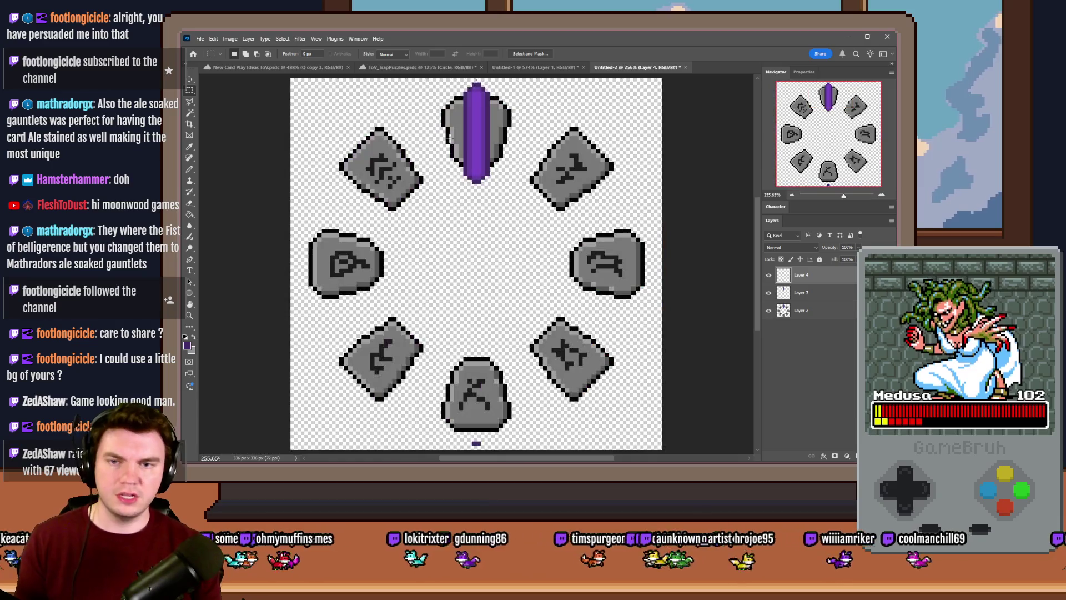
key(Delete)
Preview rotating the crystal layer with Free Transform, then undo it back to upright
right_click(488, 201)
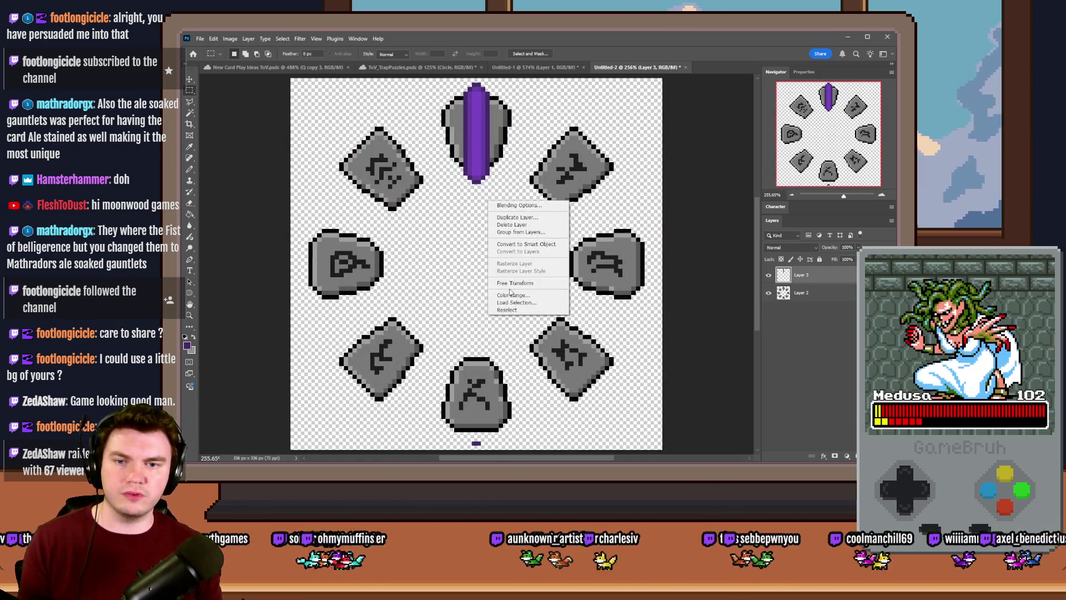
click(528, 284)
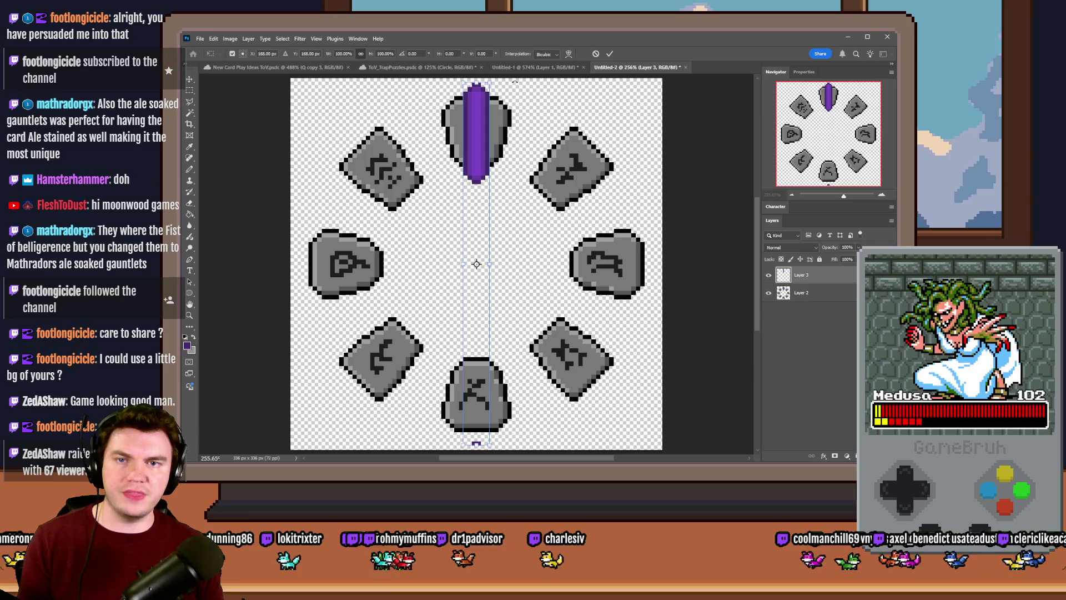
mouse_move(503, 80)
mouse_down()
mouse_move(525, 89)
mouse_move(473, 86)
mouse_move(503, 82)
mouse_move(600, 115)
mouse_move(602, 142)
mouse_move(631, 169)
mouse_up()
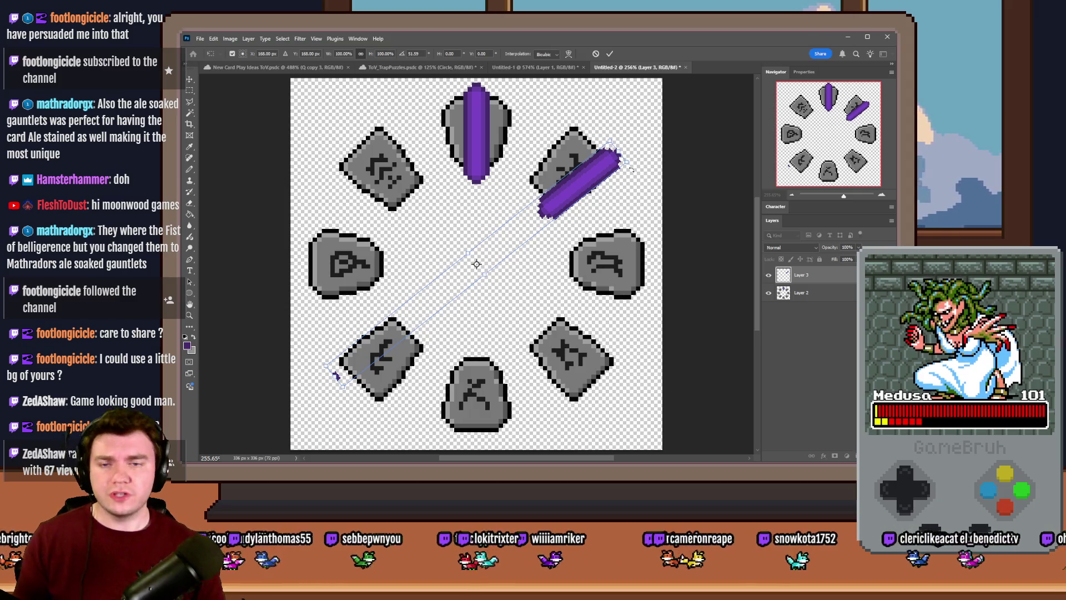
mouse_move(619, 151)
mouse_down()
mouse_move(527, 78)
mouse_move(478, 88)
mouse_up()
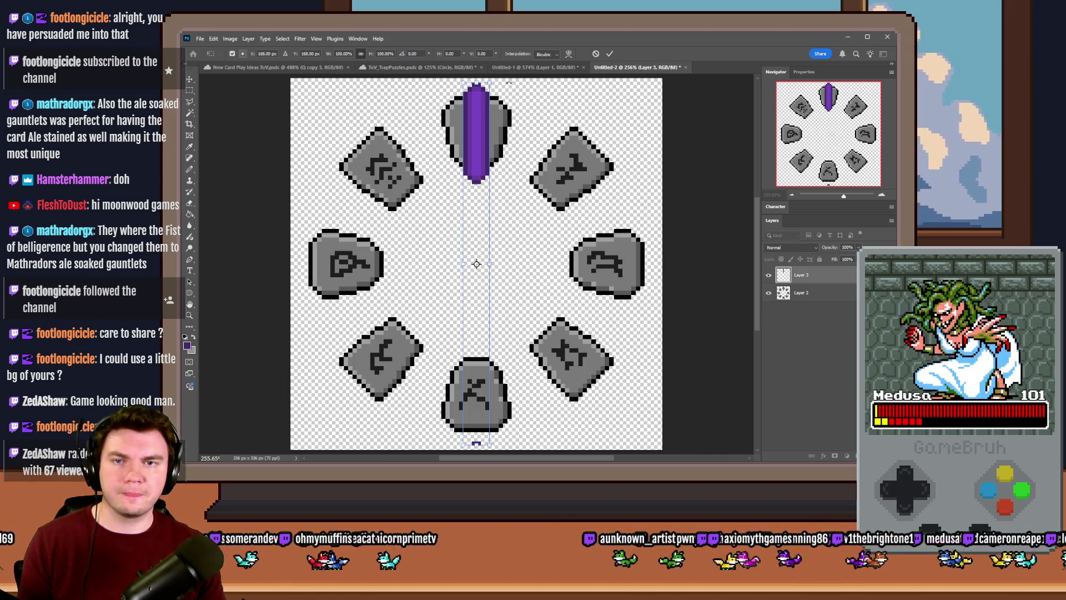
drag(498, 82, 523, 93)
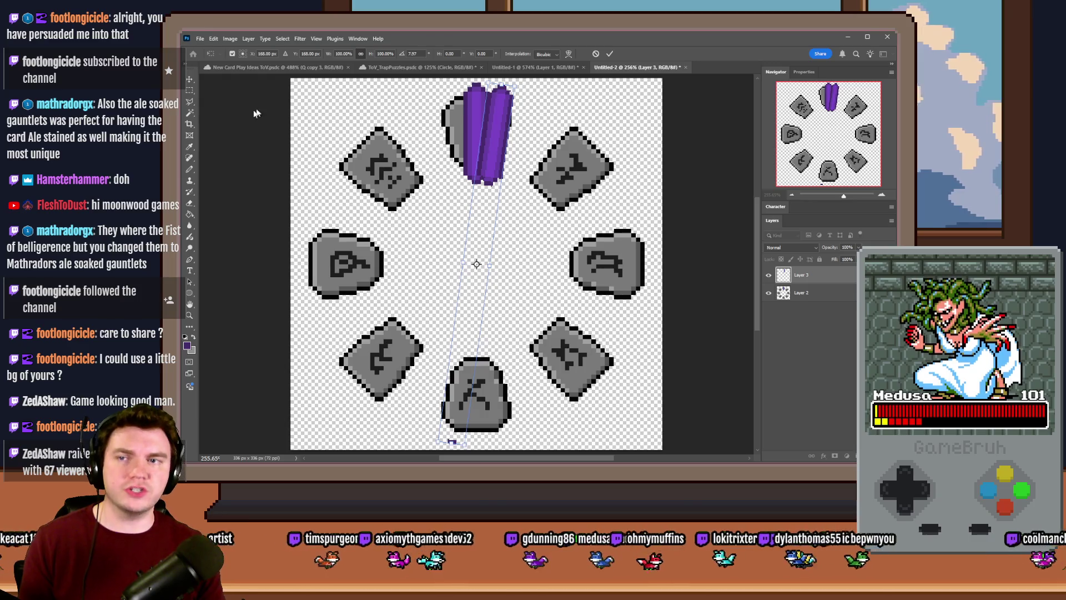
click(190, 90)
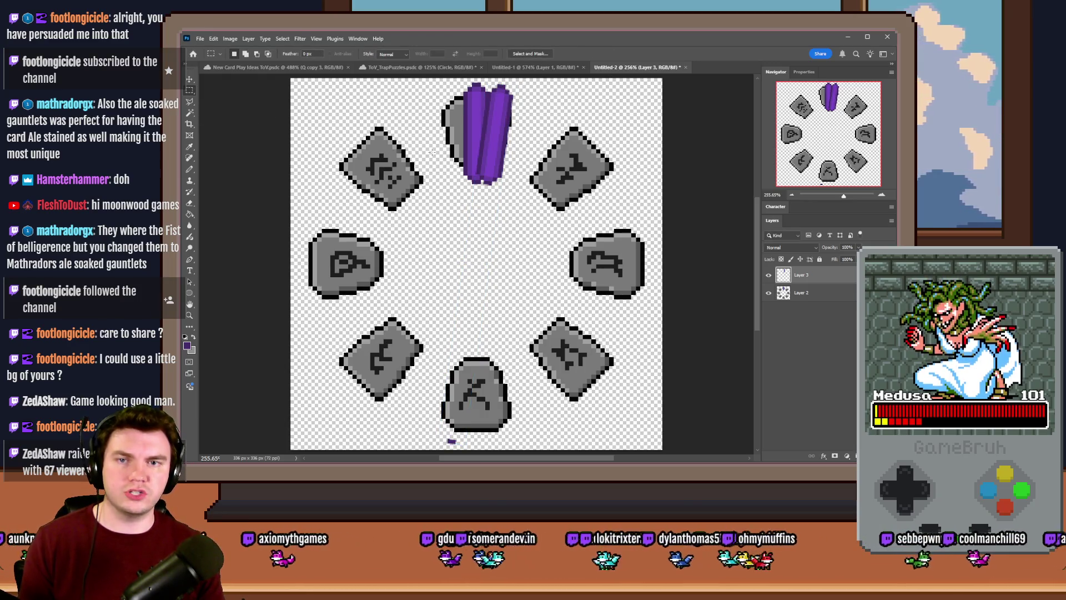
key(ctrl+z)
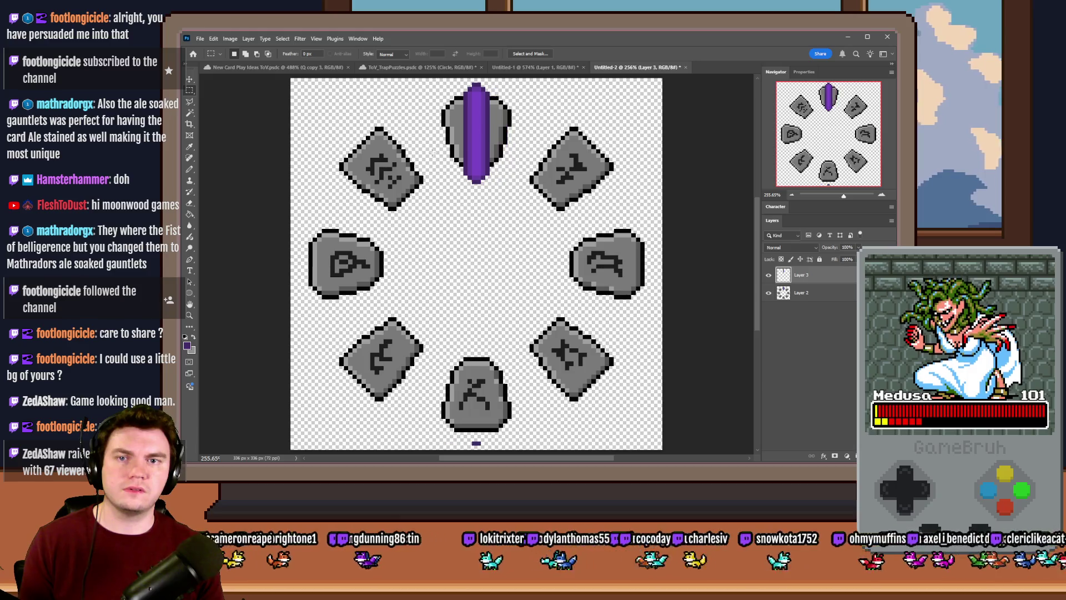
Swing the crystal around the rune circle's centre, commit, and return to RPG Maker MV
right_click(470, 124)
click(499, 210)
mouse_move(500, 94)
mouse_down()
mouse_move(572, 131)
mouse_move(453, 429)
mouse_move(311, 241)
mouse_move(360, 133)
mouse_move(384, 364)
mouse_move(458, 392)
mouse_move(400, 216)
mouse_move(472, 139)
mouse_move(514, 129)
mouse_move(461, 114)
mouse_move(519, 123)
mouse_move(496, 126)
mouse_up()
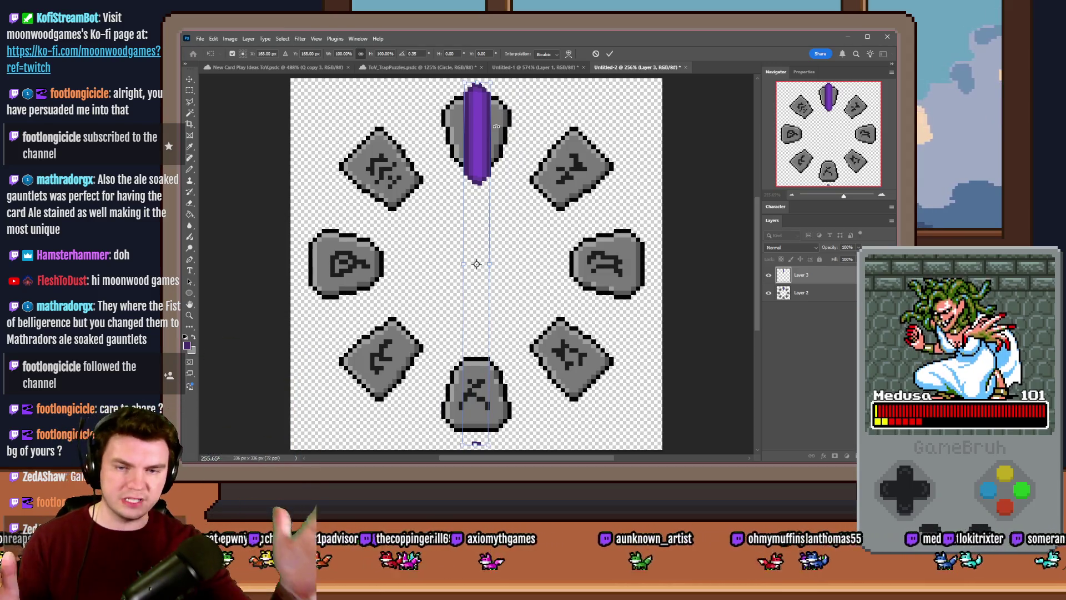
click(189, 92)
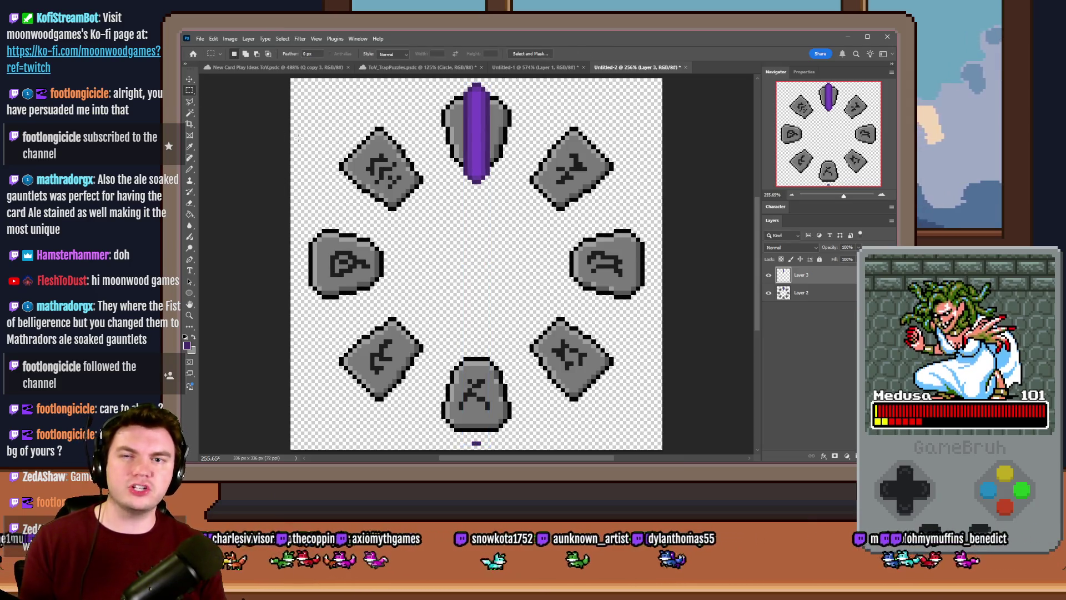
key(alt+Tab)
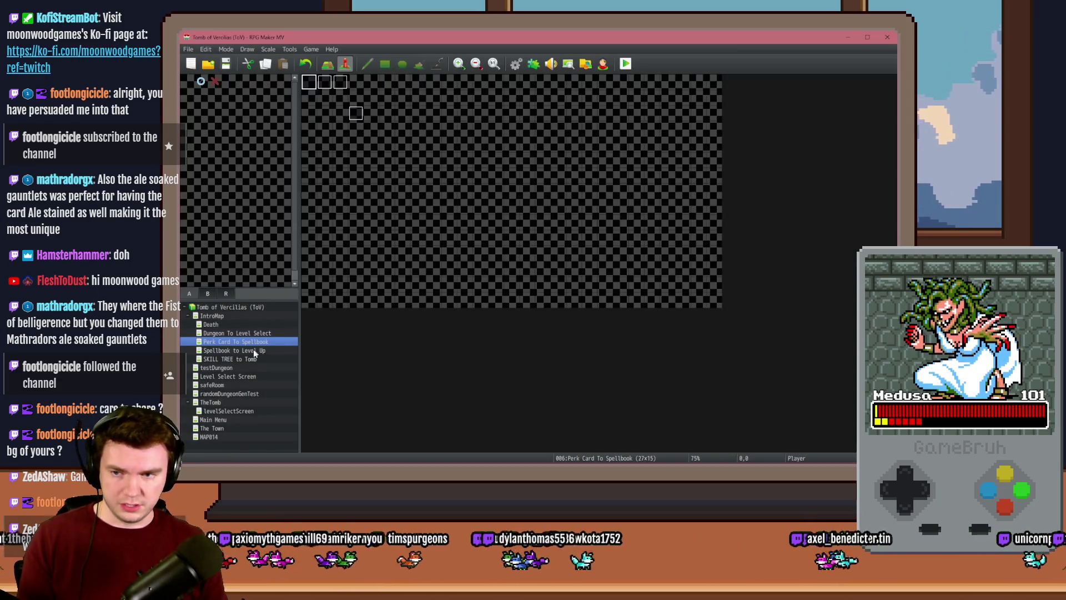
Open the PortalPuzzleInteractions event on TheTomb map at its Spinning Glyphs page 4
click(233, 400)
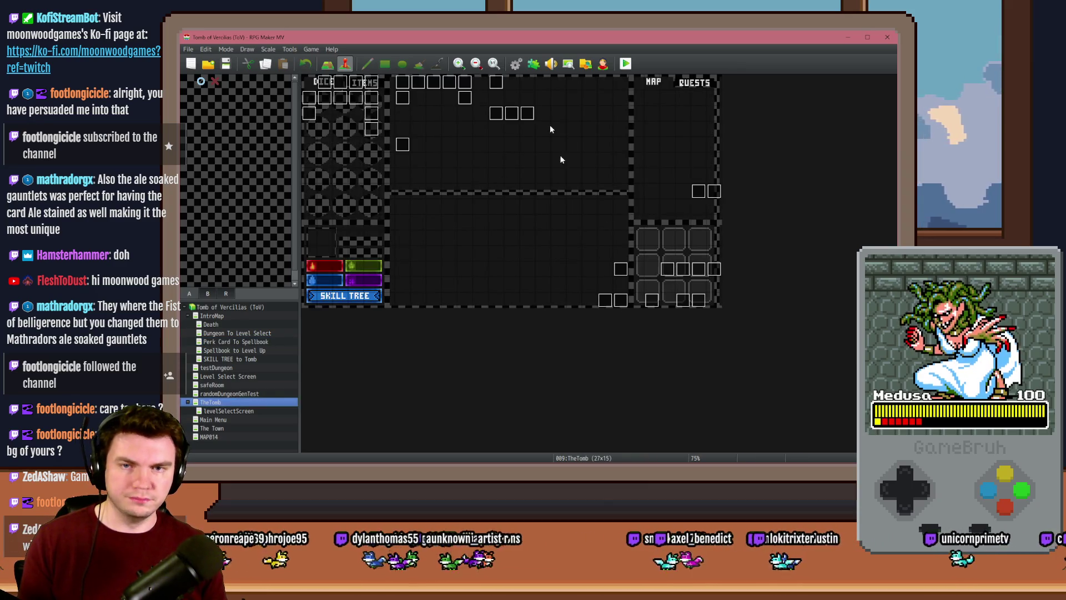
double_click(495, 114)
click(342, 133)
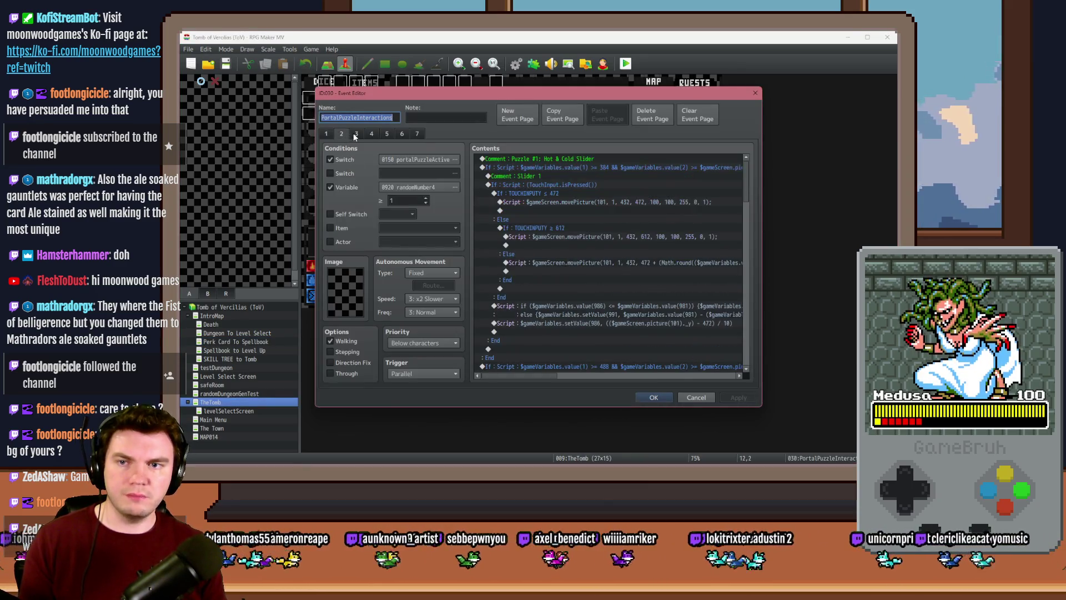
click(356, 134)
click(372, 134)
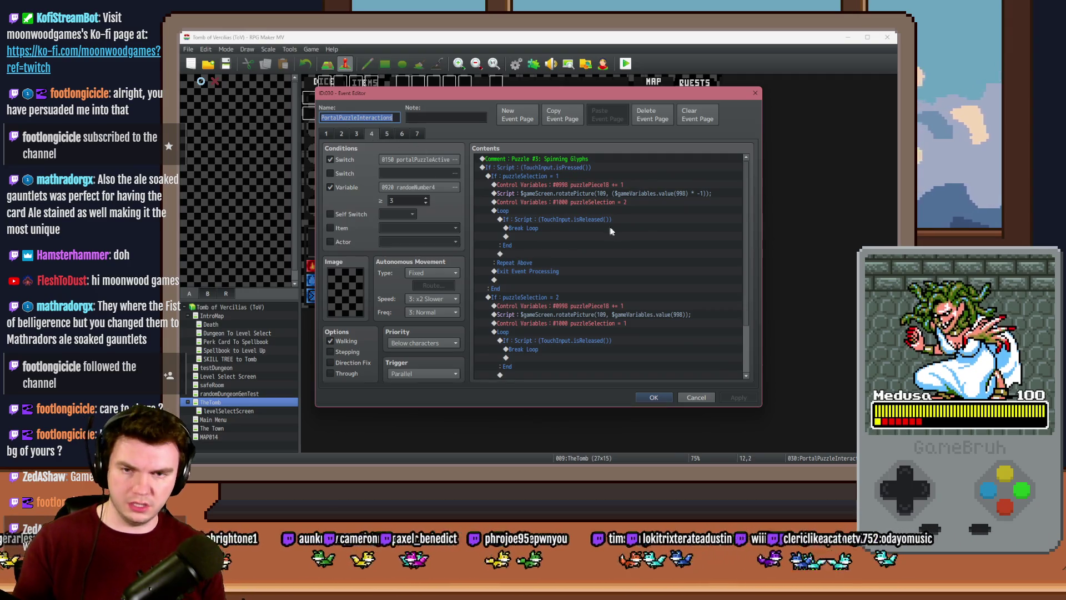
Cut both puzzleSelection branches and paste them after the TouchInput.isPressed check's End
click(557, 173)
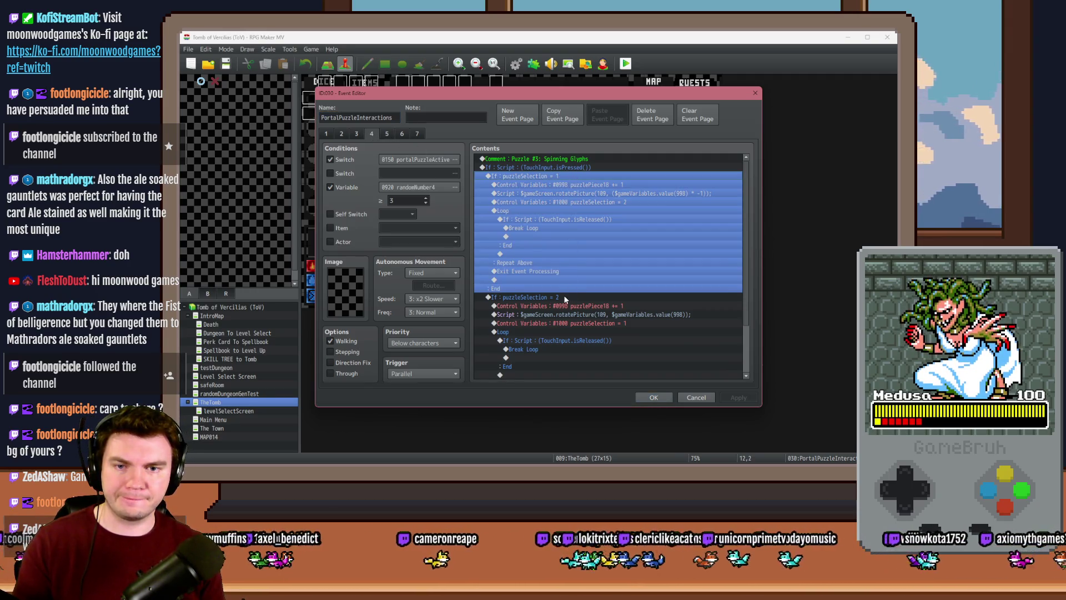
click(564, 294)
click(541, 176)
scroll(533, 205, down, 2)
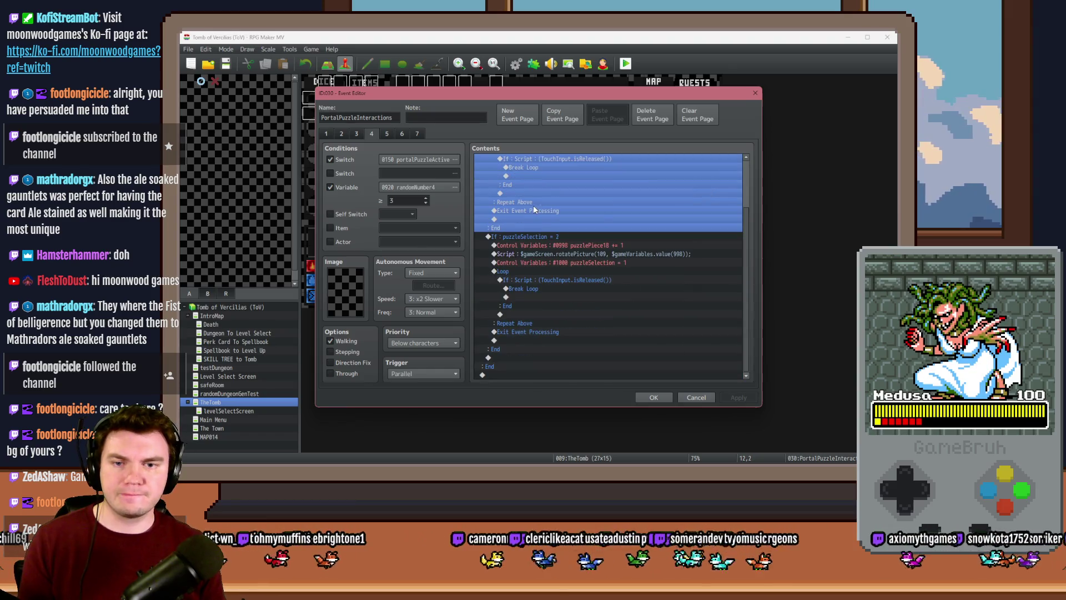
shift+click(547, 238)
scroll(548, 238, up, 2)
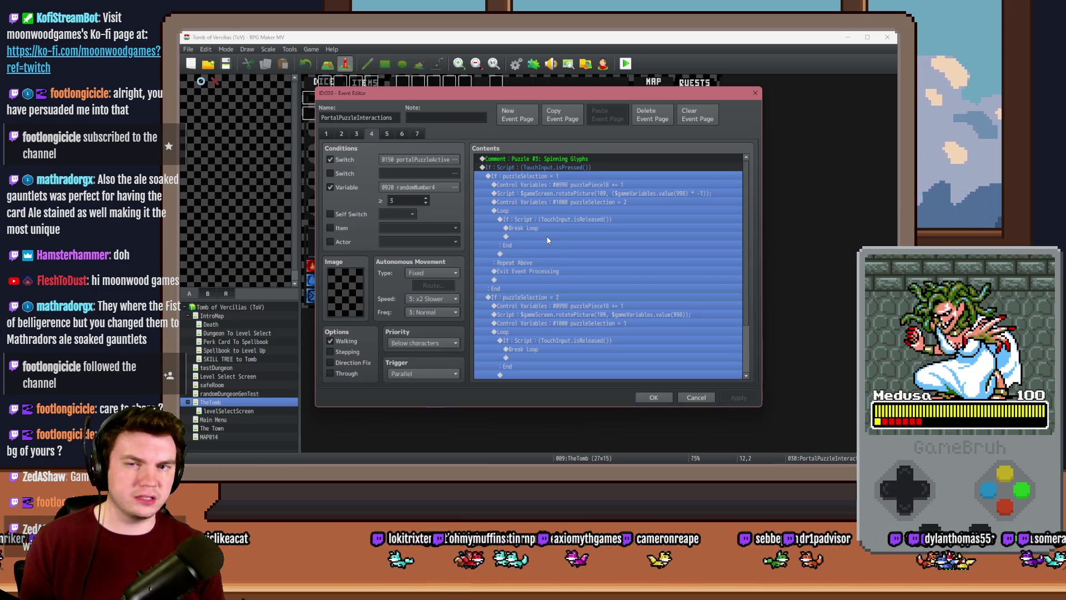
key(ctrl+x)
click(542, 192)
key(ctrl+v)
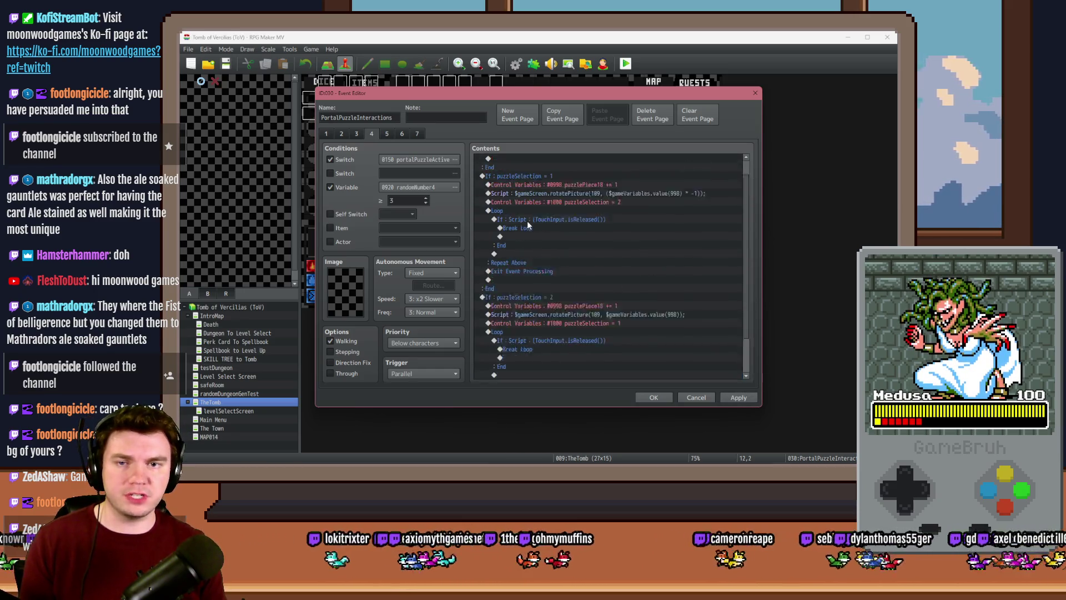
Pick an insertion row and bring up the event command list
scroll(527, 221, up, 1)
click(513, 185)
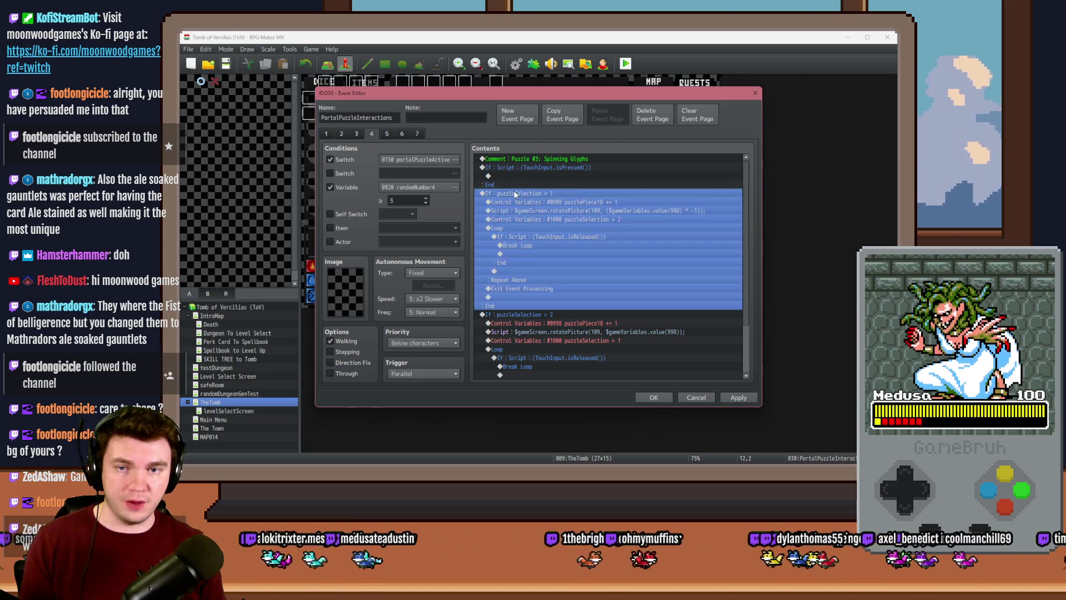
key(Insert)
click(540, 136)
click(508, 135)
Insert a Conditional Branch checking that the party has armor #0001, equipment included
click(557, 296)
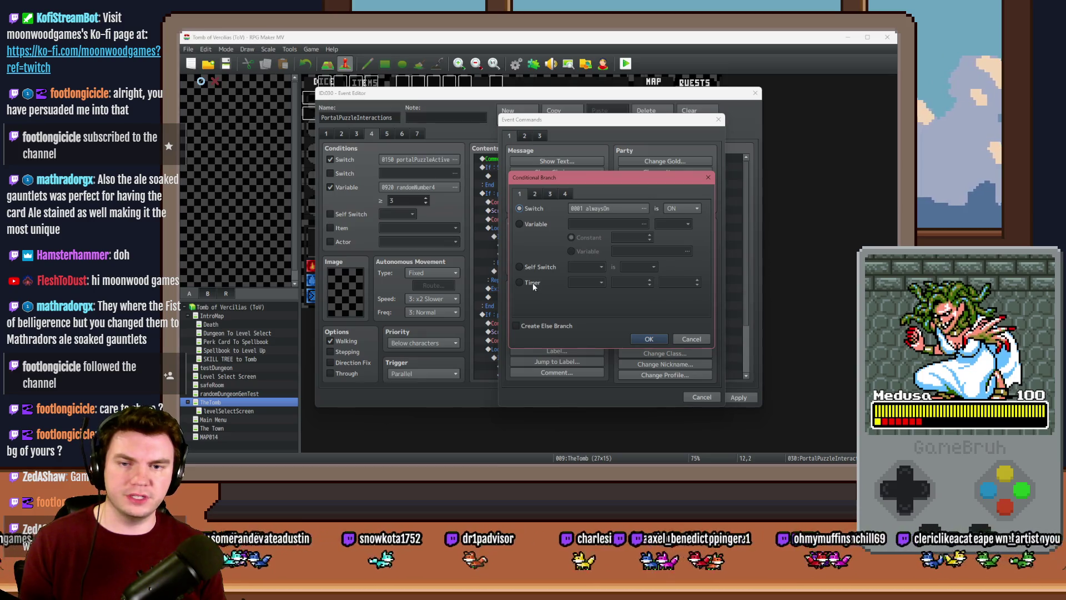
click(536, 194)
click(550, 194)
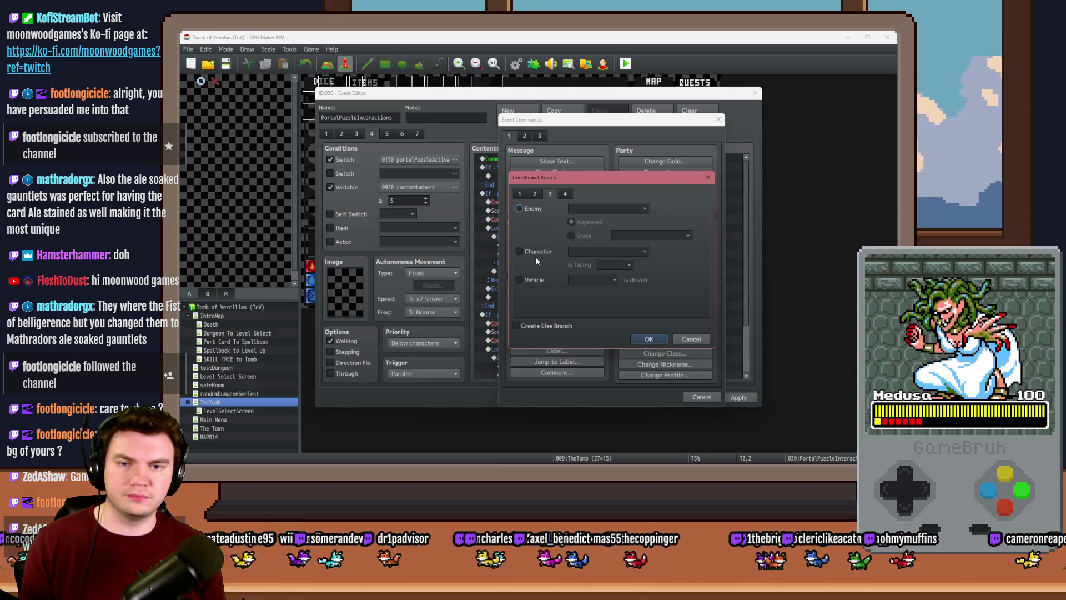
click(564, 194)
click(594, 224)
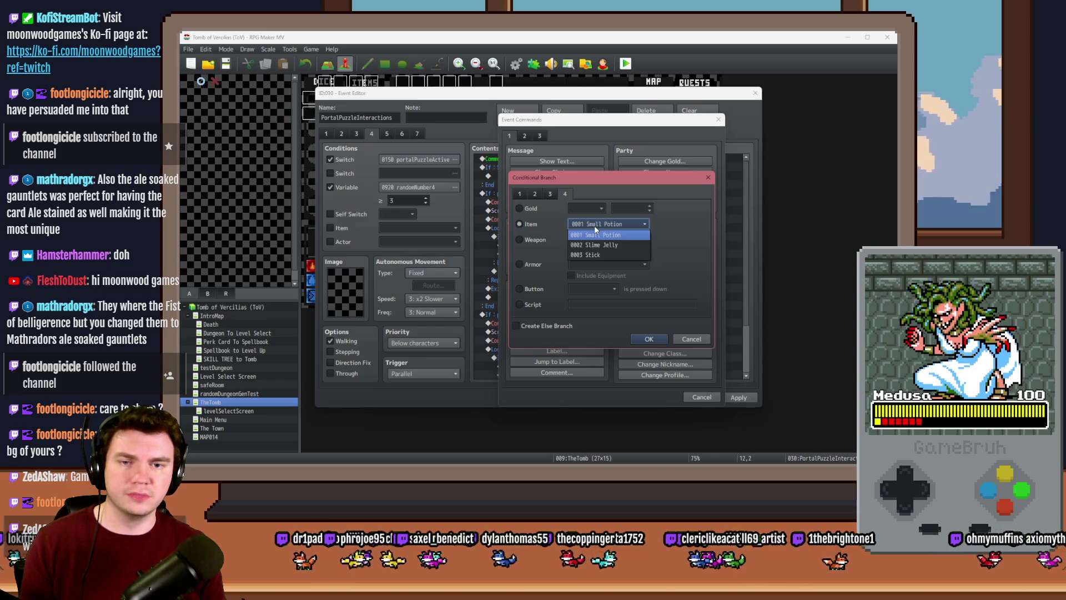
click(606, 255)
click(519, 264)
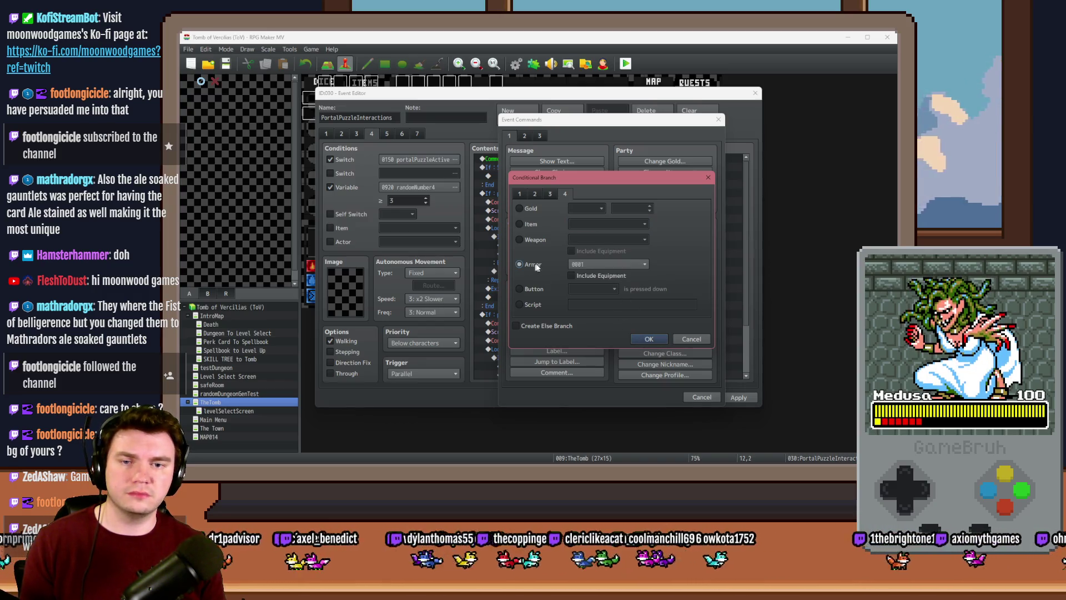
click(601, 264)
click(598, 275)
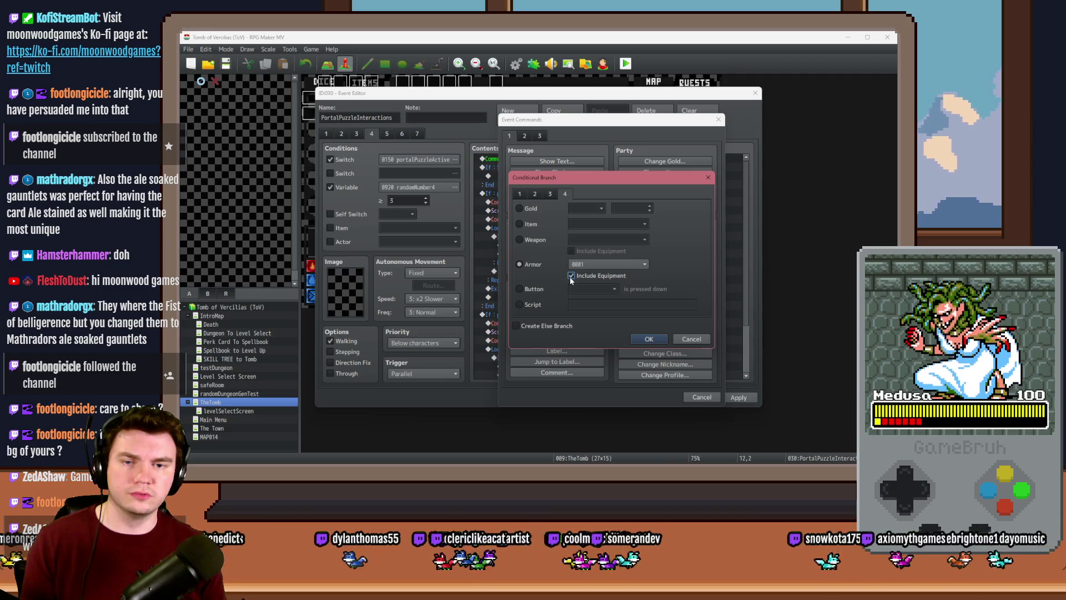
click(649, 339)
Cut the puzzleSelection = 1 block and paste it inside the Party has #0001 branch
click(532, 224)
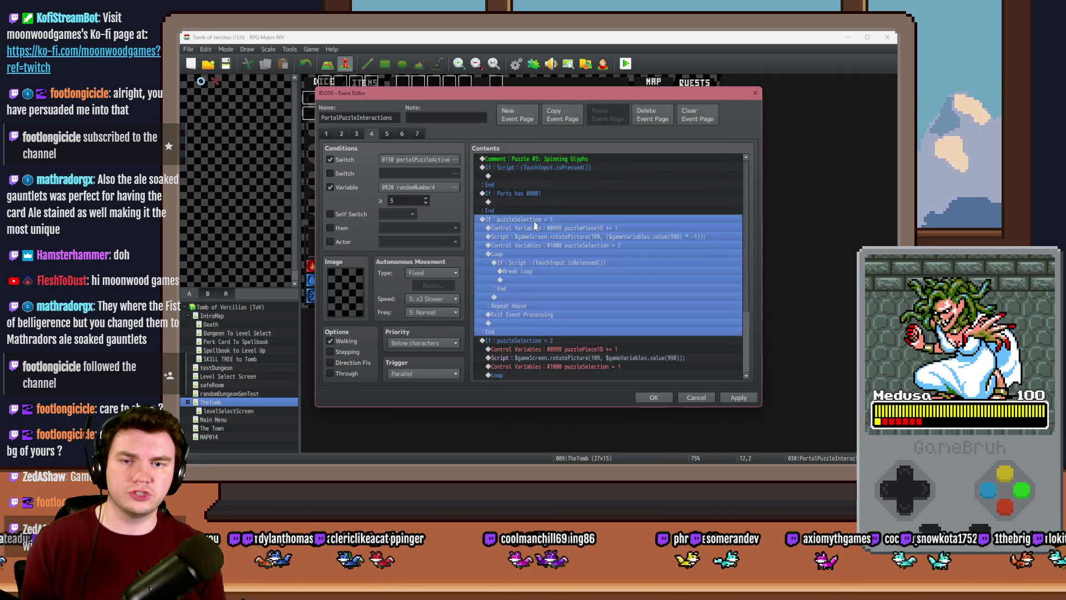
scroll(532, 267, down, 3)
key(ctrl+x)
click(525, 203)
key(ctrl+v)
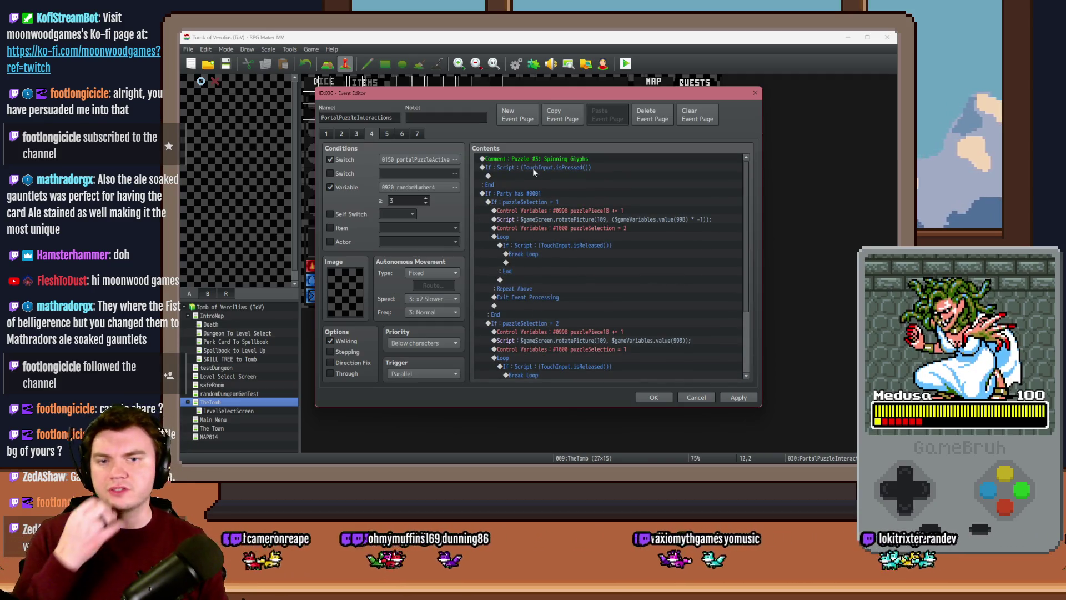
click(533, 168)
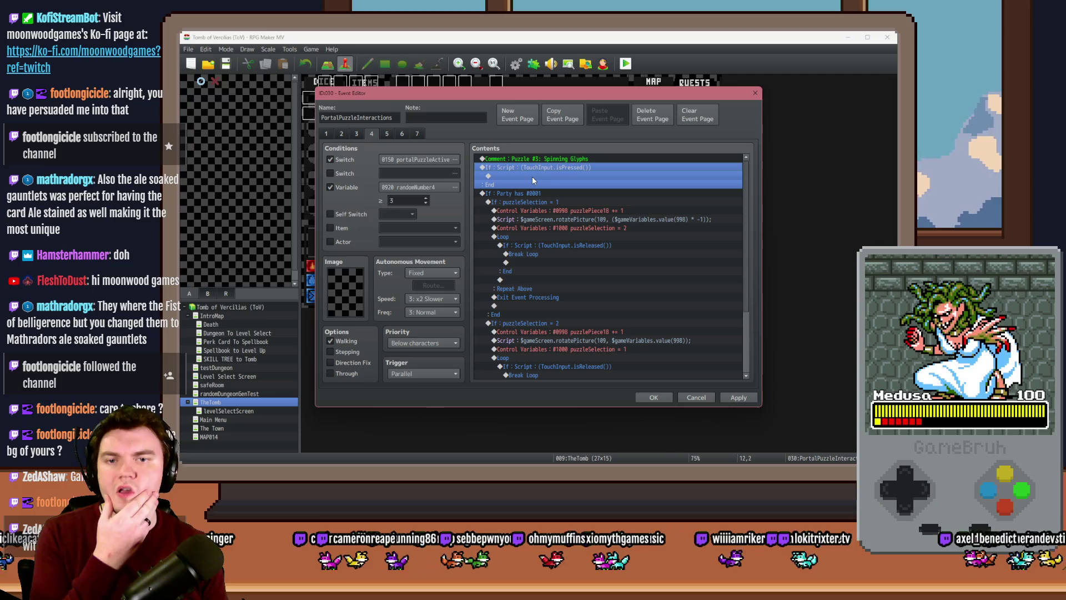
click(535, 171)
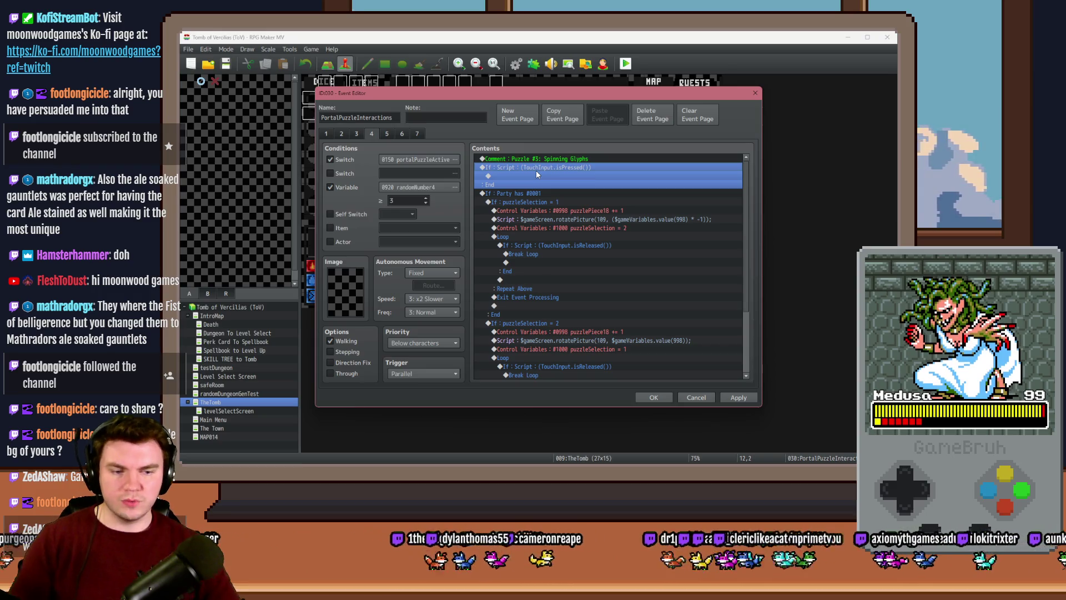
Add a Script conditional branch on $gameScreen.picture(109) inside the touch-pressed branch
double_click(537, 175)
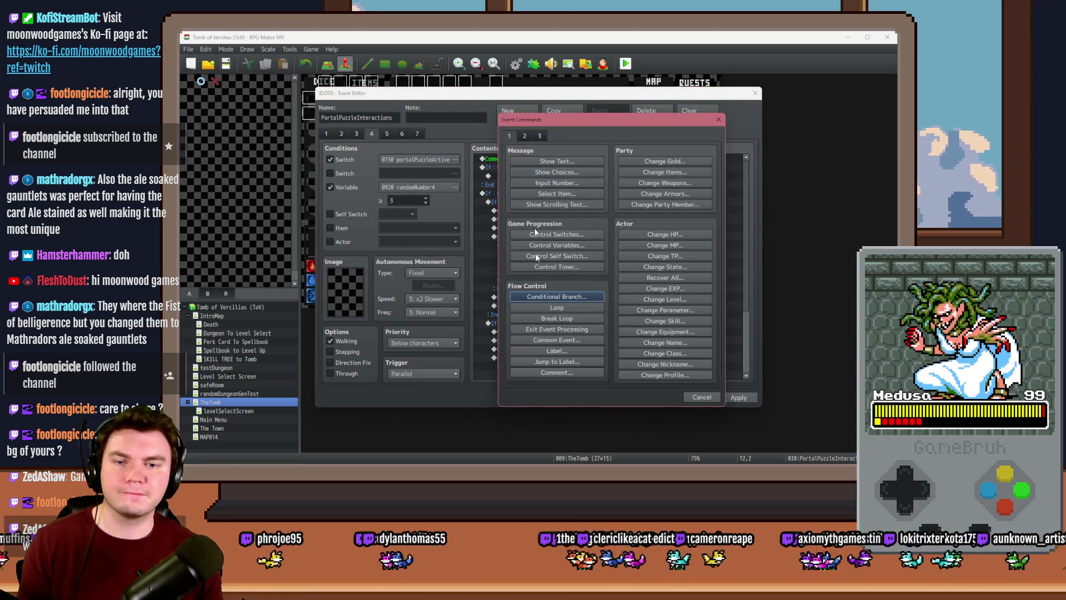
click(544, 299)
click(565, 194)
click(537, 305)
click(591, 304)
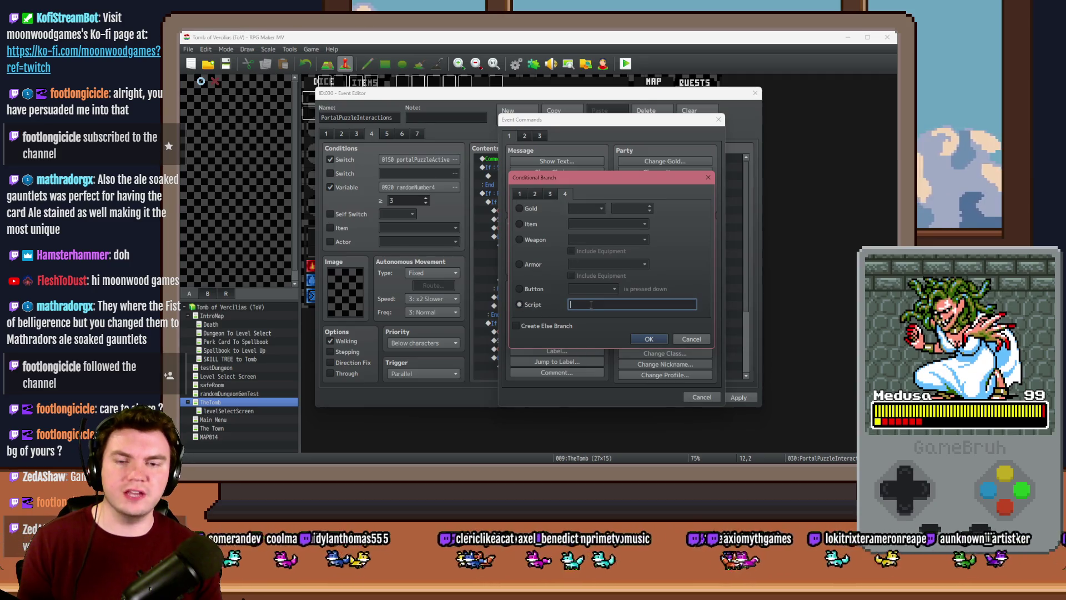
text($gameScreen)
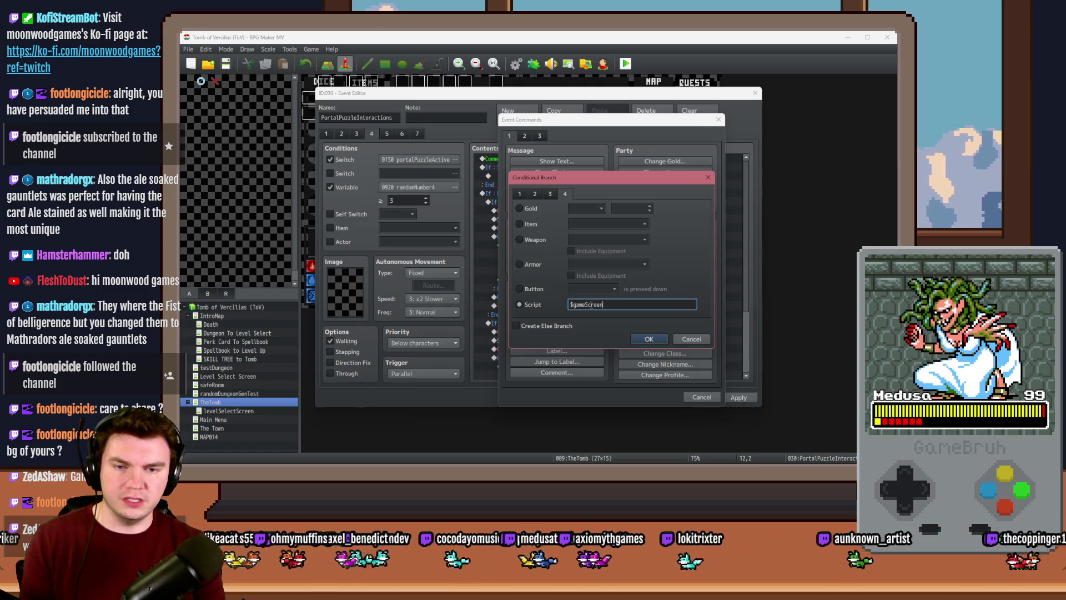
text(.picture()
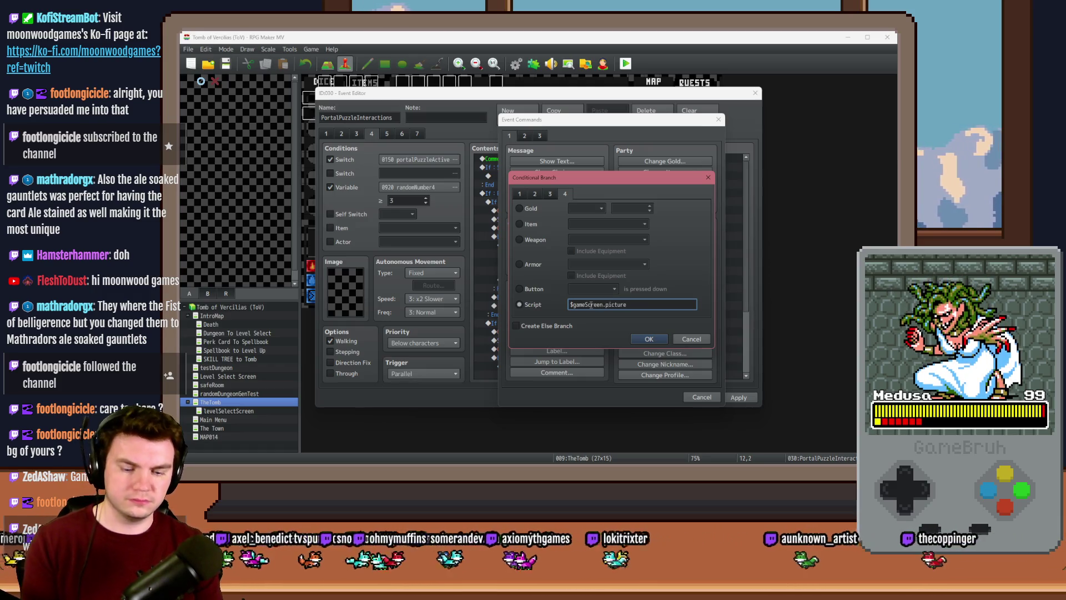
text(109)
key(Return)
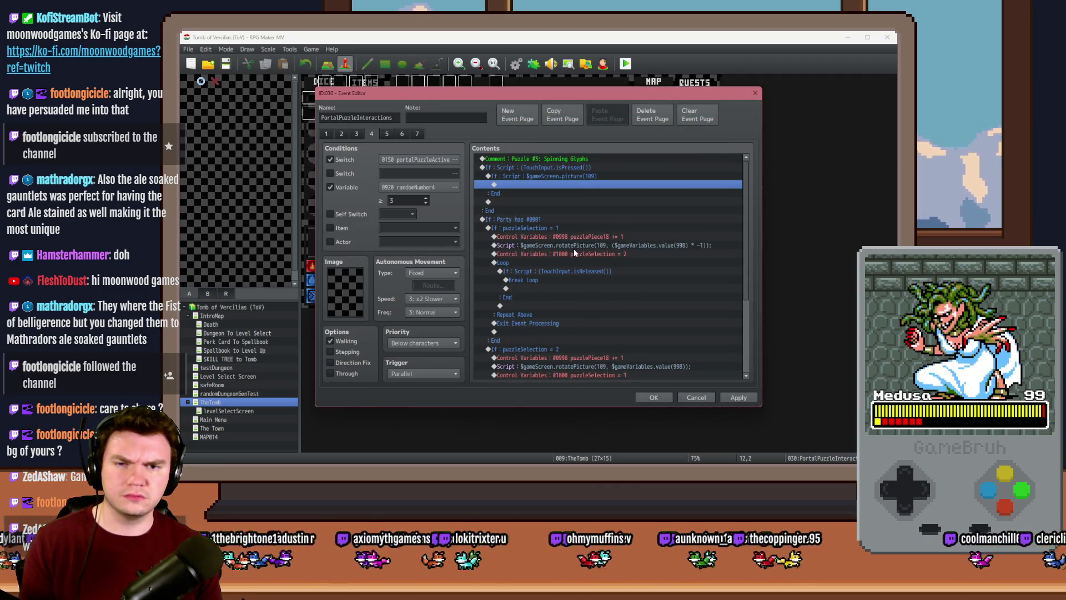
Reopen the picture 109 condition and start appending an _angle == comparison involving 45
double_click(585, 178)
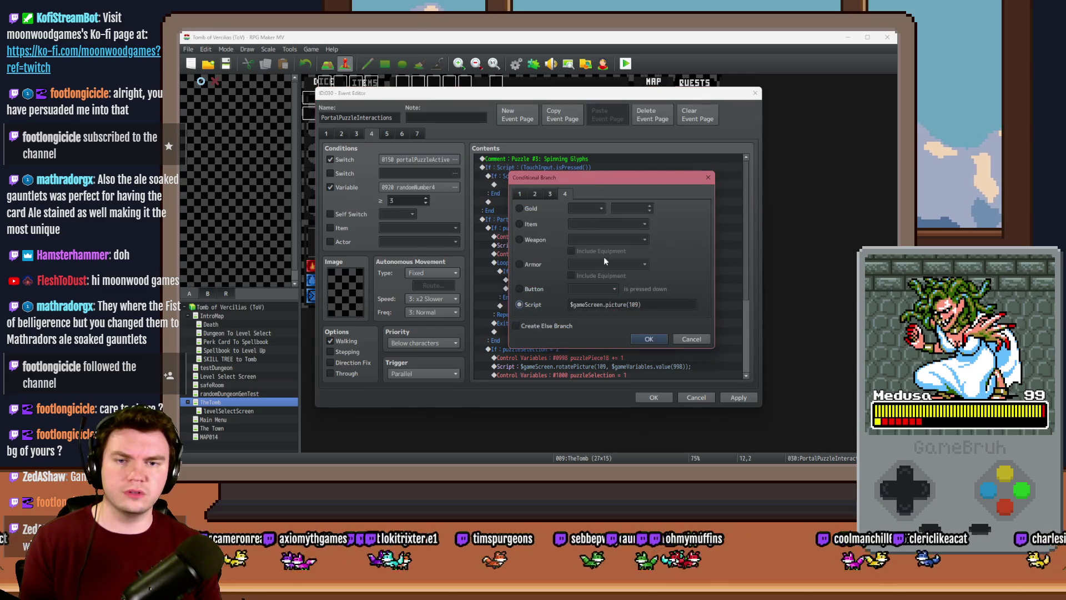
click(654, 305)
text(._an)
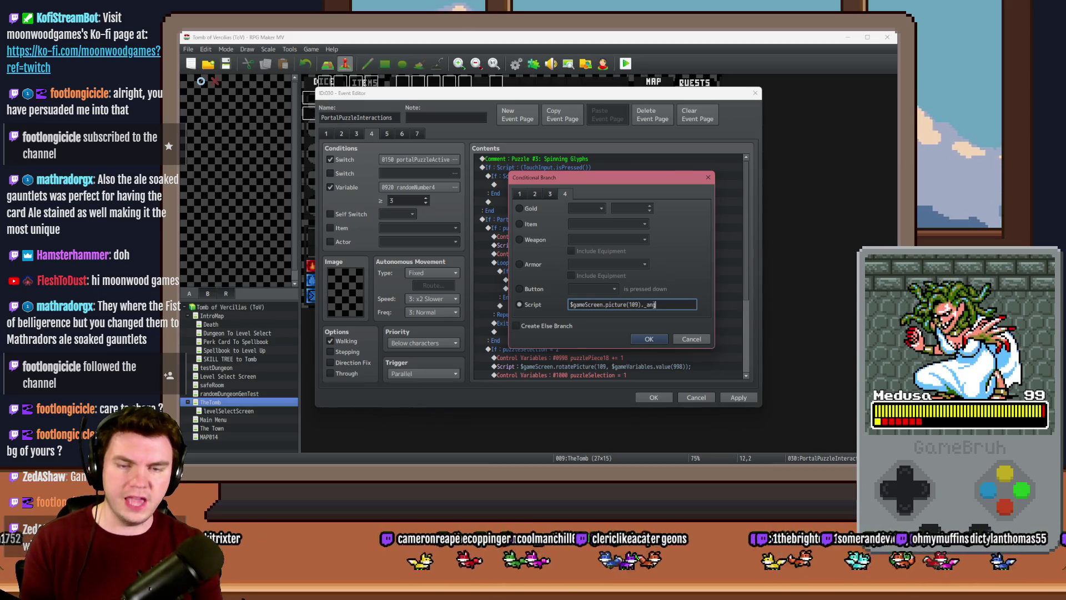
text(le )
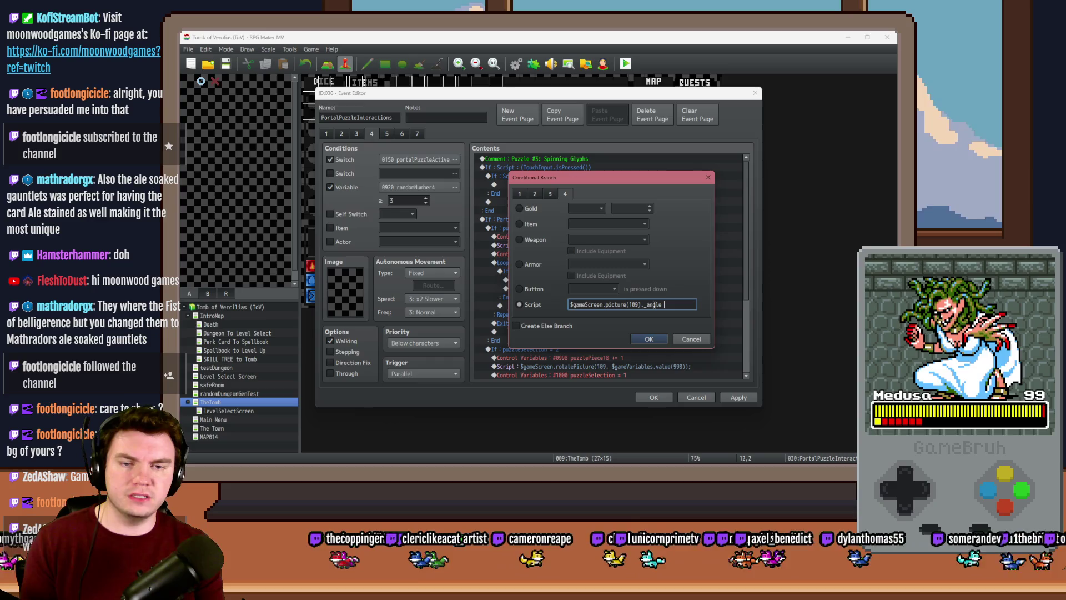
text(==)
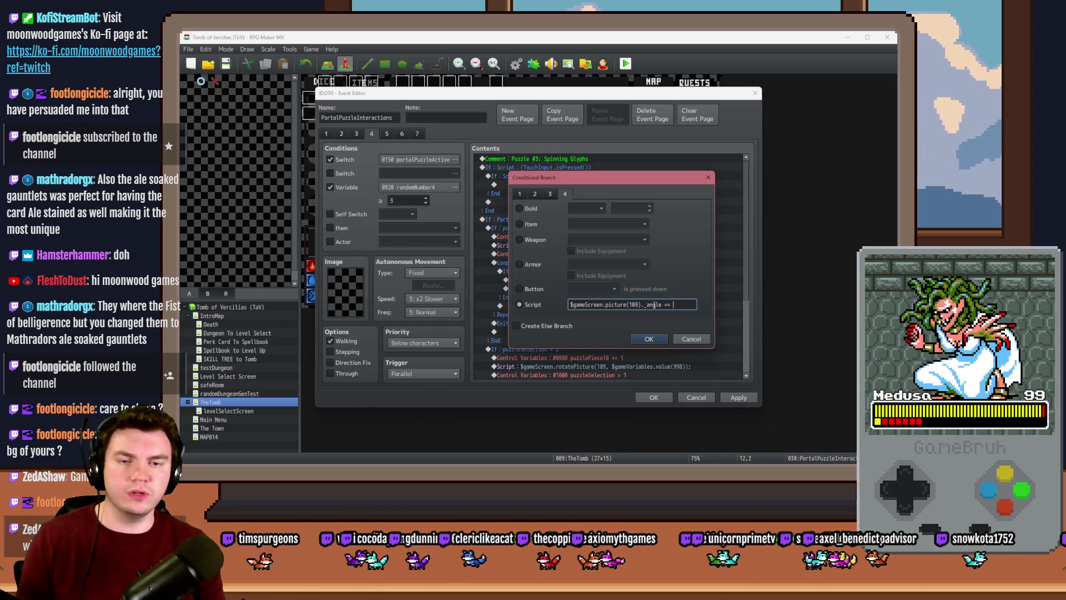
text(0 + )
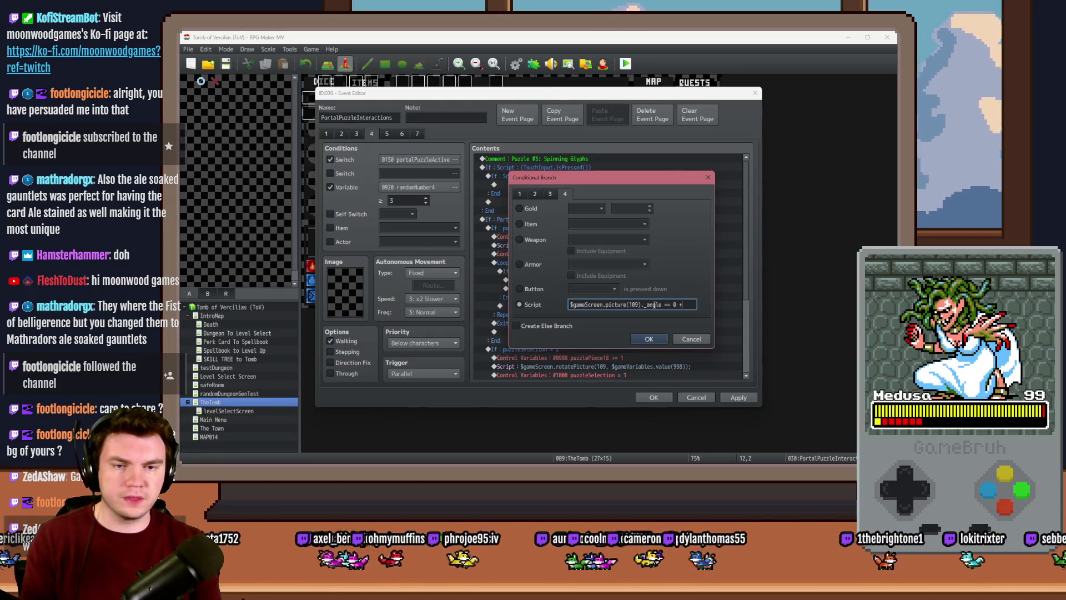
text(45)
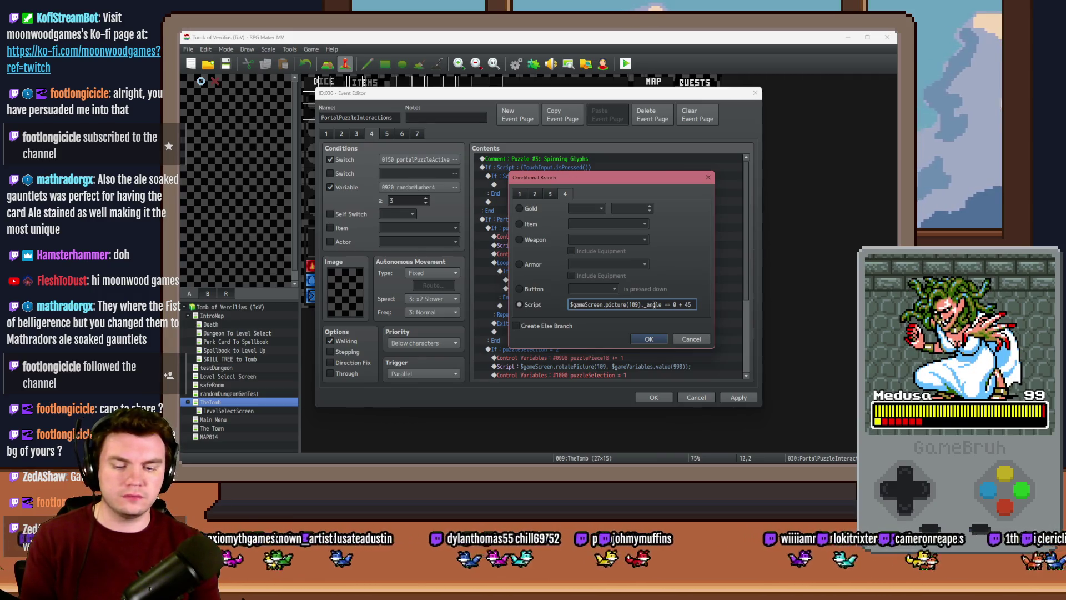
text( *)
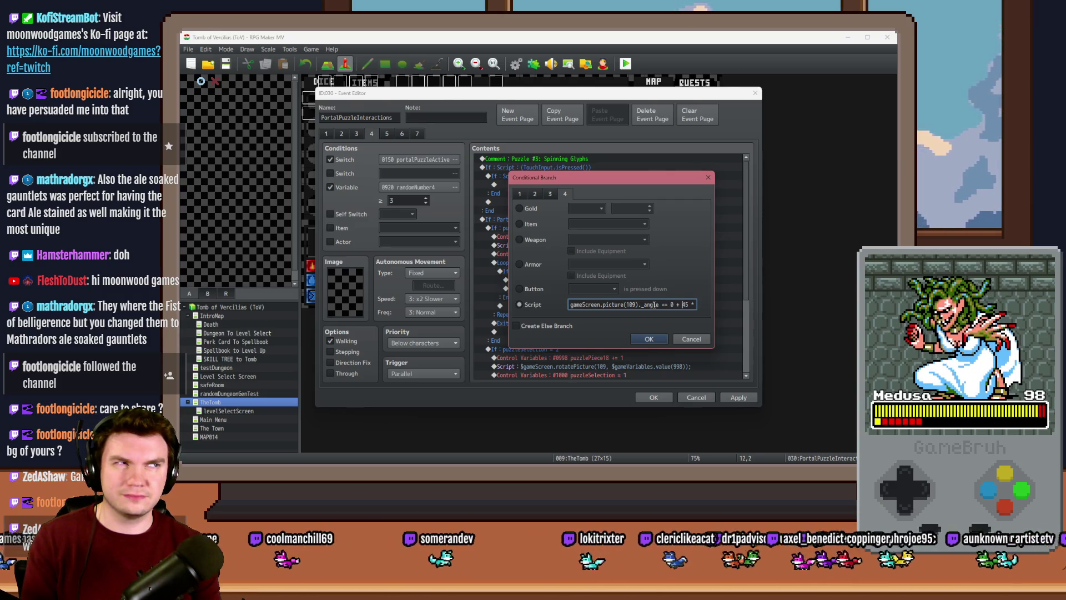
text(()
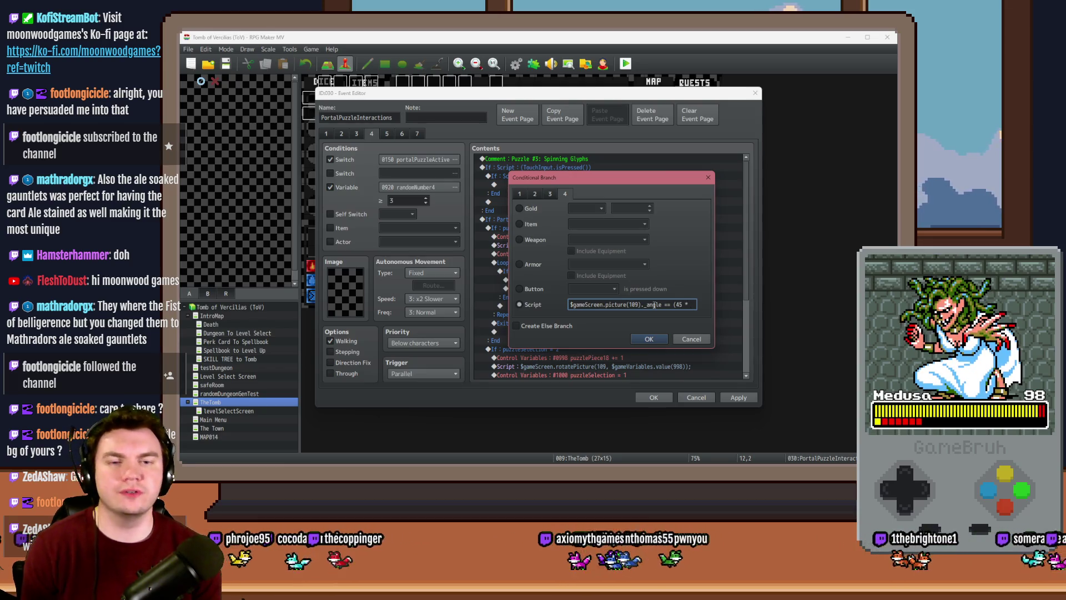
key(BackSpace)
Check the rune-circle sprite in Photoshop, then come back to the script condition
key(alt+Tab)
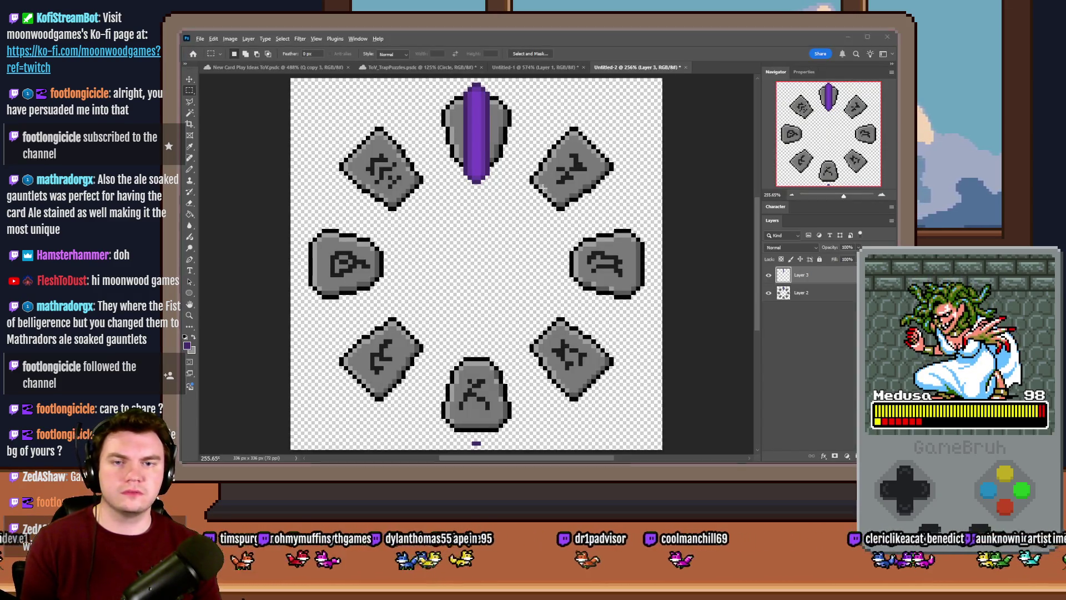
key(alt+Tab)
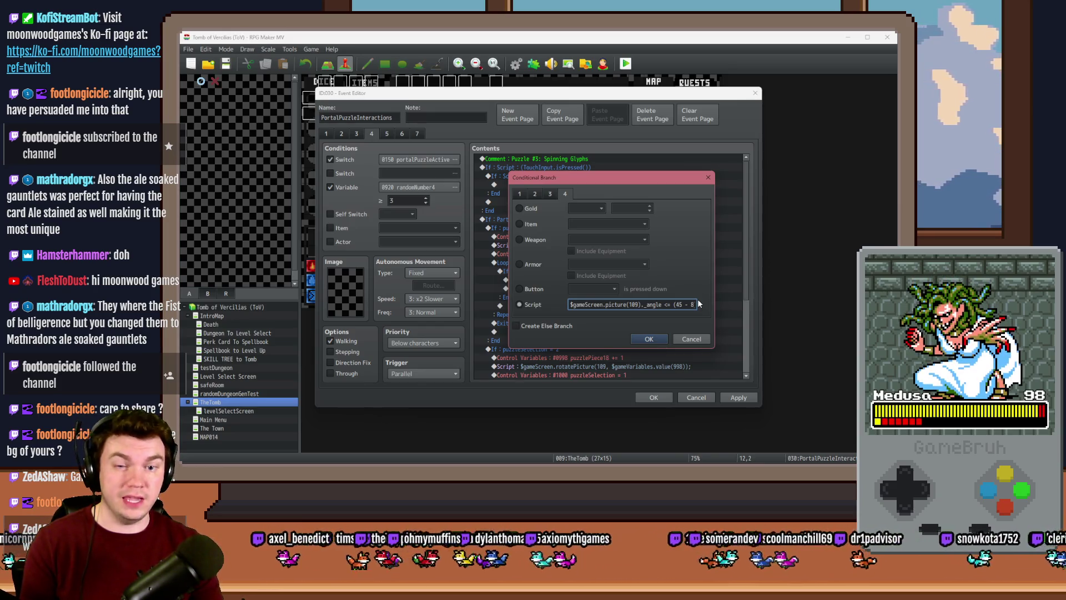
Finish the script as _angle >= (45 - 8) && _angle <= (45 + 8) and confirm
text())
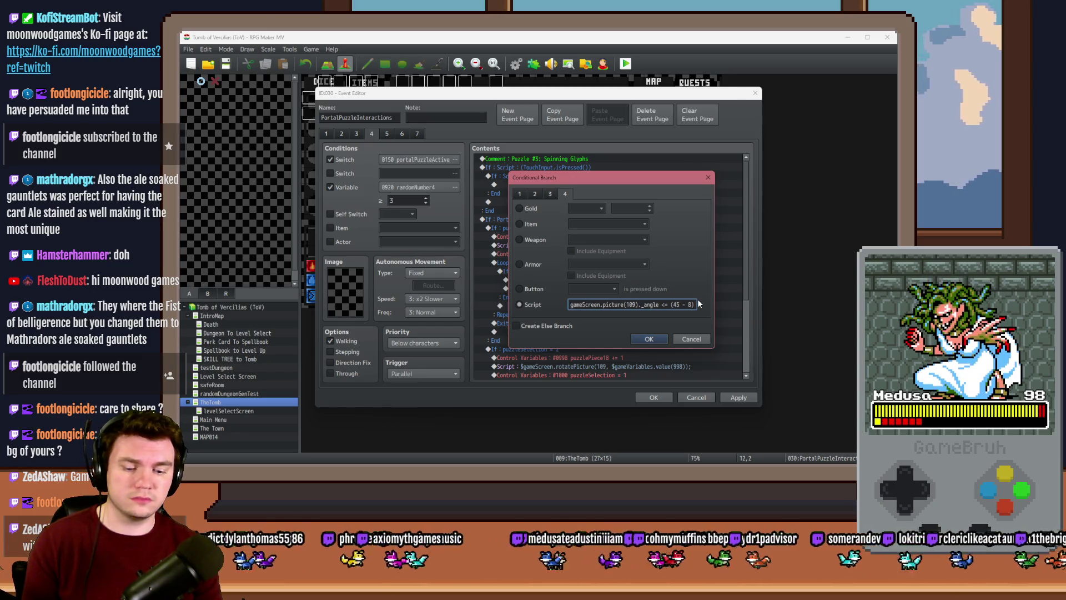
text( &&)
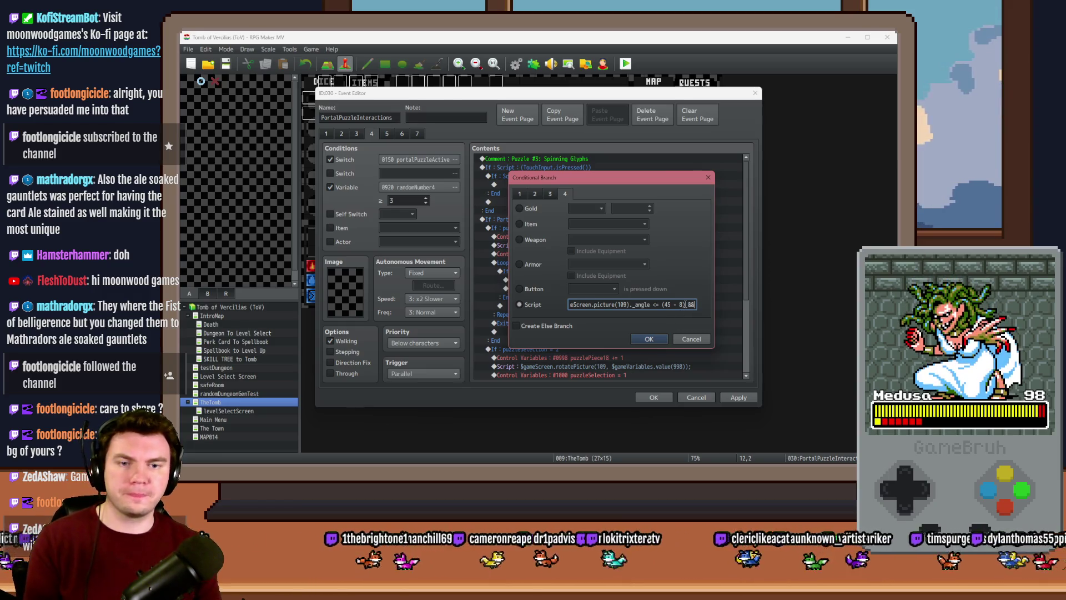
drag(686, 305, 559, 301)
click(671, 303)
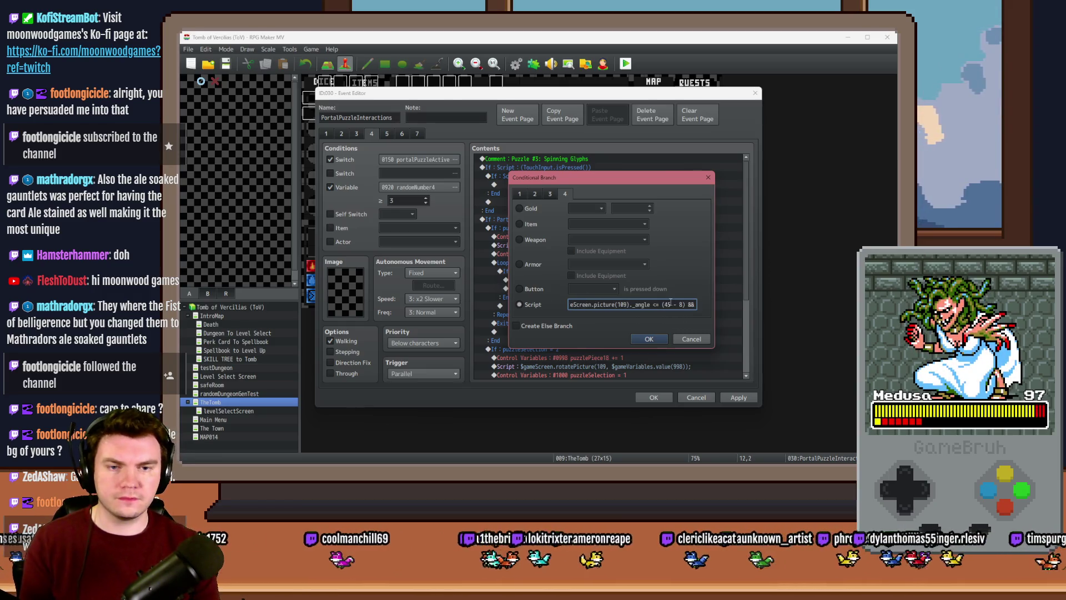
key(BackSpace)
text(+)
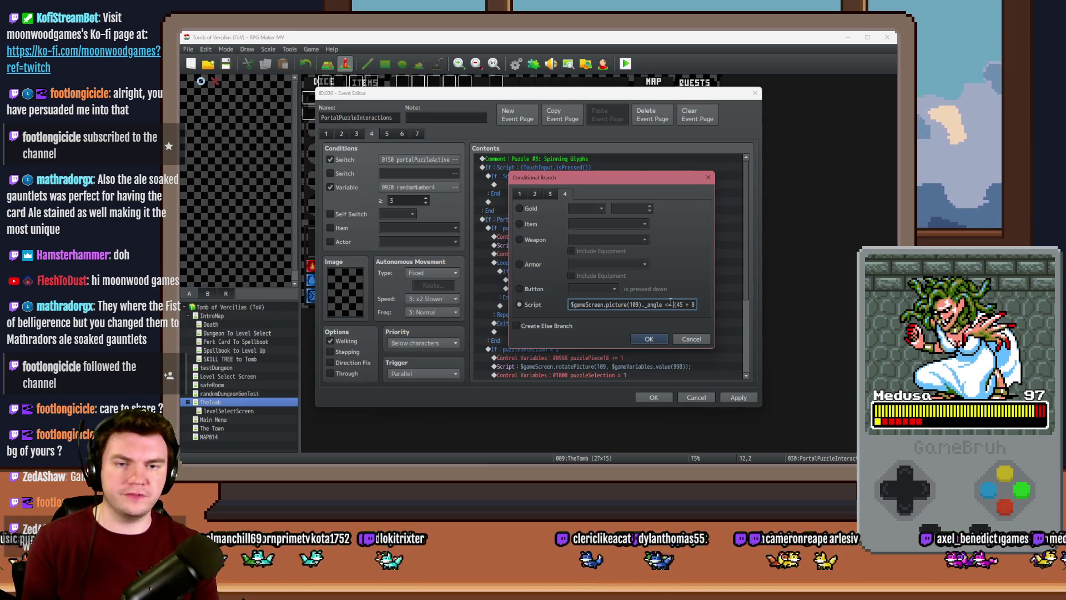
key(ctrl+z)
key(ctrl+z)
click(659, 305)
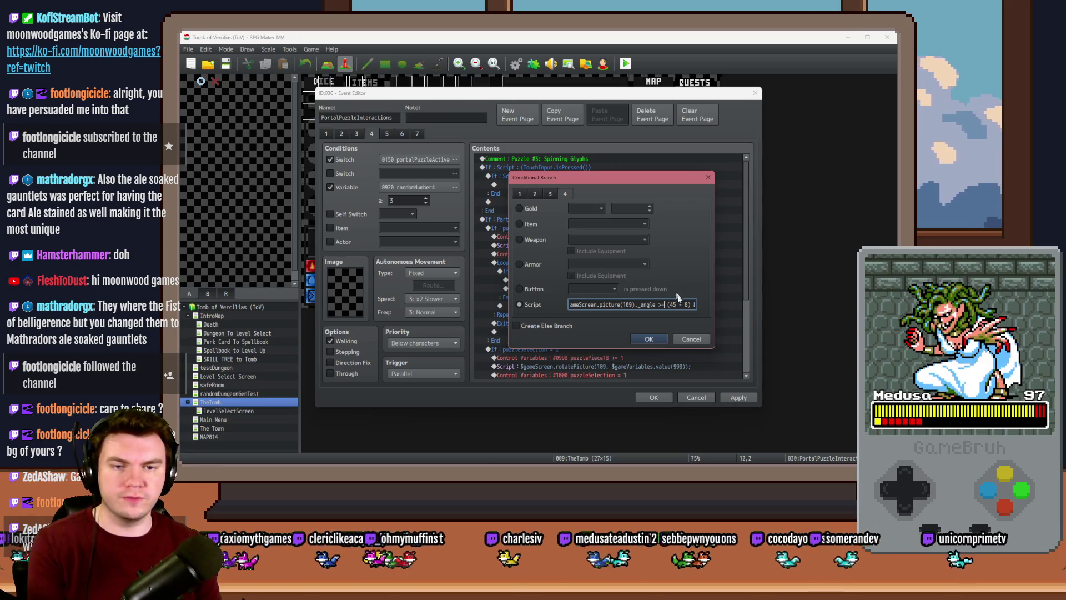
key(Right)
key(Right)
key(Right)
key(Right)
key(Right)
key(Right)
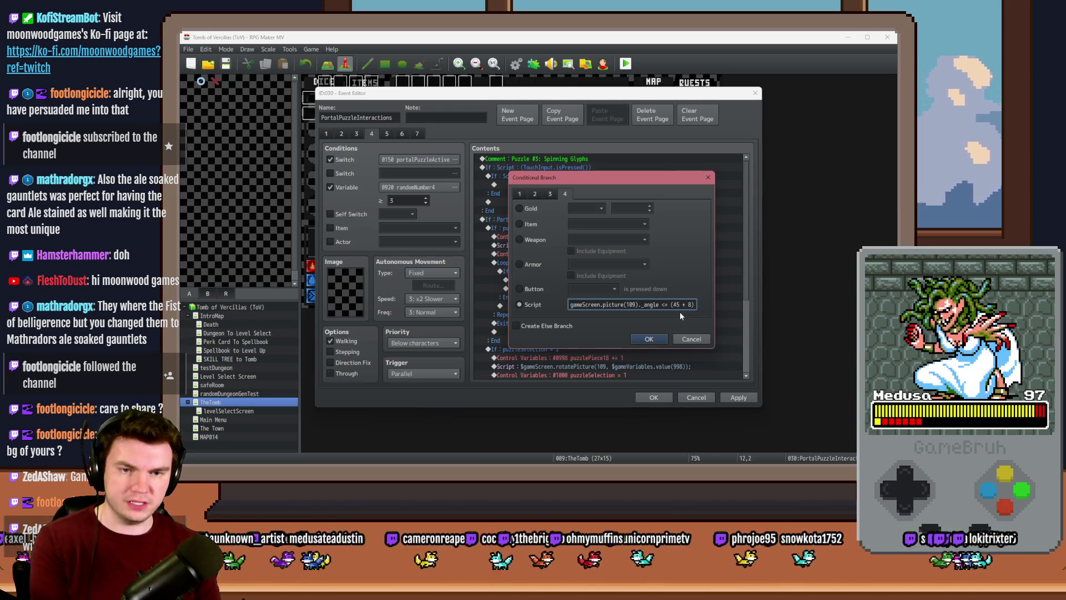
click(649, 338)
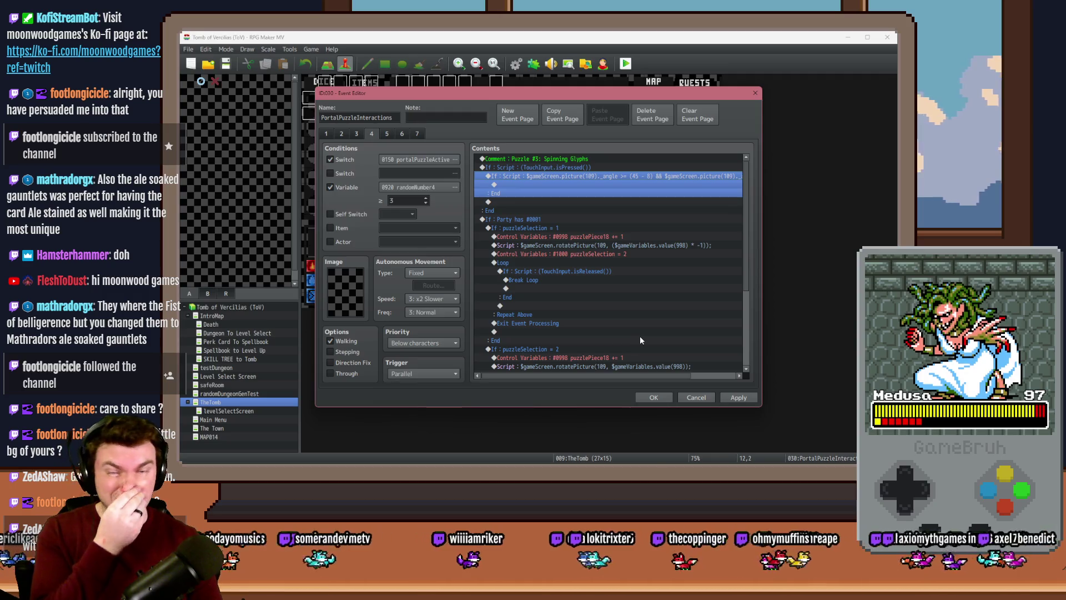
Add a 'Glyph 1' comment inside the picture 109 angle check
click(585, 170)
click(583, 176)
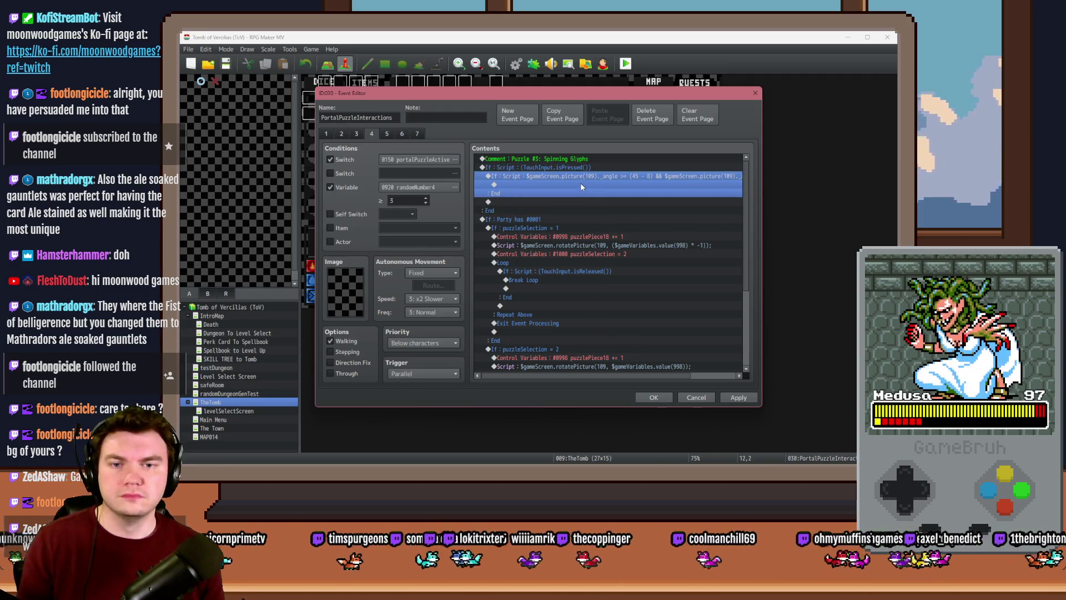
click(583, 168)
click(585, 174)
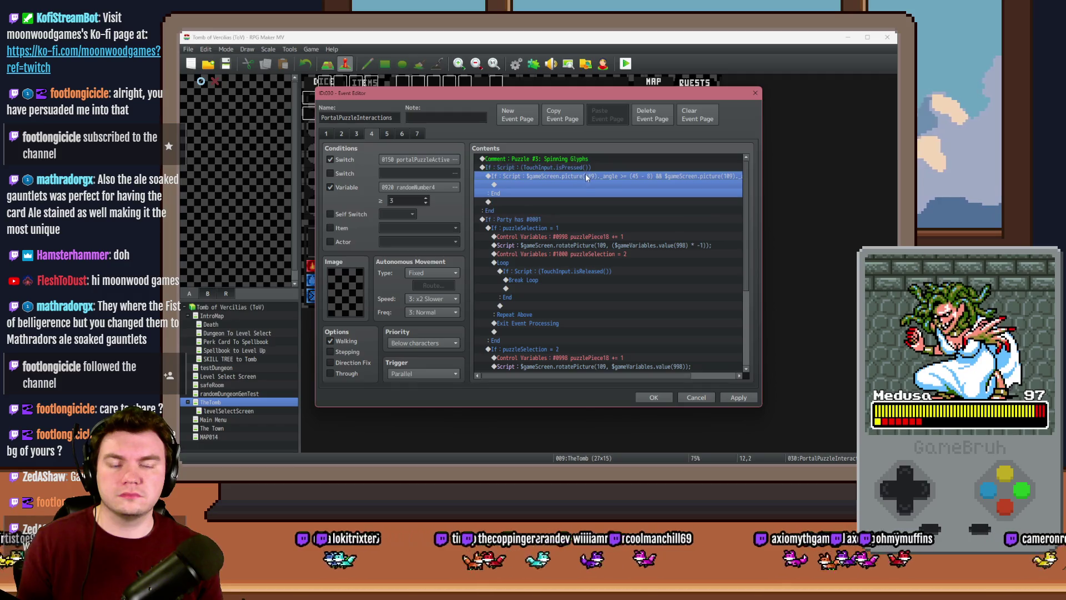
click(585, 169)
click(586, 176)
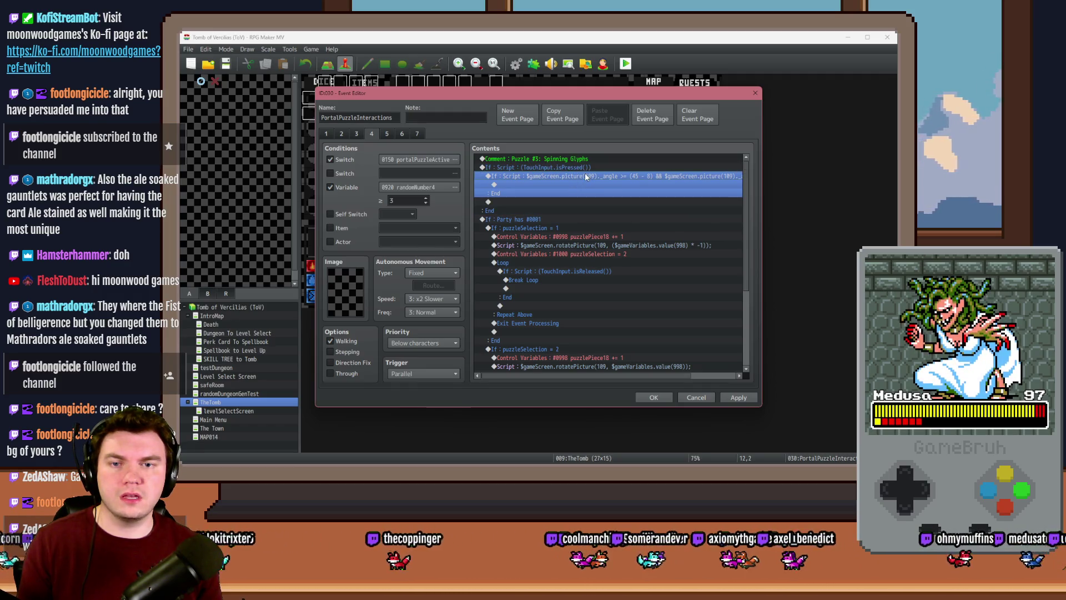
double_click(582, 184)
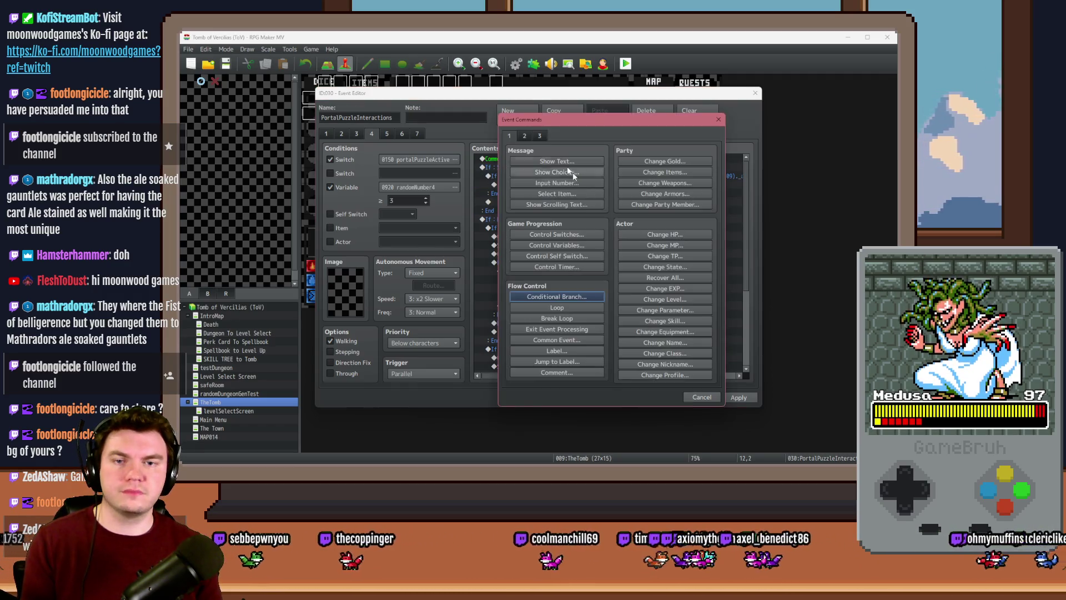
click(564, 372)
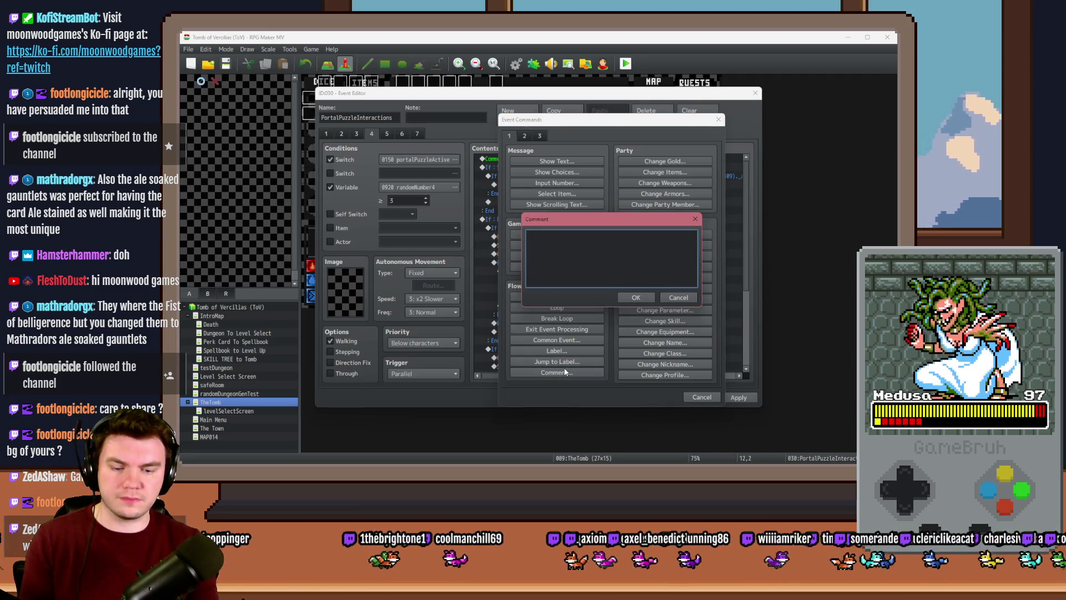
text(Glyph 1)
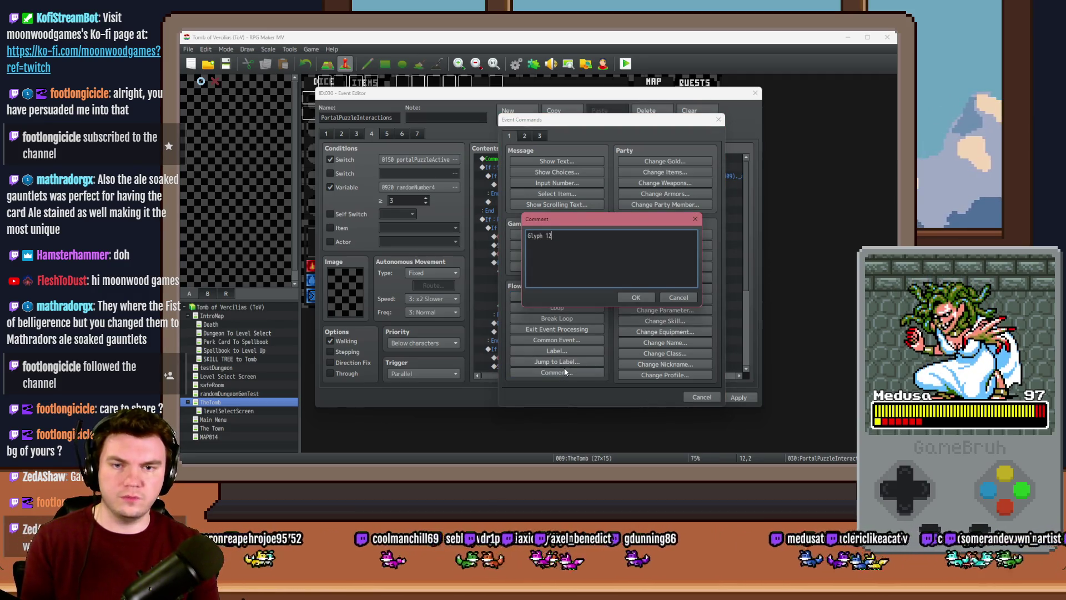
key(ctrl+Return)
click(560, 185)
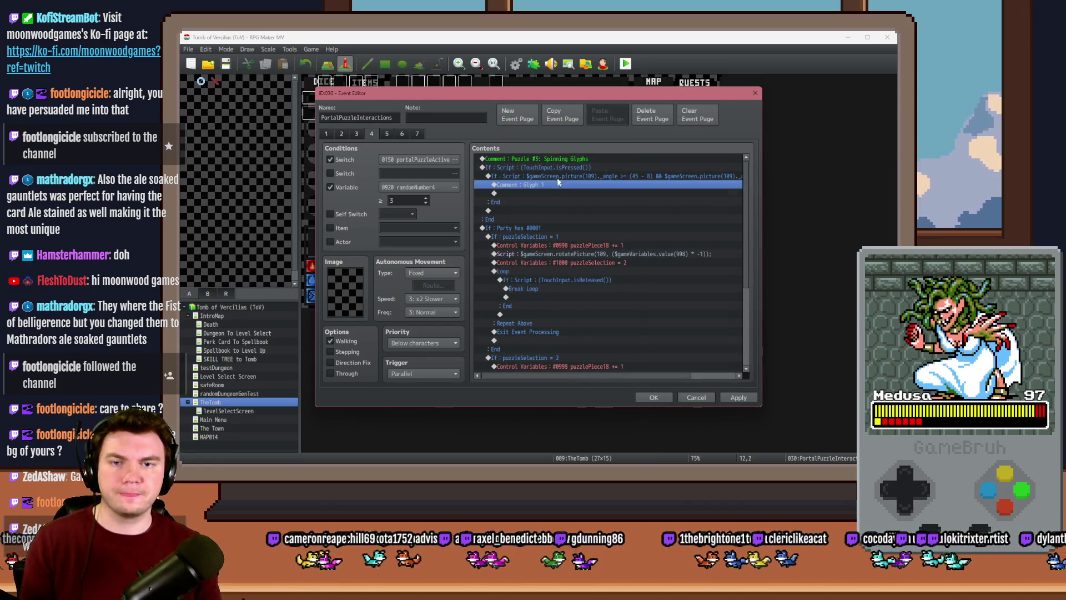
Below the comment, add a branch testing variable 0982 puzzlePiece2 = constant 1
double_click(547, 194)
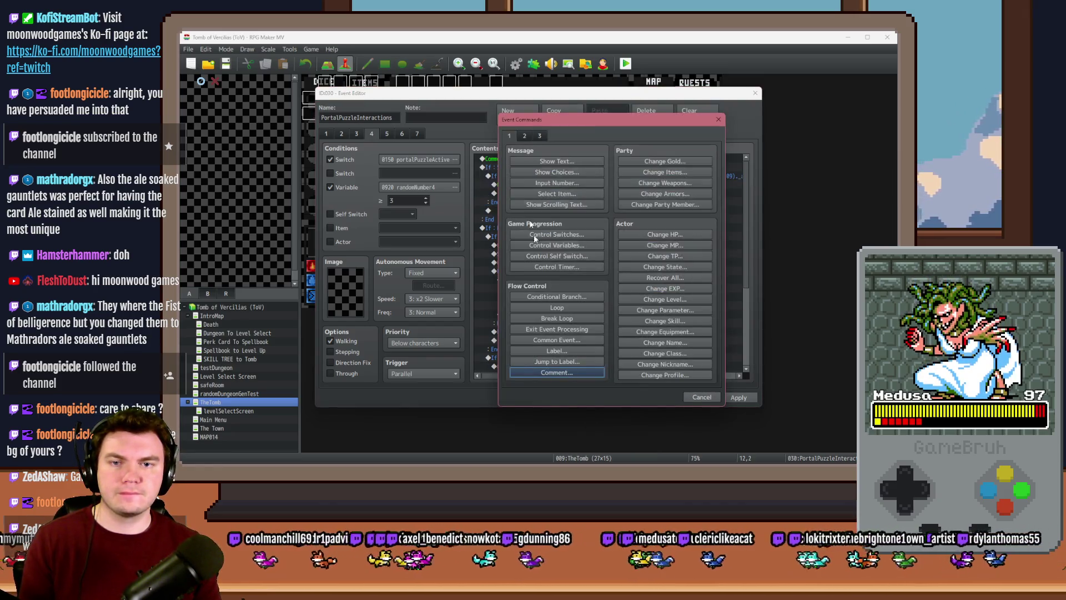
click(558, 294)
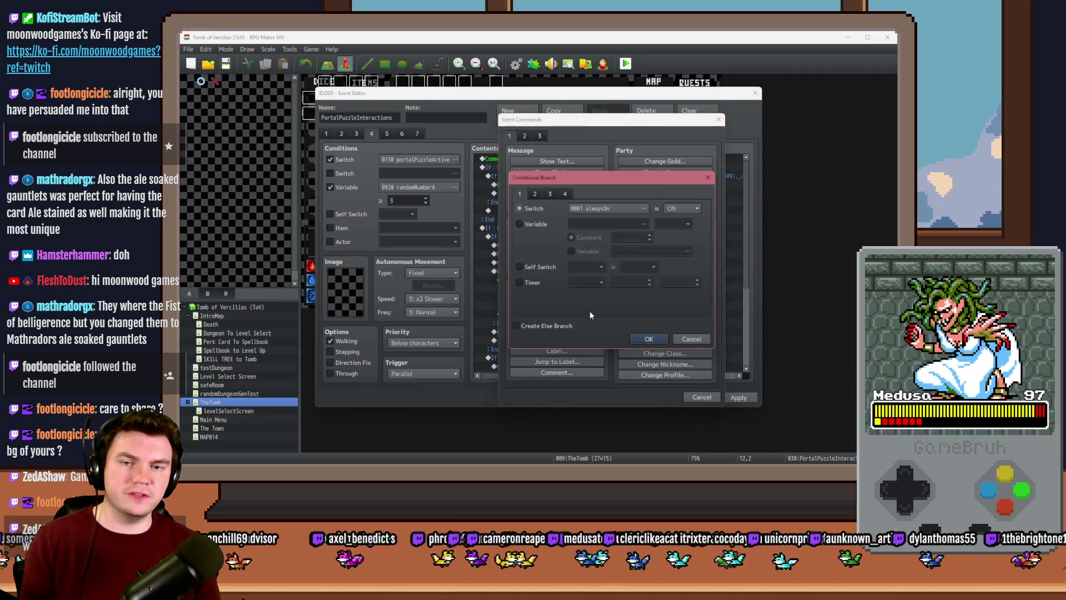
click(550, 225)
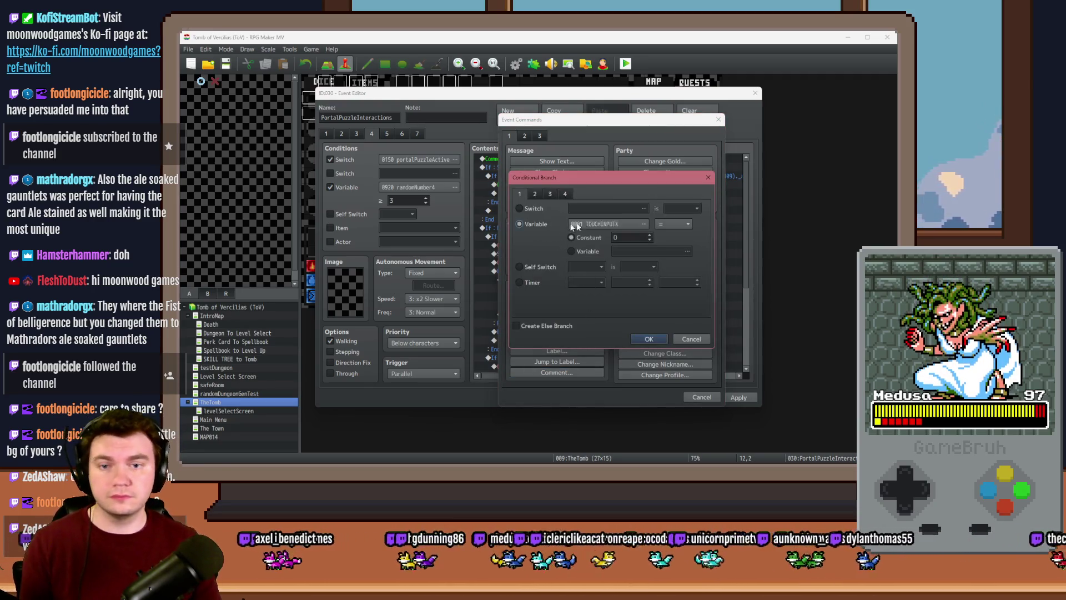
click(572, 224)
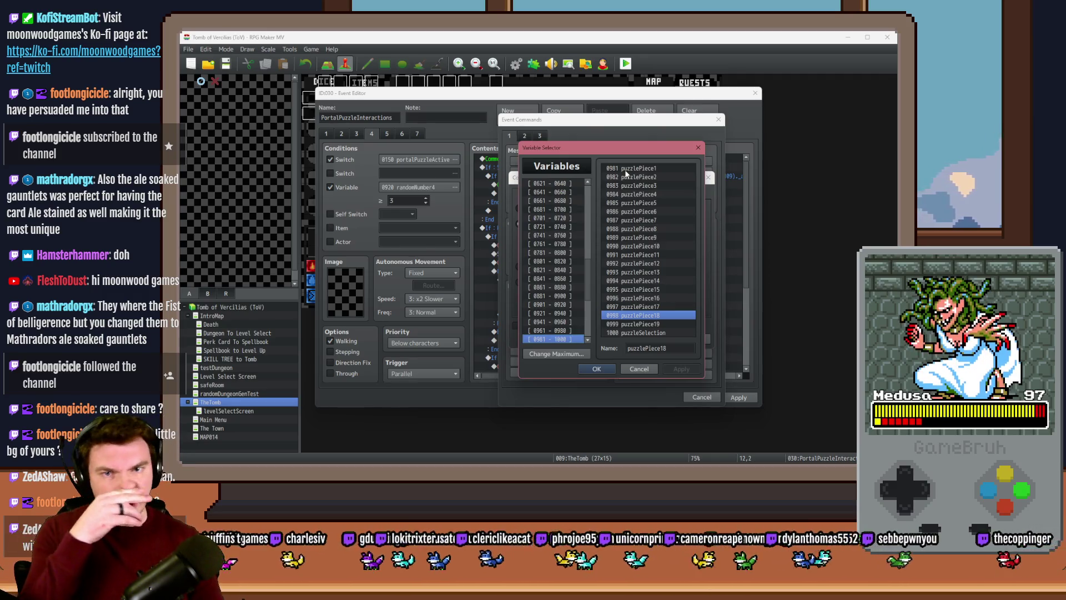
double_click(630, 176)
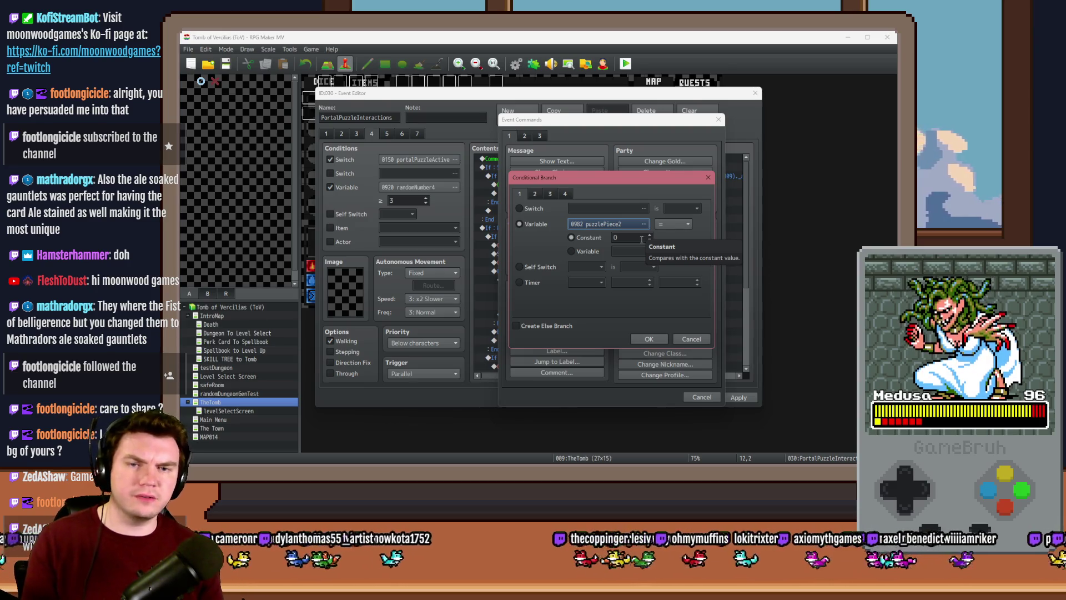
scroll(642, 240, up, 1)
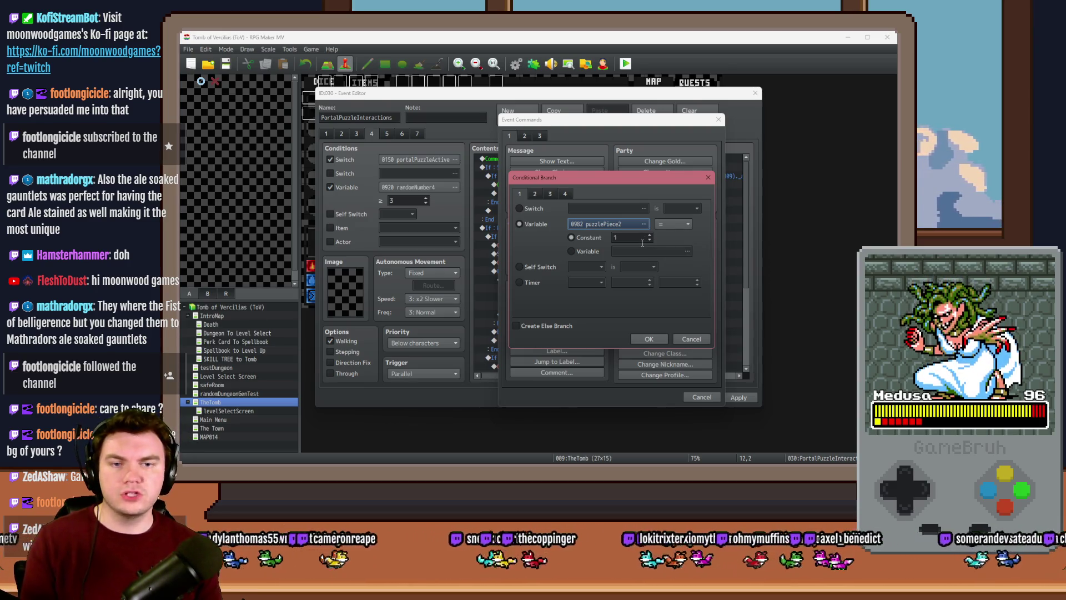
click(649, 339)
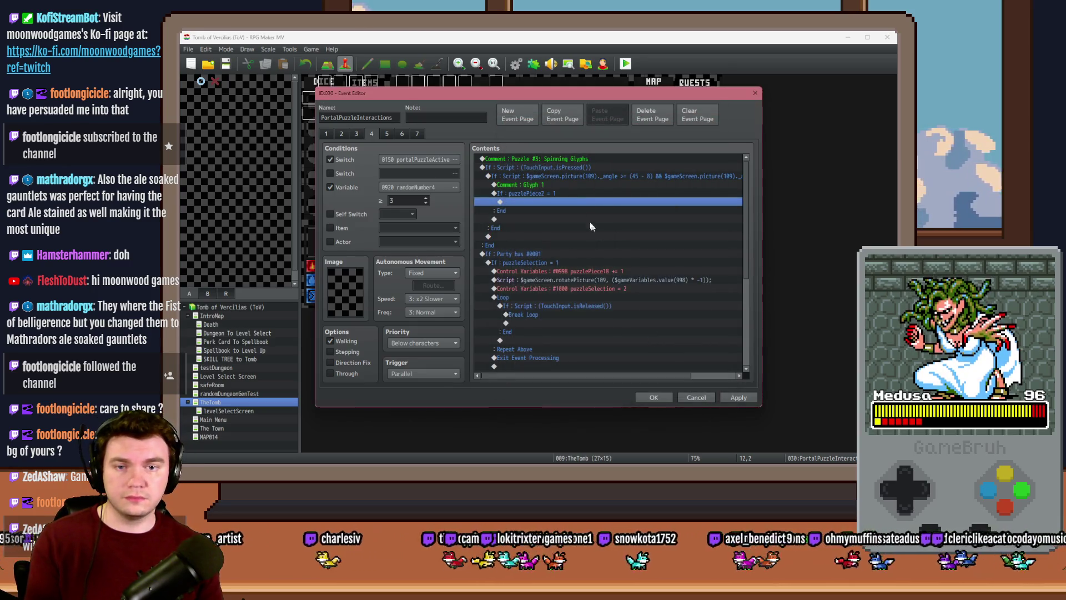
Change the comment text from 'Glyph 1' to 'Glyph 2'
double_click(564, 185)
key(BackSpace)
text(\2)
key(BackSpace)
key(BackSpace)
text(2)
key(ctrl+Return)
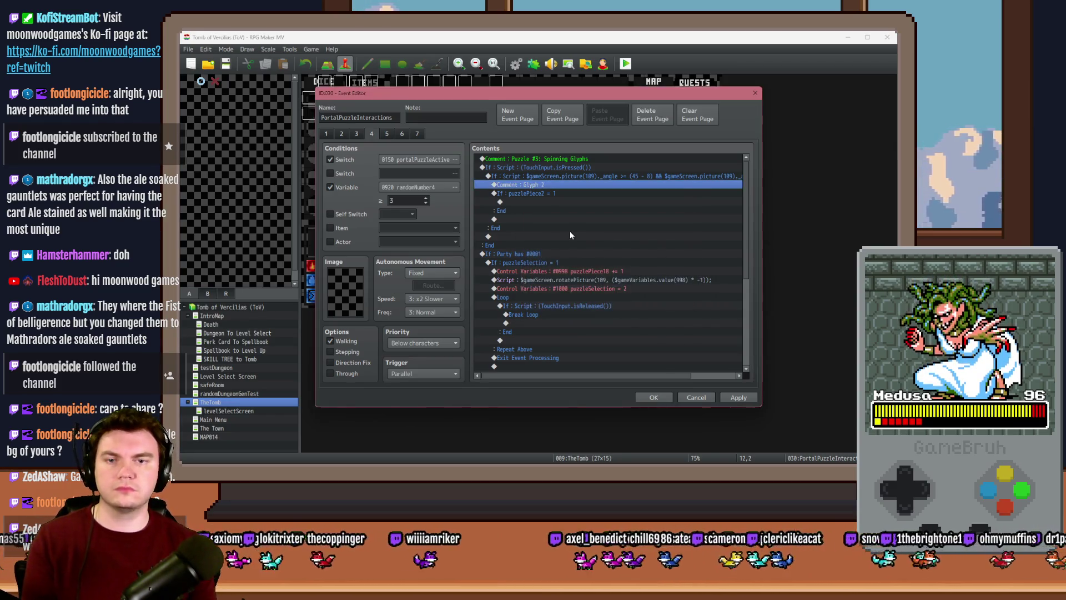
Give the puzzlePiece2 = 1 branch an Else branch
click(549, 194)
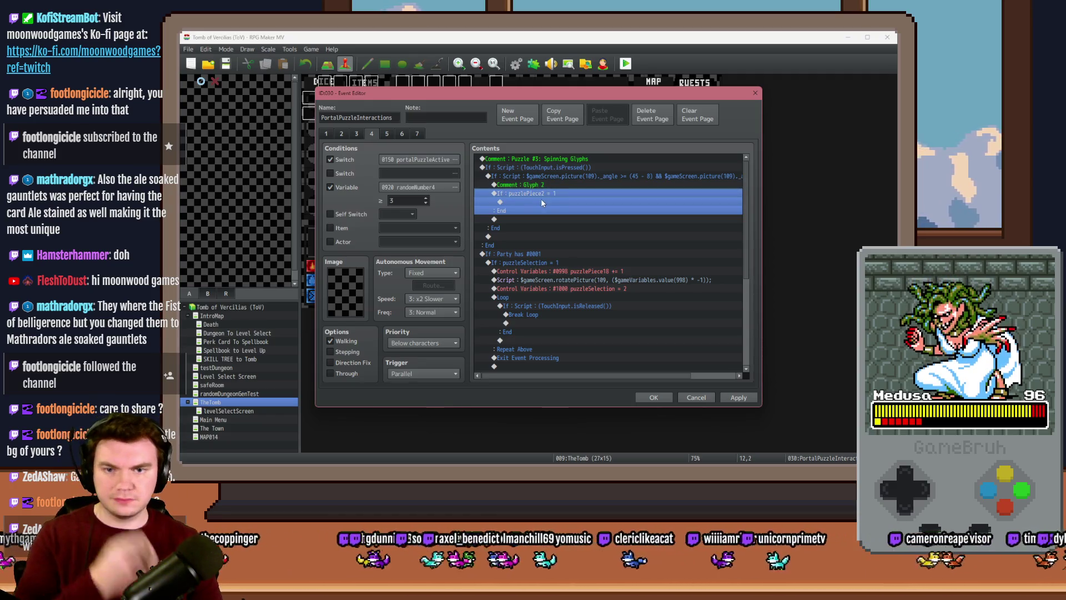
double_click(542, 195)
click(649, 339)
click(522, 184)
Place a 'HIT' comment inside the If branch
key(ctrl+c)
click(533, 202)
key(ctrl+v)
double_click(546, 202)
drag(549, 236, 526, 235)
text(HIT)
key(Return)
Place a 'MISS' comment under the Else branch
key(ctrl+c)
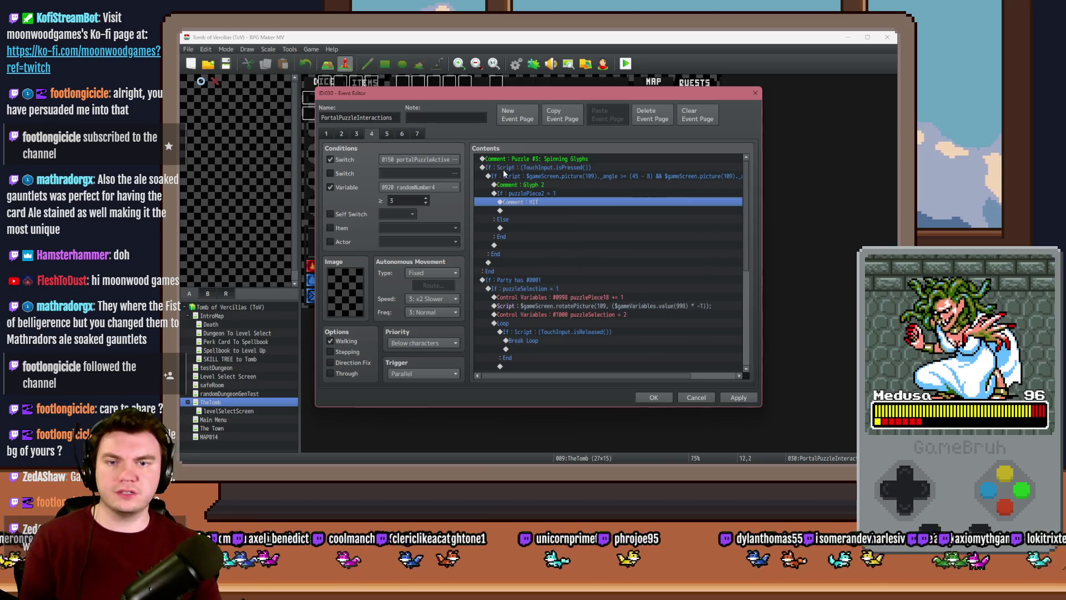
click(512, 229)
key(ctrl+v)
double_click(533, 228)
double_click(532, 236)
text(MISS)
key(Return)
Review the puzzlePiece2 branch rows and apply the event changes
click(542, 193)
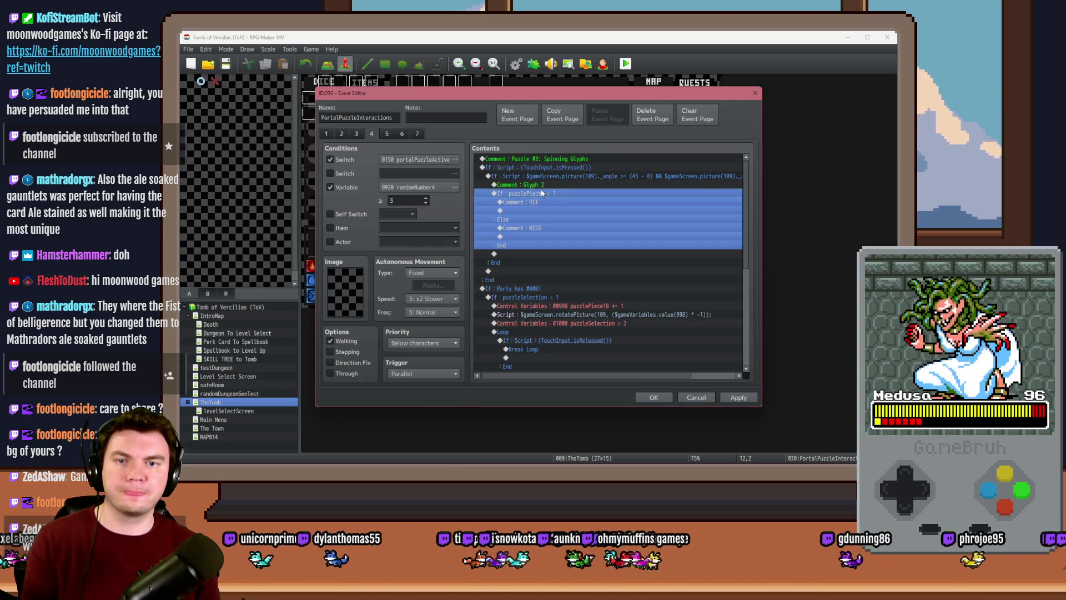
click(543, 202)
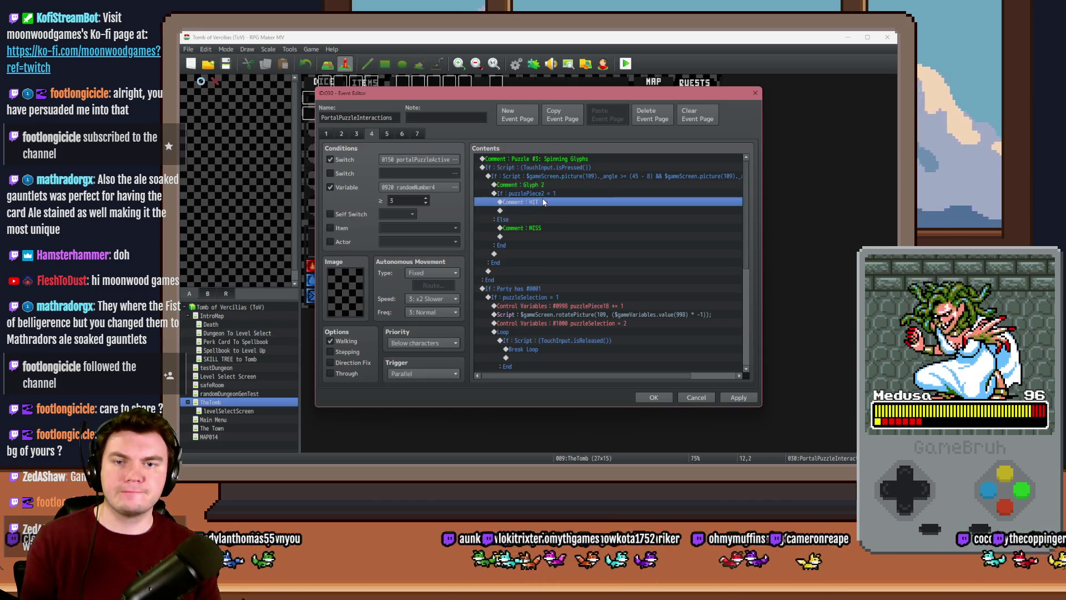
click(542, 210)
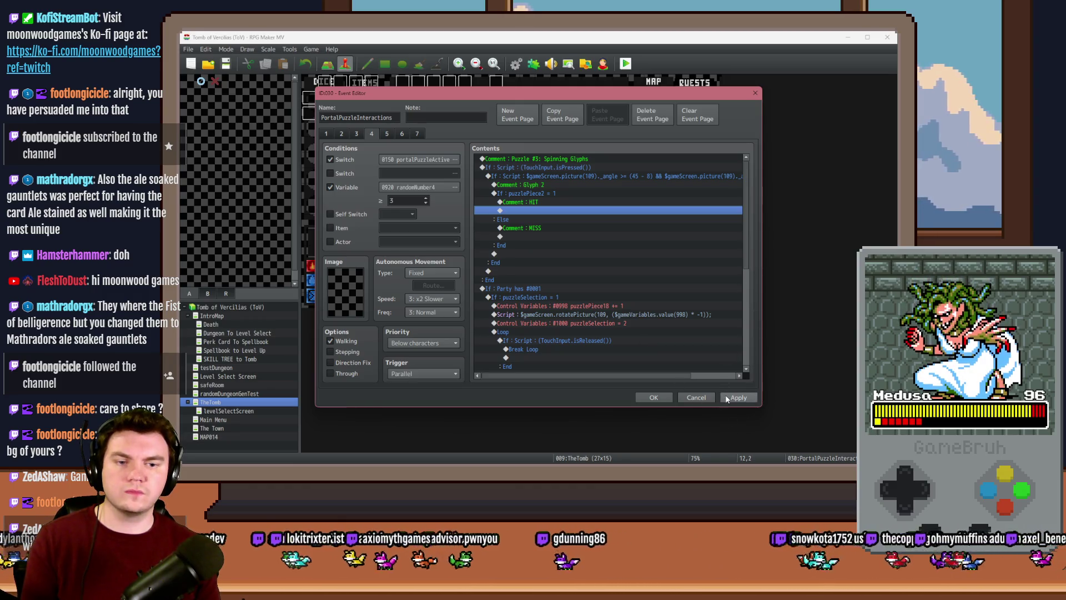
click(739, 397)
click(551, 190)
click(549, 200)
click(542, 209)
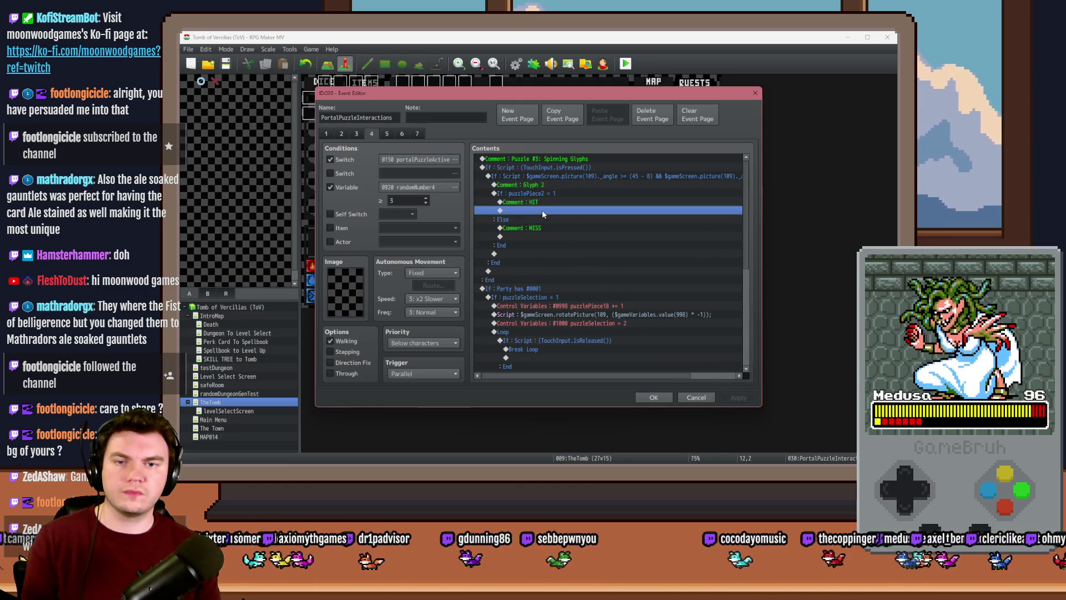
click(547, 203)
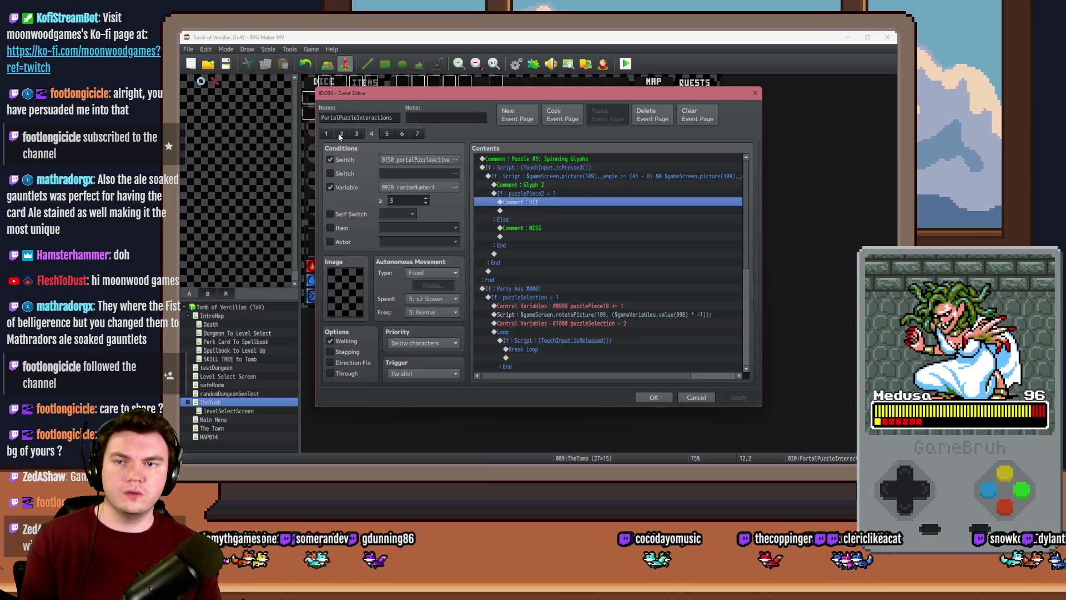
key(alt+Tab)
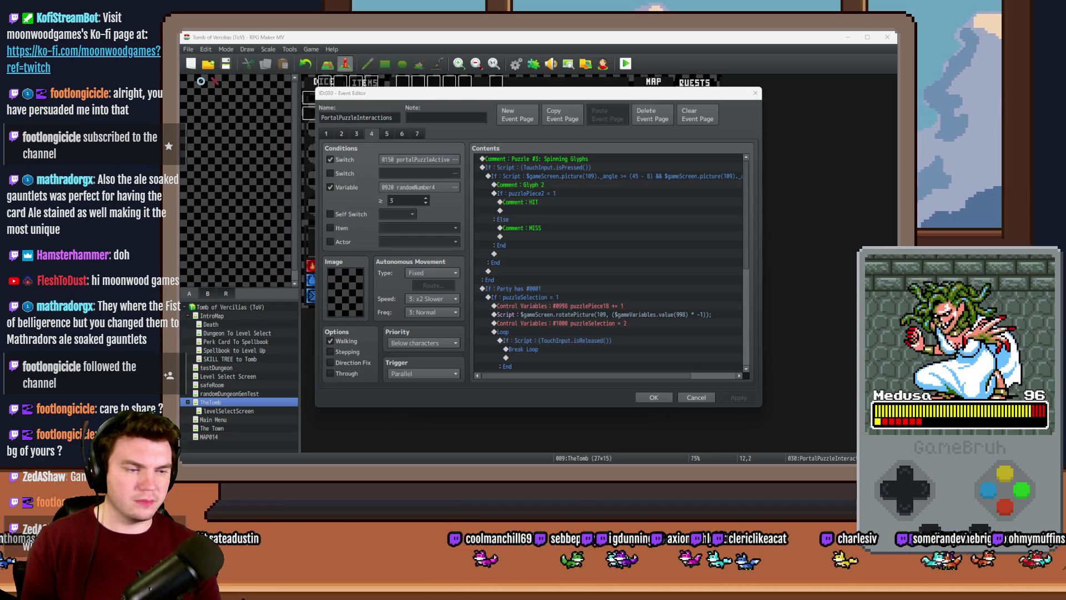
click(603, 203)
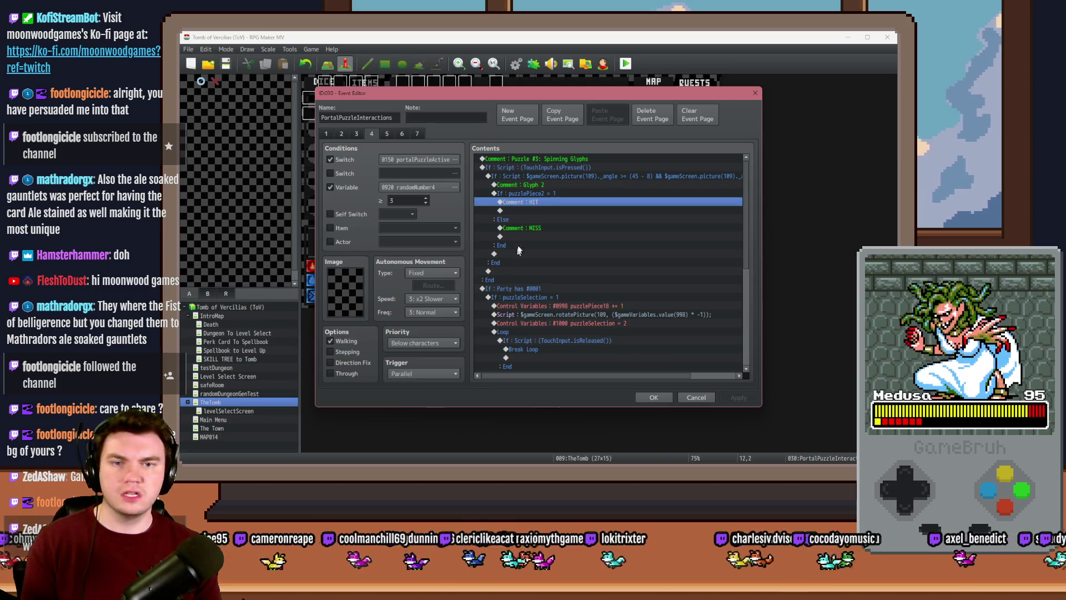
Under HIT, insert the script $gameScreen.tintPicture(102, [50, 0, 100, 255], 1);
double_click(534, 211)
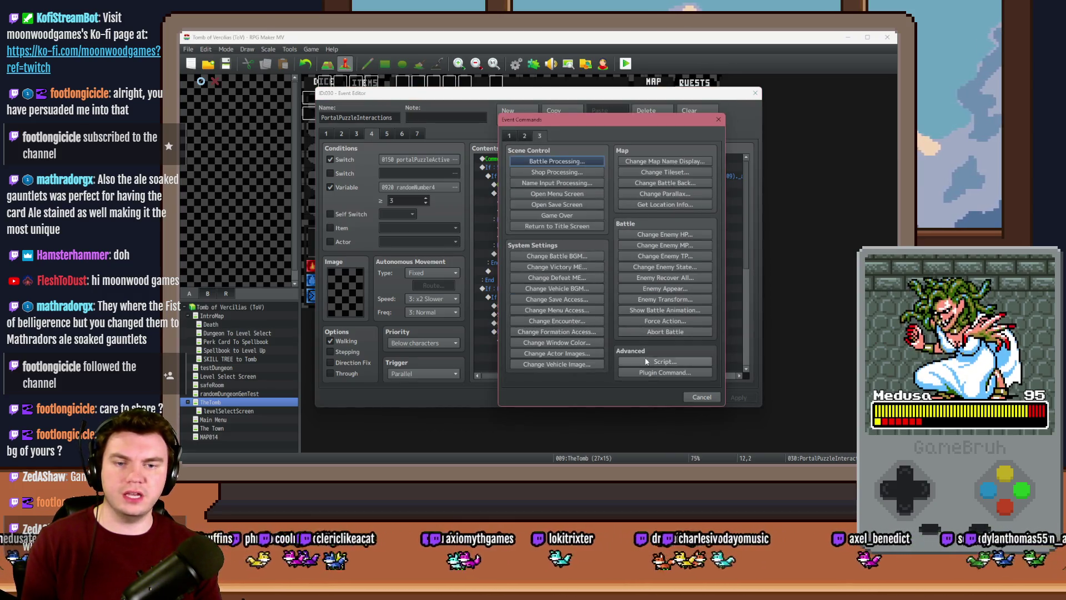
click(665, 361)
key(ctrl+v)
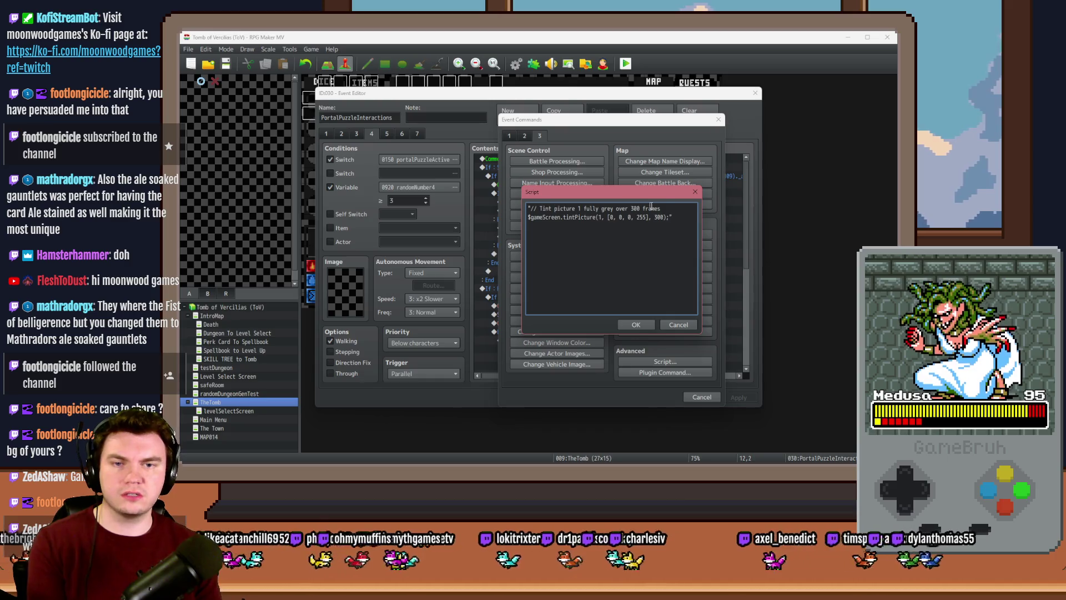
drag(661, 208, 528, 209)
key(Delete)
key(Delete)
double_click(600, 209)
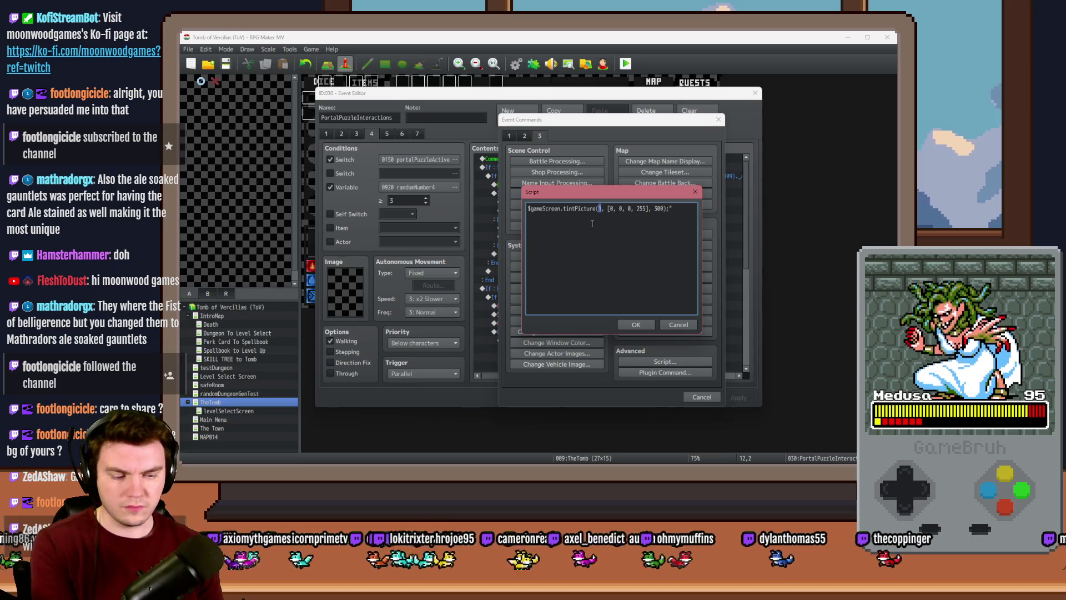
text(10)
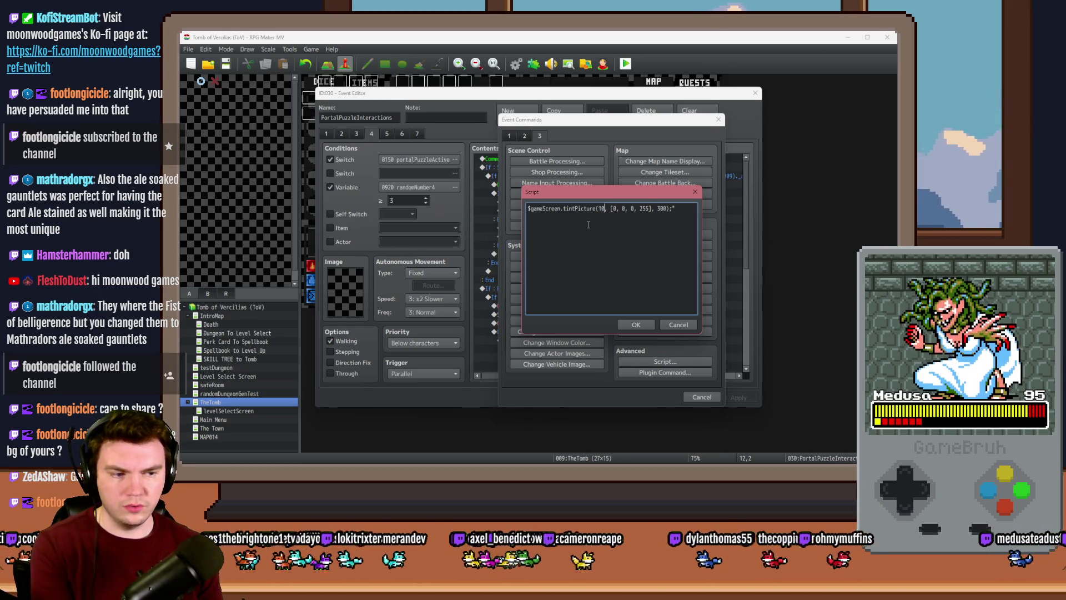
text(2)
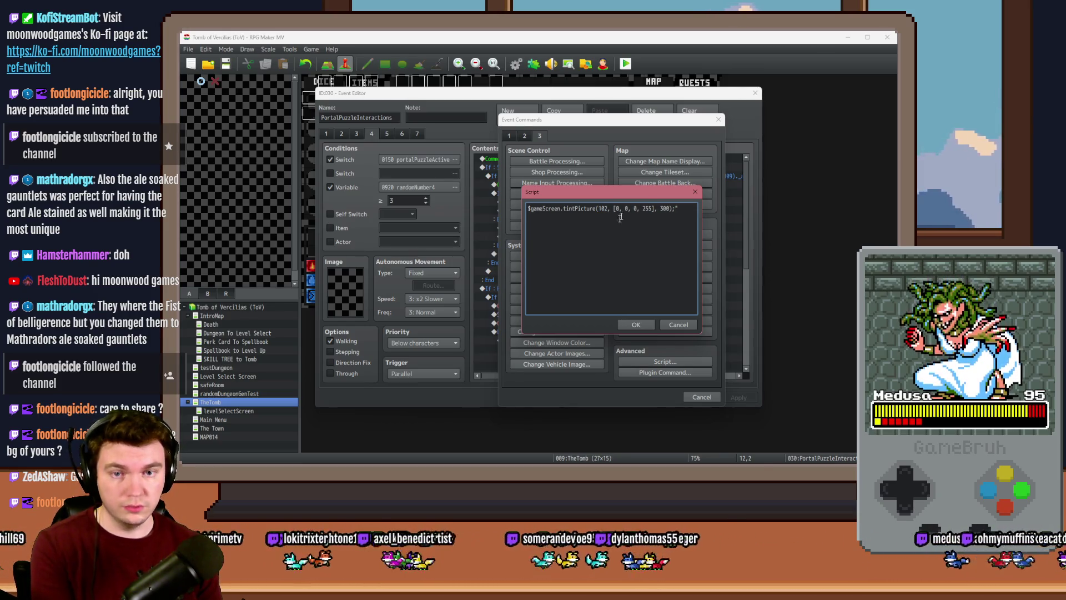
click(684, 206)
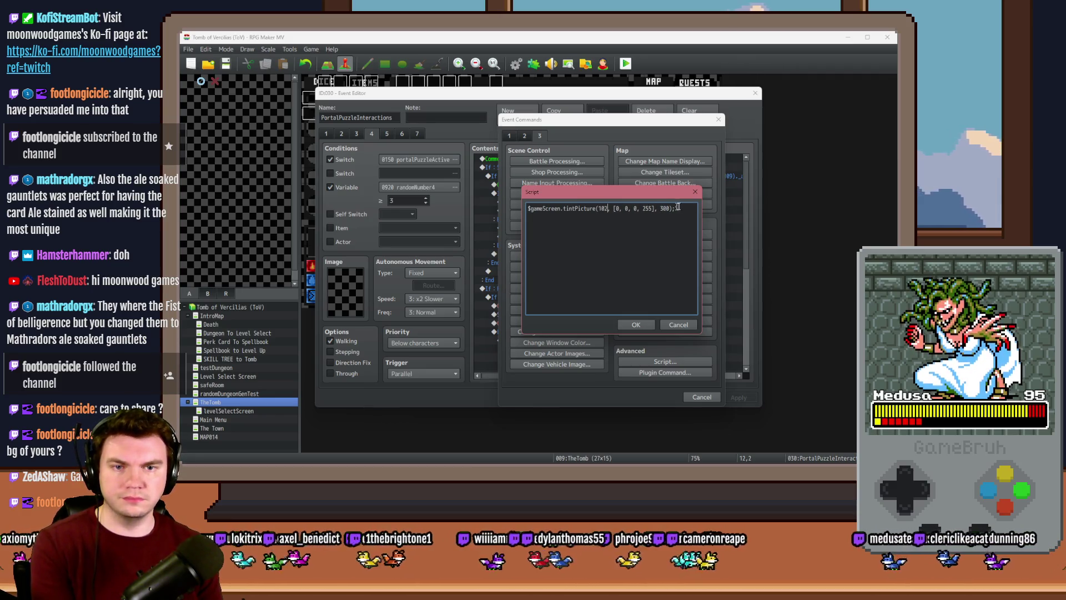
text(1)
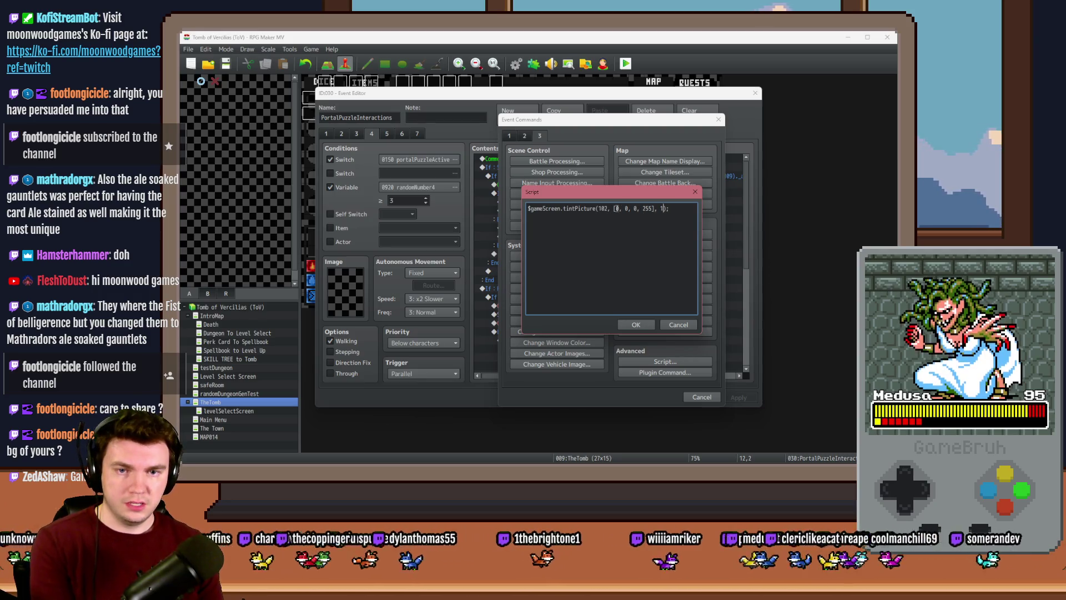
click(635, 325)
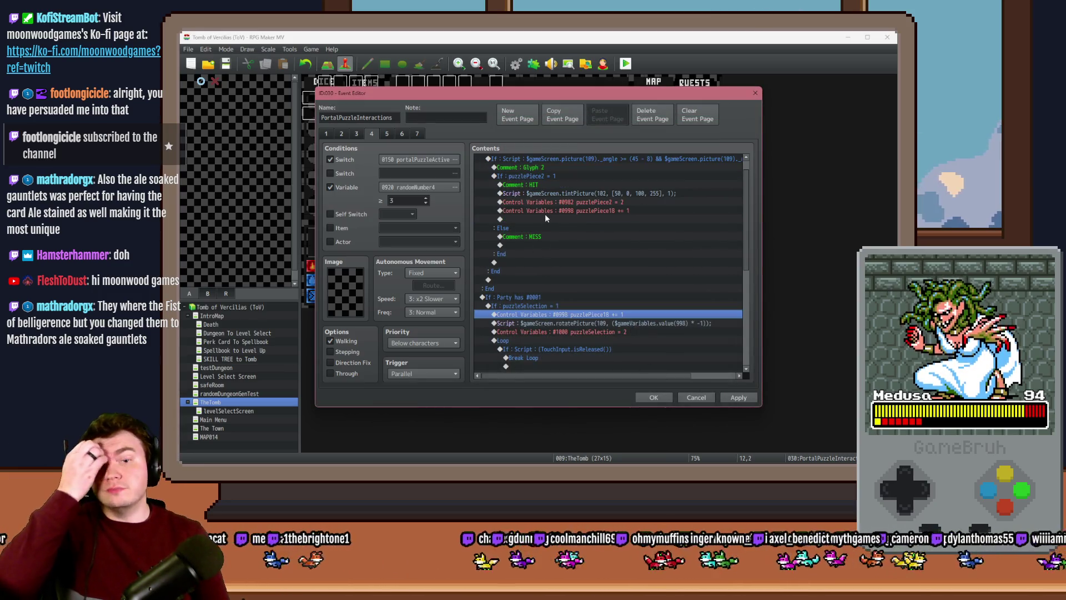
click(553, 204)
Replace the puzzlePiece18 += 1 line with a Jump to Label 'changeRotation'
click(554, 211)
key(Delete)
double_click(554, 210)
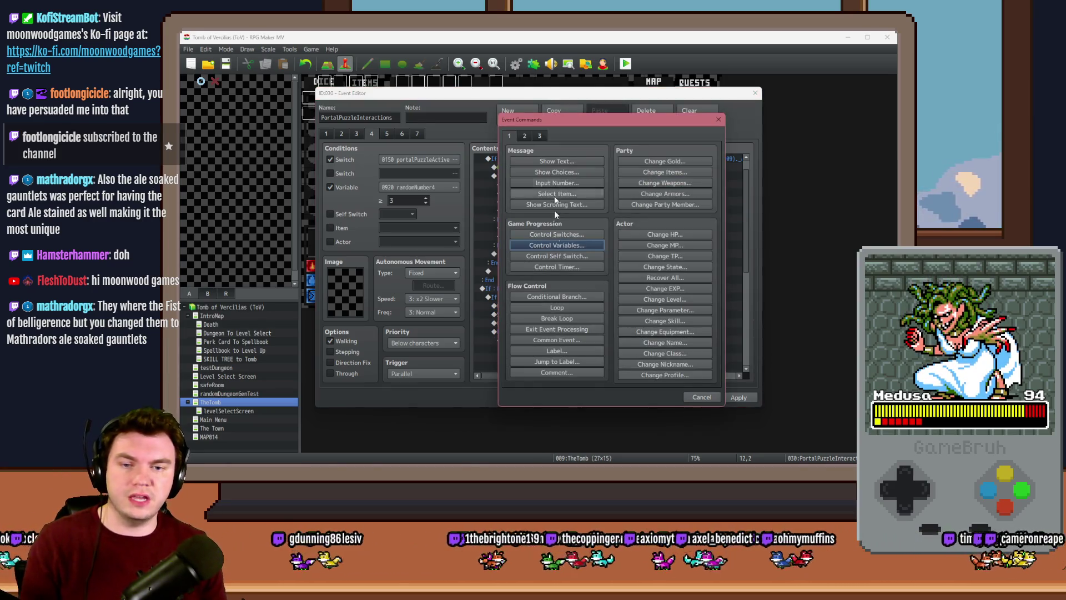
click(555, 362)
text(changeRotation)
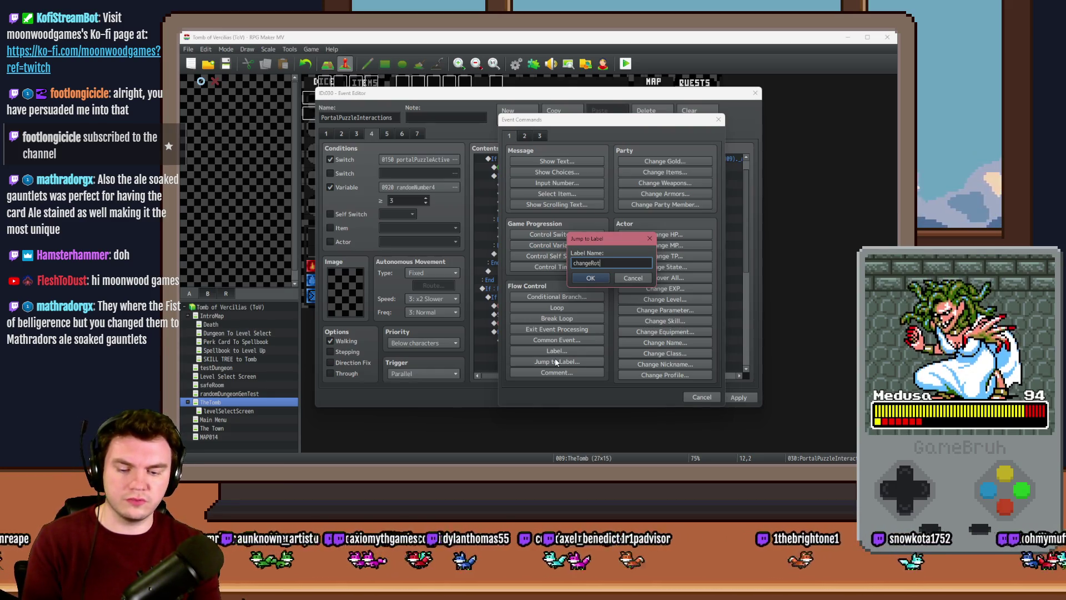
key(ctrl+a)
key(Return)
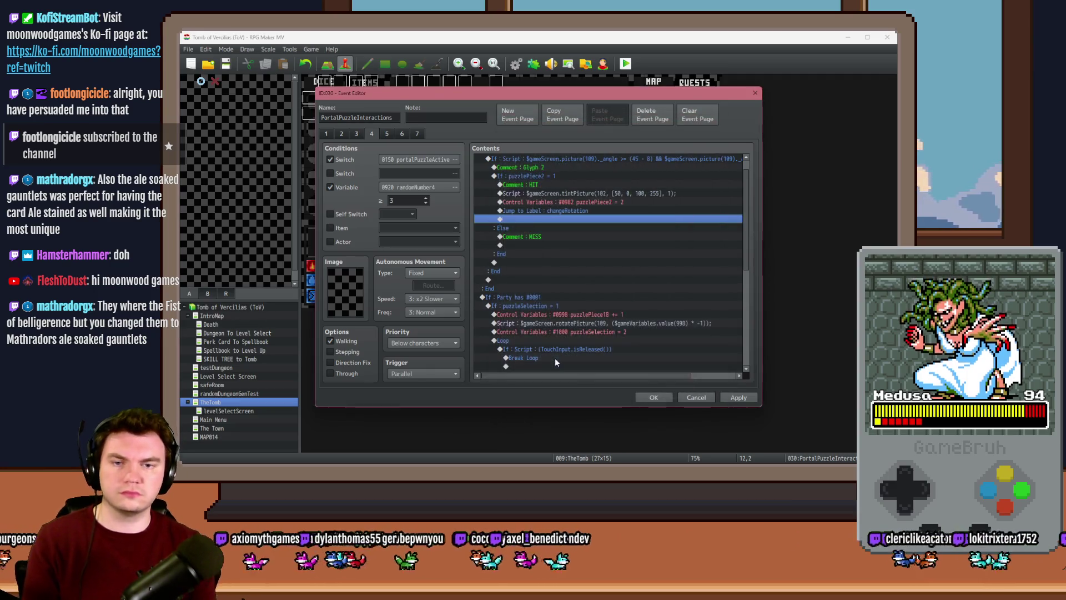
Insert a Label 'changeRotation' just above the If puzzleSelection = 1 branch
scroll(553, 340, down, 2)
click(542, 255)
key(Insert)
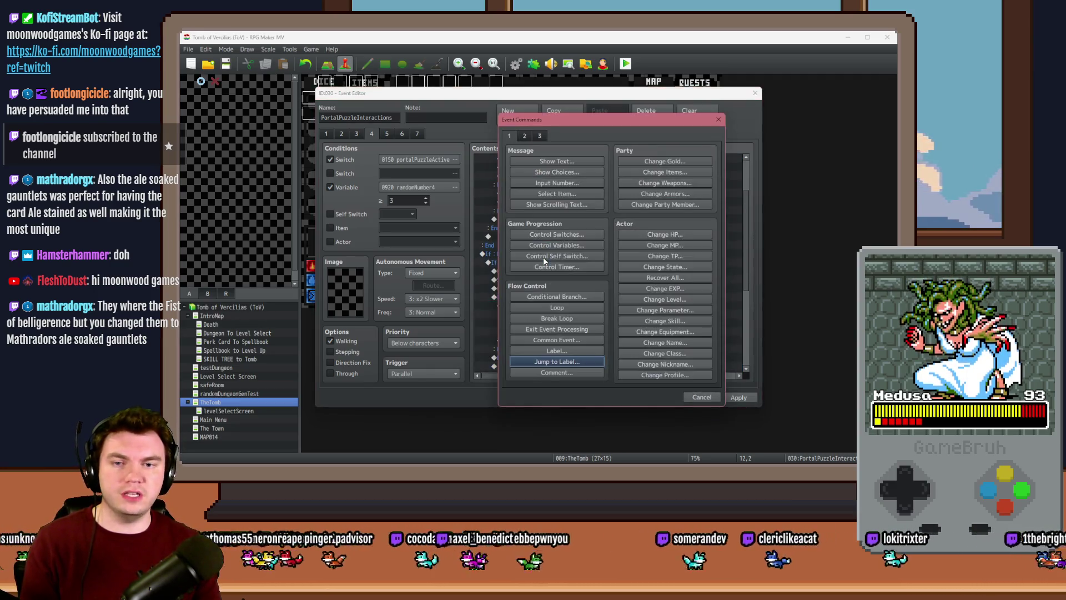
click(577, 357)
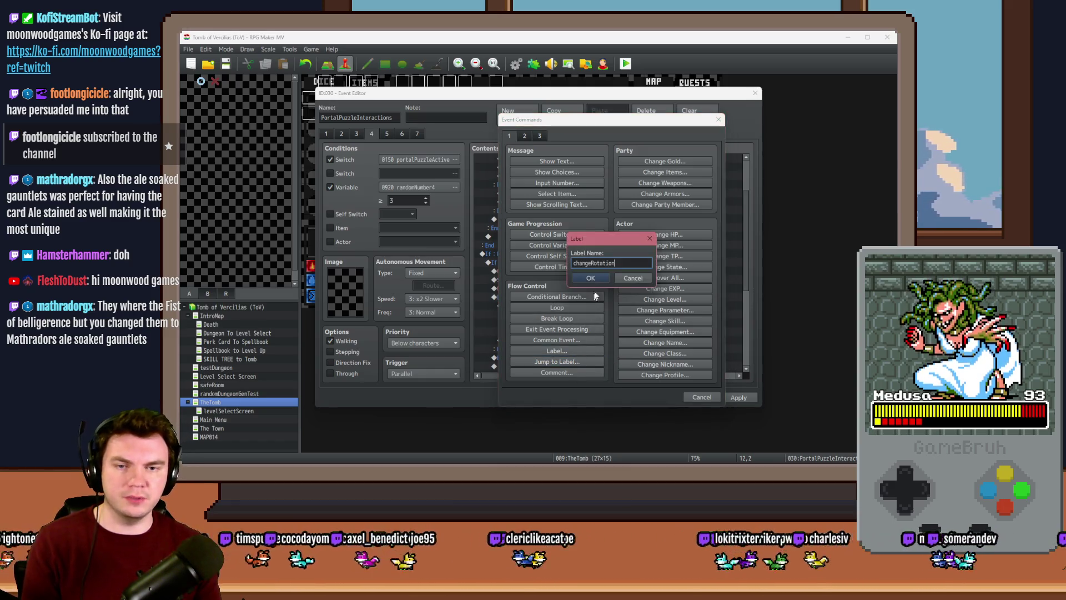
key(ctrl+v)
click(594, 275)
click(561, 261)
click(560, 270)
scroll(559, 285, down, 2)
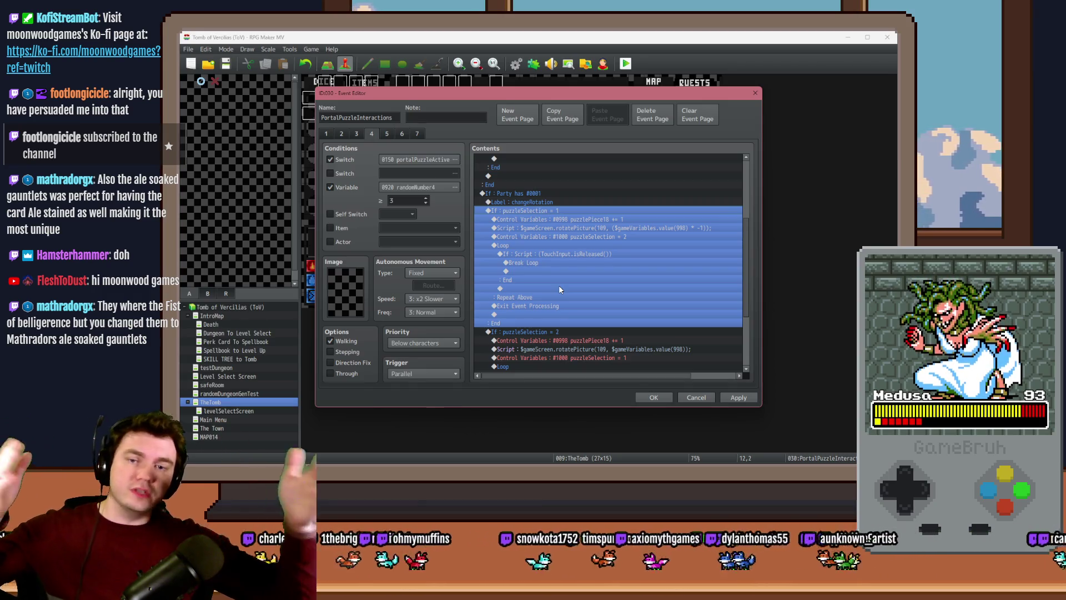
Review the puzzleSelection branches in the Contents list and apply the event edits
scroll(559, 288, down, 3)
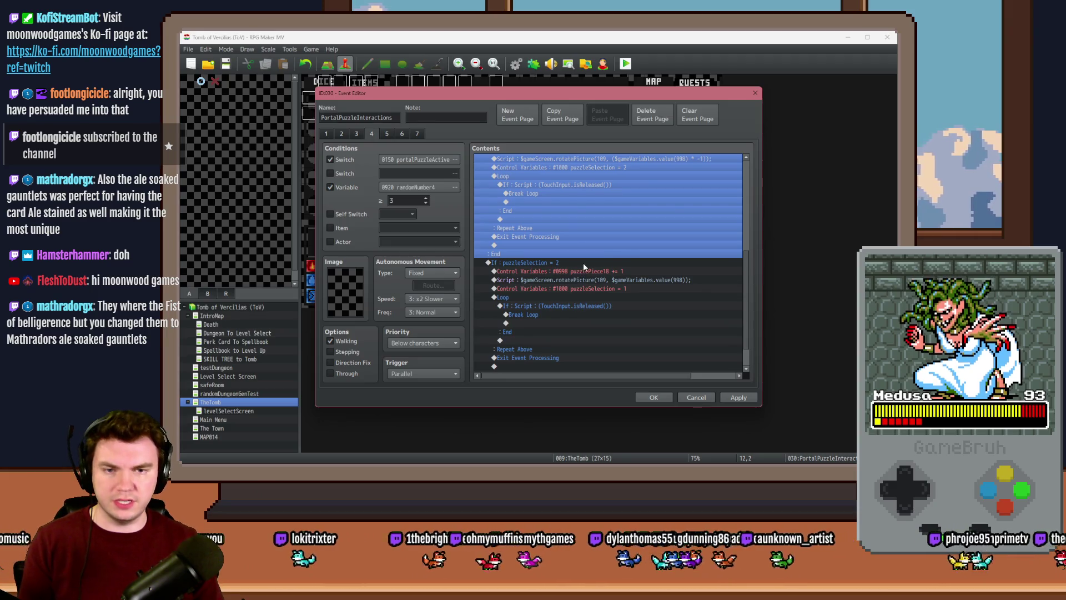
click(583, 263)
scroll(590, 264, down, 2)
scroll(590, 264, up, 3)
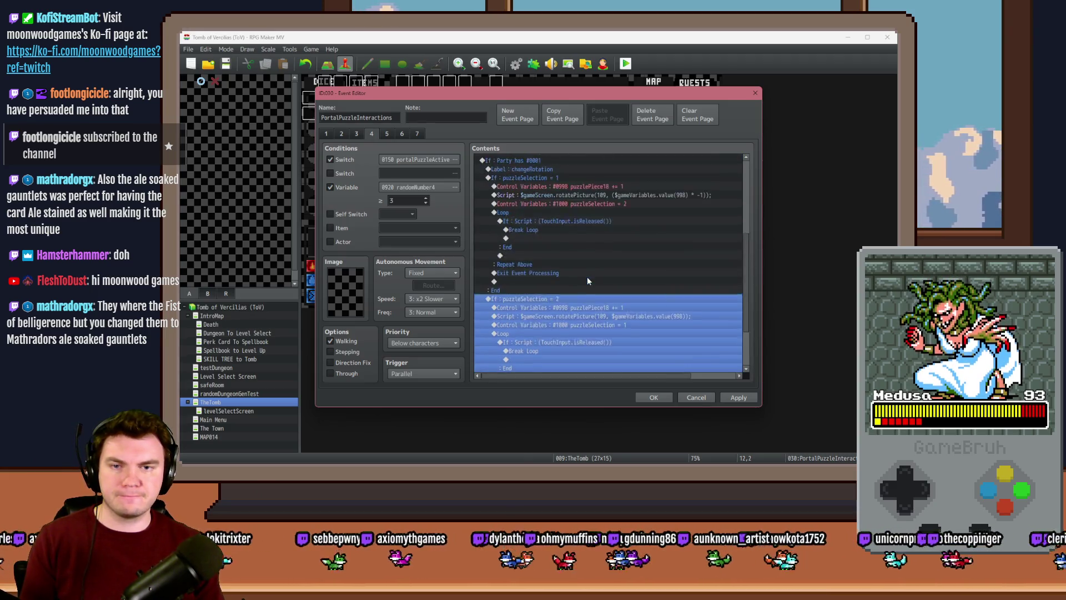
scroll(588, 276, up, 3)
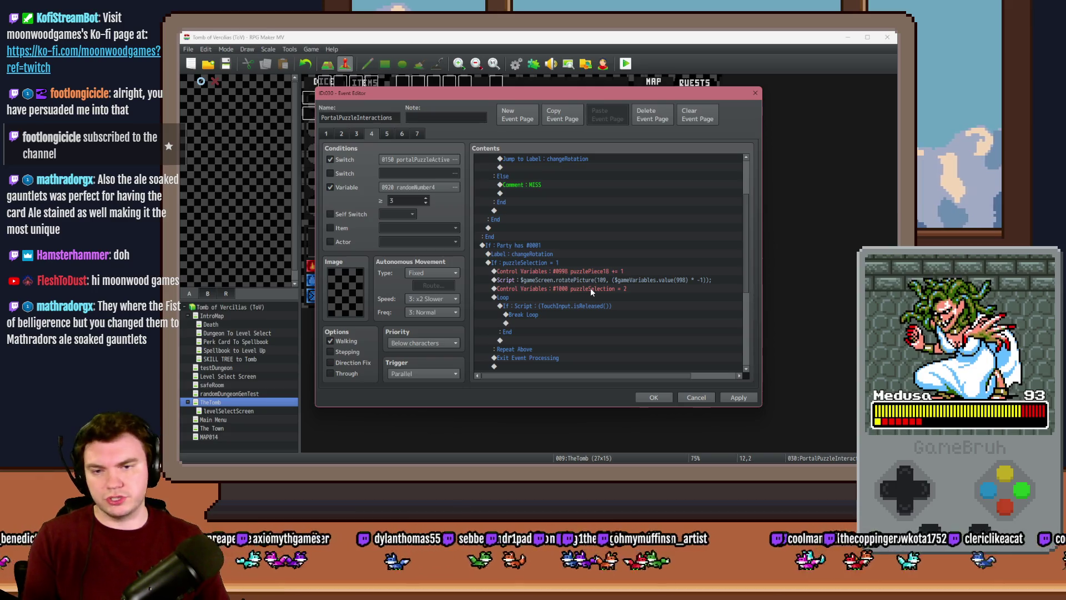
scroll(590, 300, up, 3)
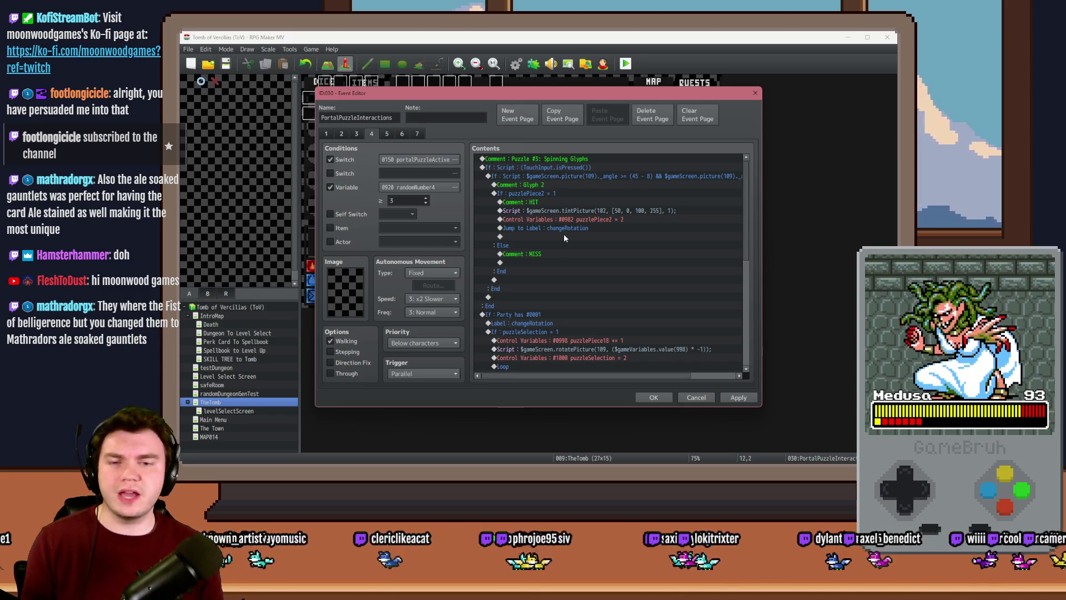
click(539, 245)
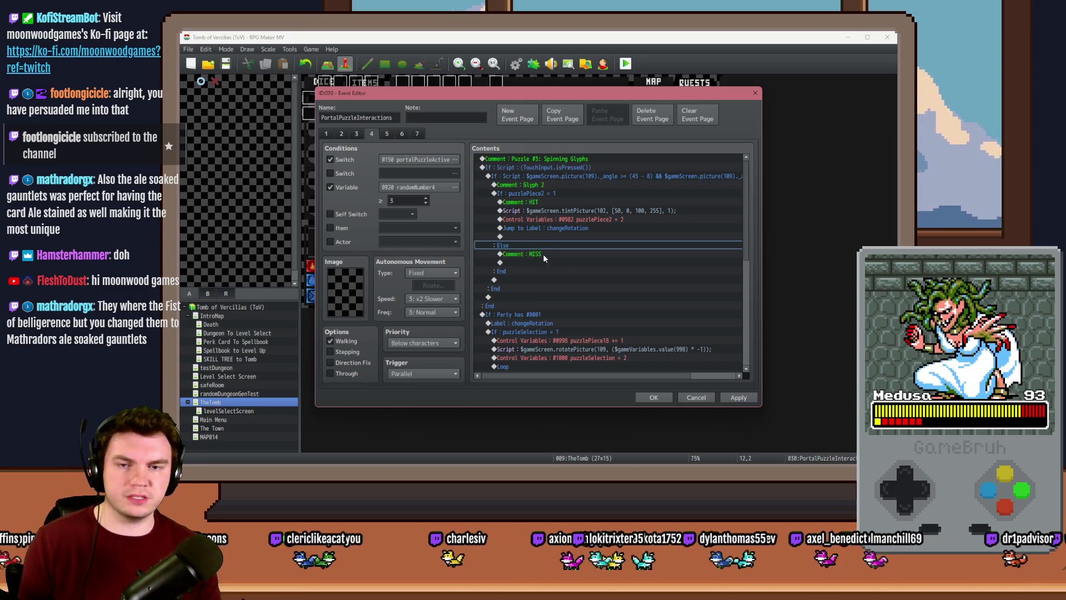
click(542, 262)
click(737, 398)
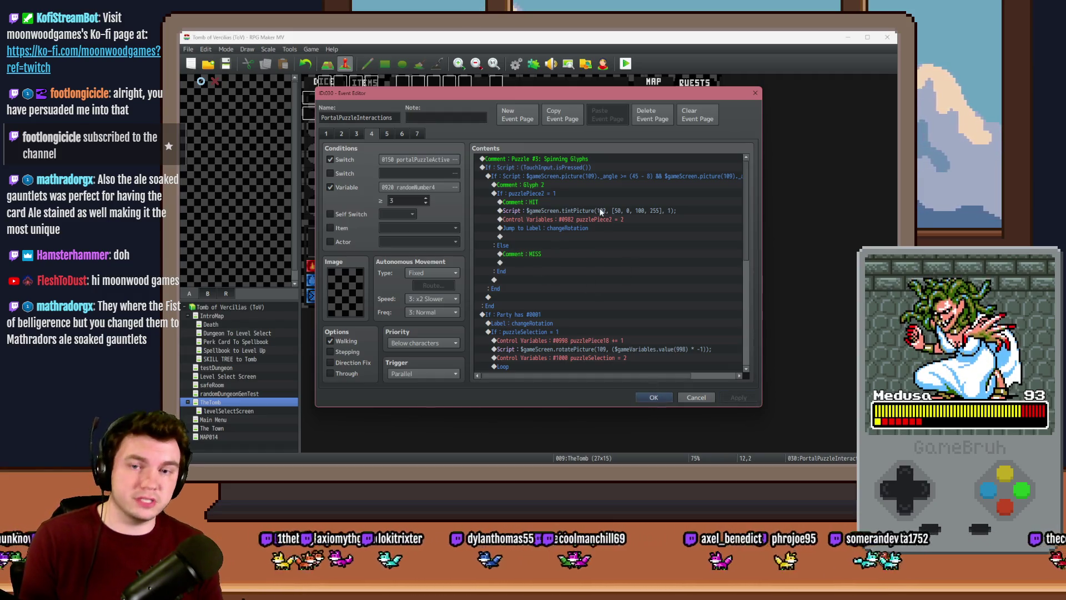
Close the event editor with OK, save the changes, and start a playtest
click(554, 193)
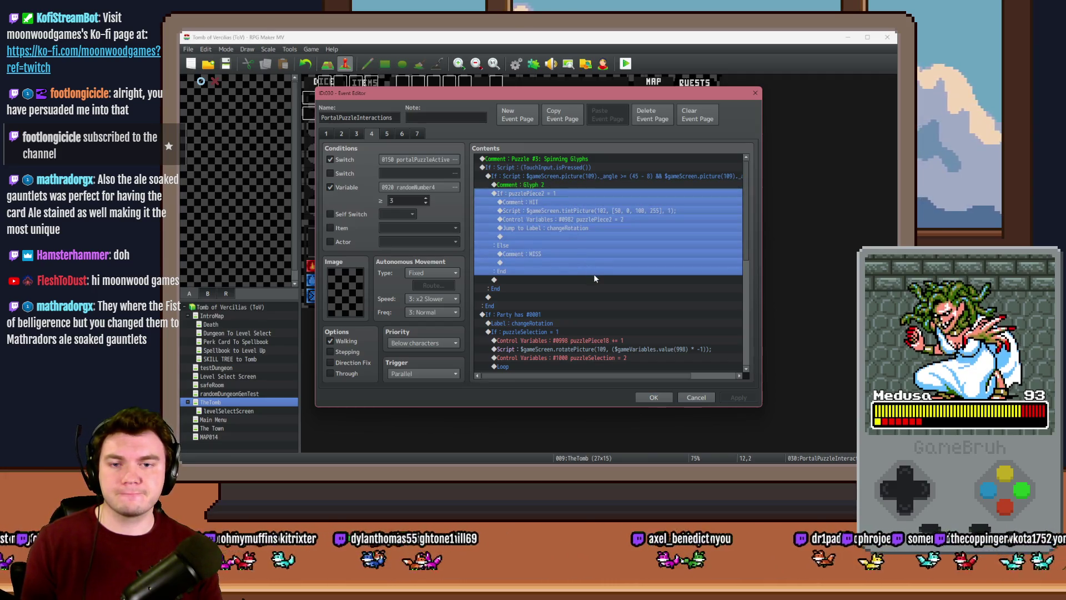
click(653, 396)
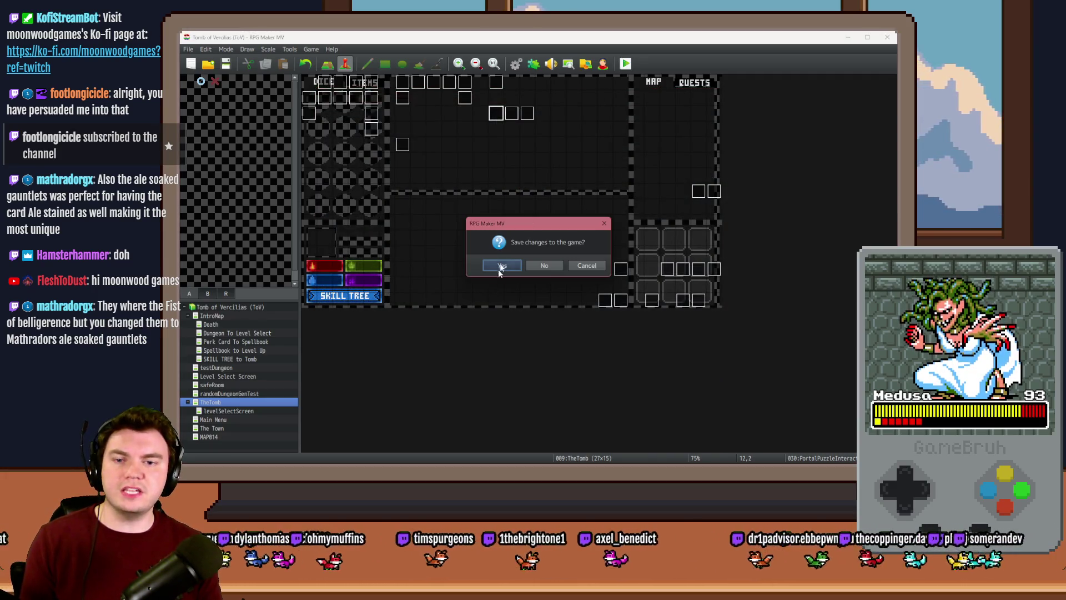
click(504, 267)
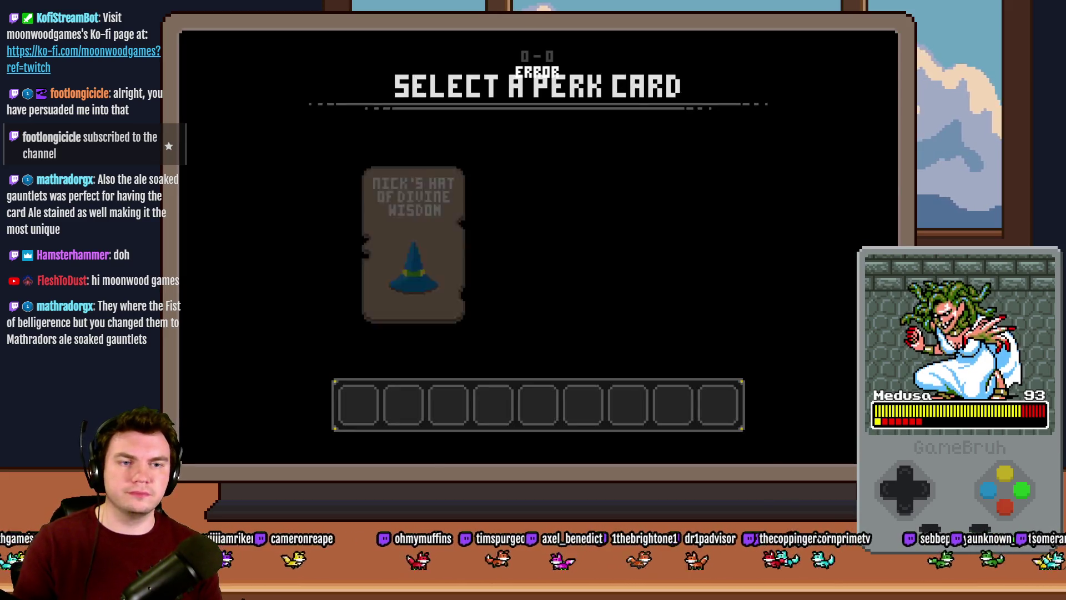
click(560, 217)
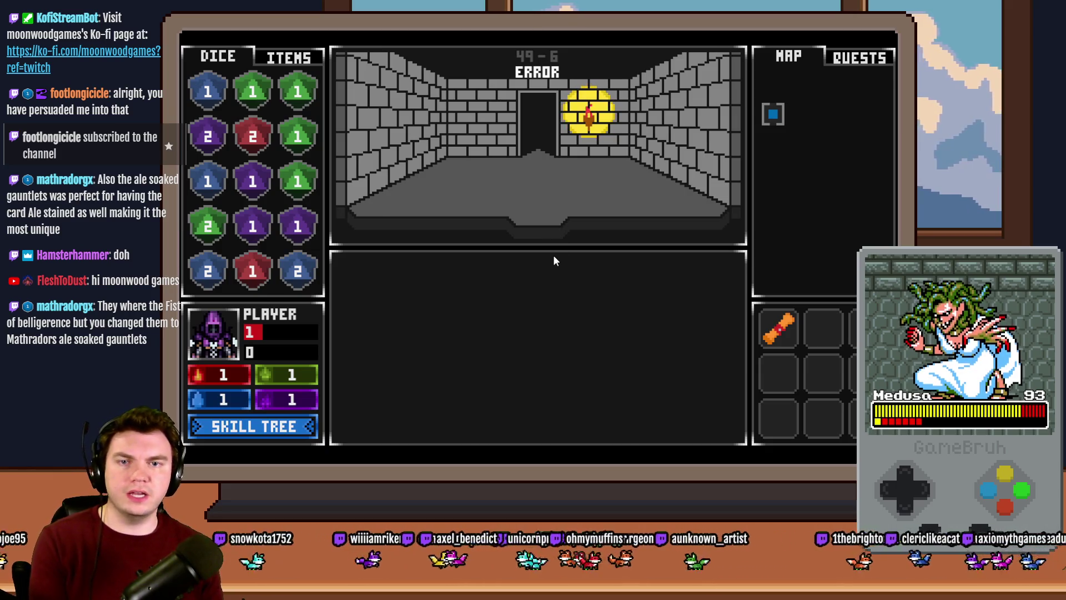
Walk the player down the dungeon corridor to the glyph portal
key(w)
key(w)
key(w)
key(w)
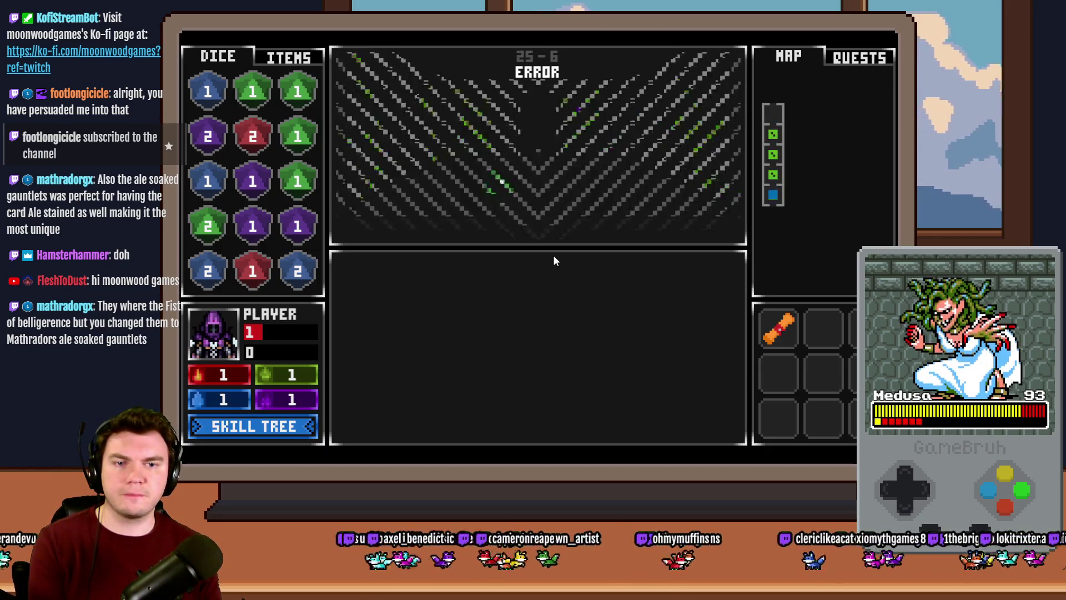
key(w)
key(w)
key(w)
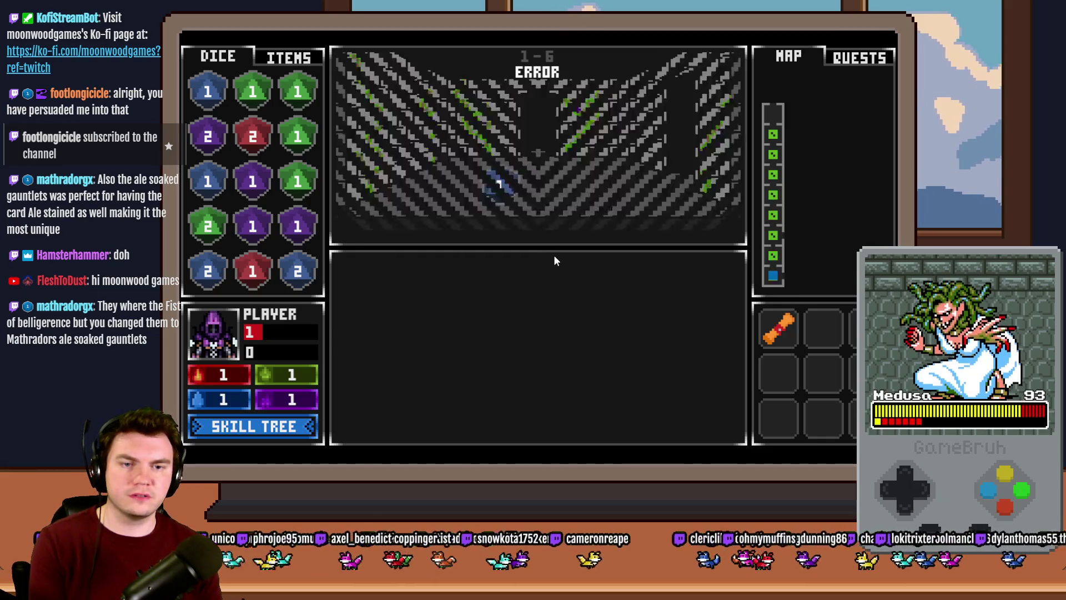
key(w)
key(w)
key(w)
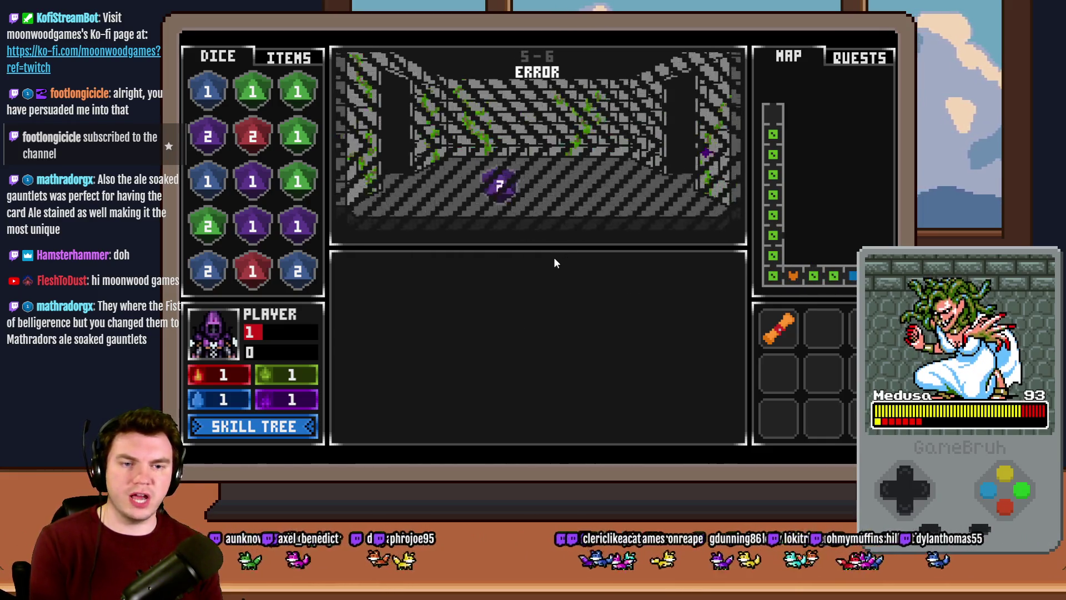
key(w)
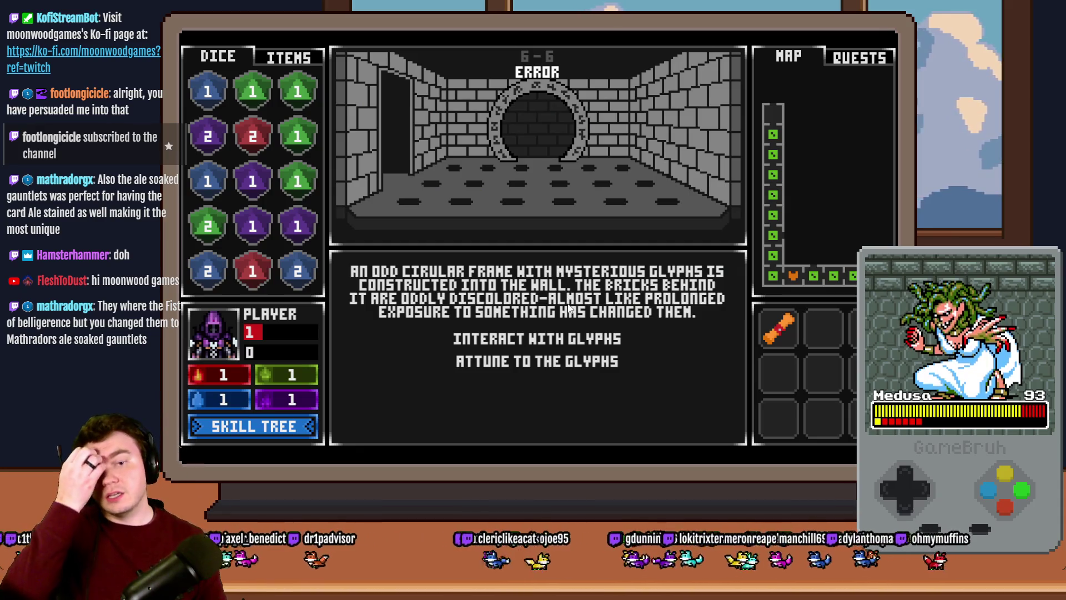
Interact with the glyphs to try the spinning ring puzzle, then close the playtest
click(544, 339)
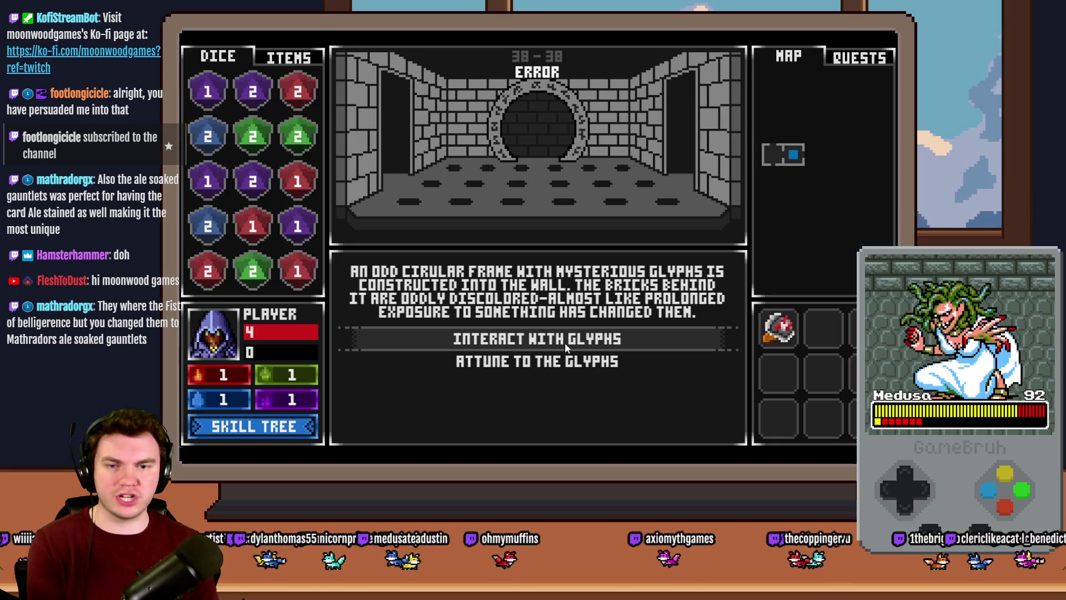
click(565, 342)
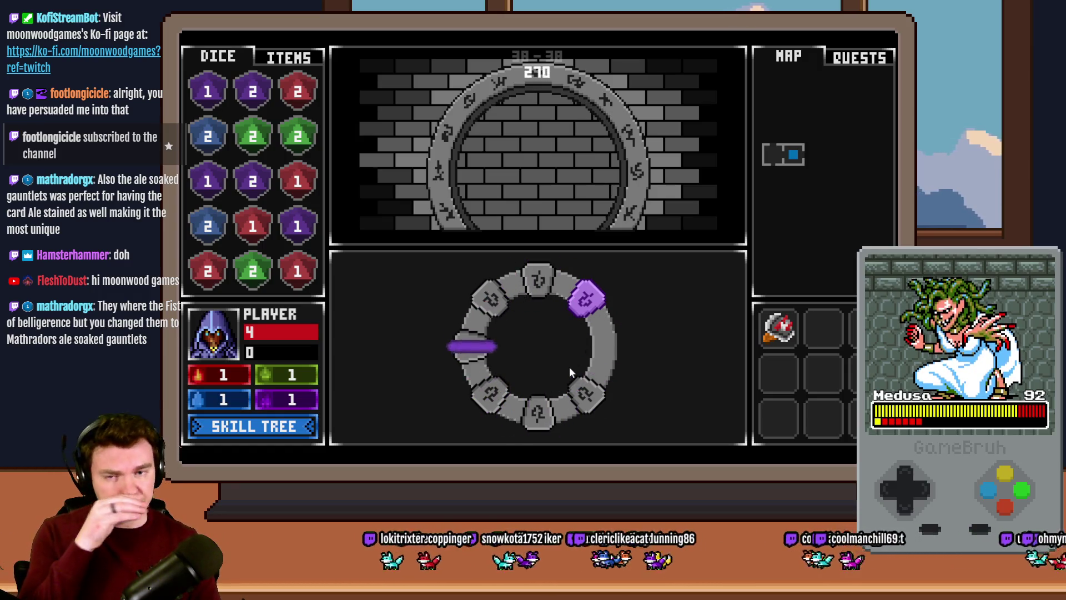
key(alt+F4)
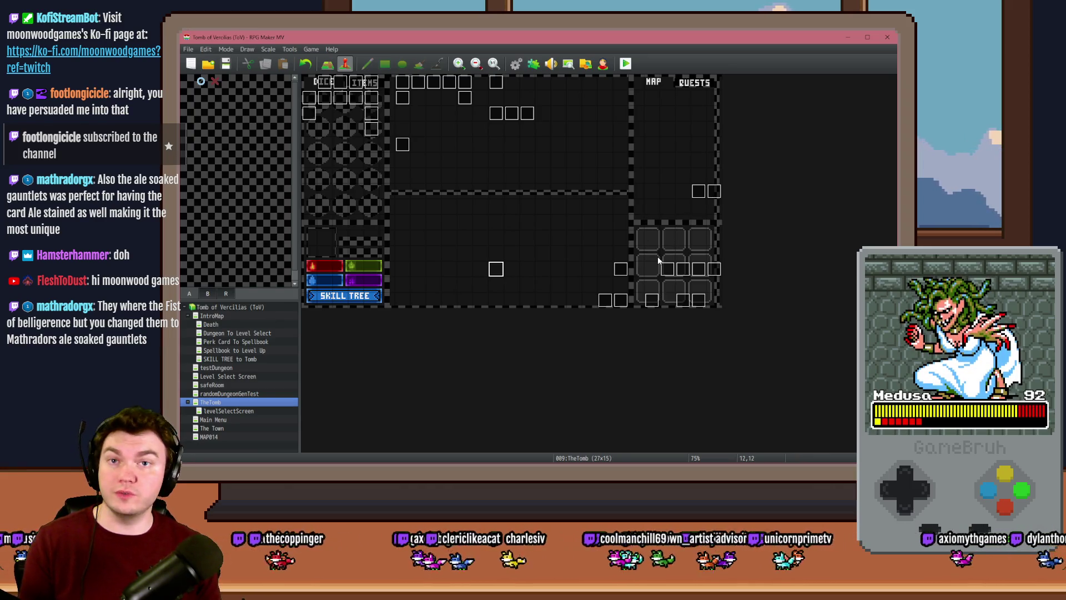
click(668, 300)
click(668, 286)
double_click(502, 119)
click(344, 133)
click(369, 133)
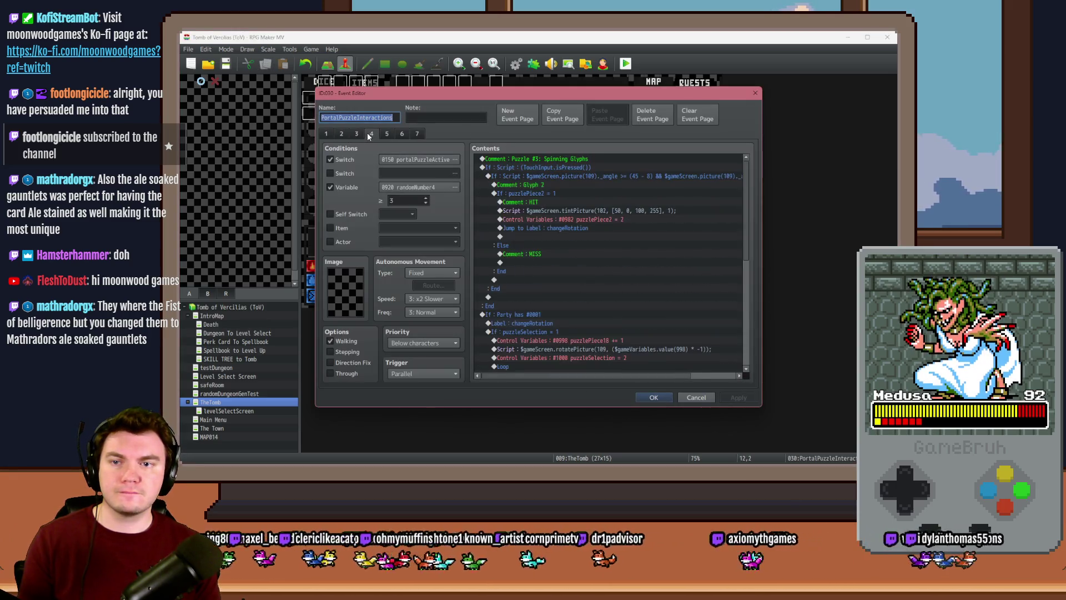
click(574, 166)
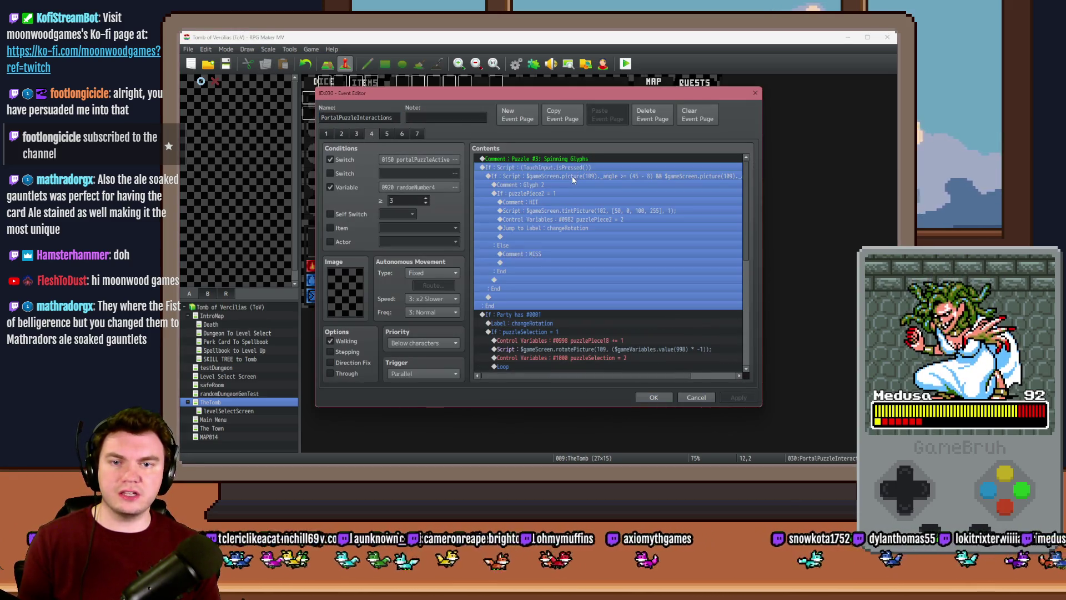
click(572, 175)
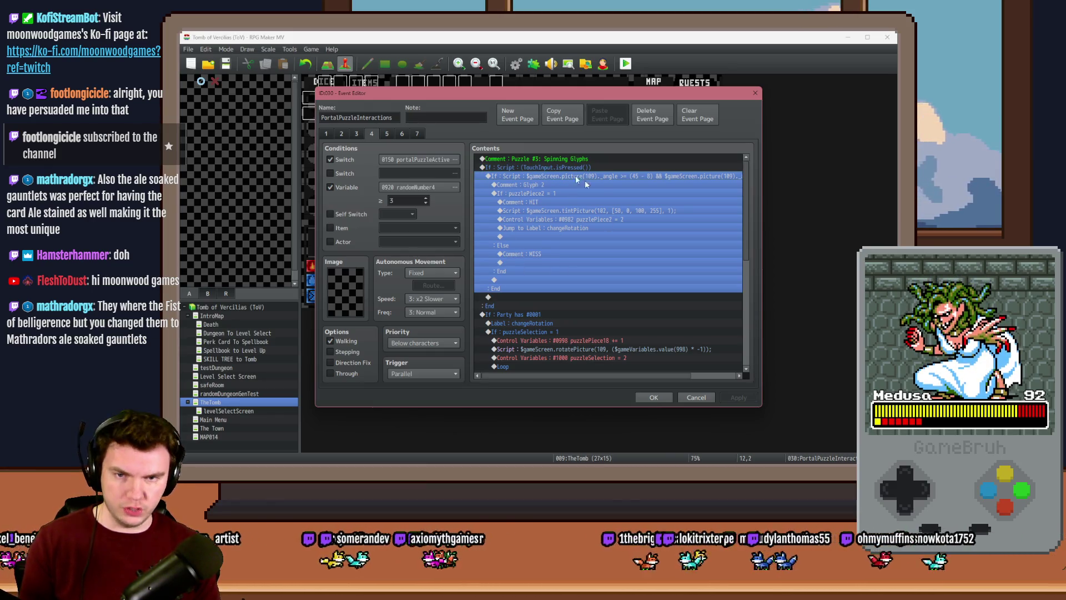
click(538, 185)
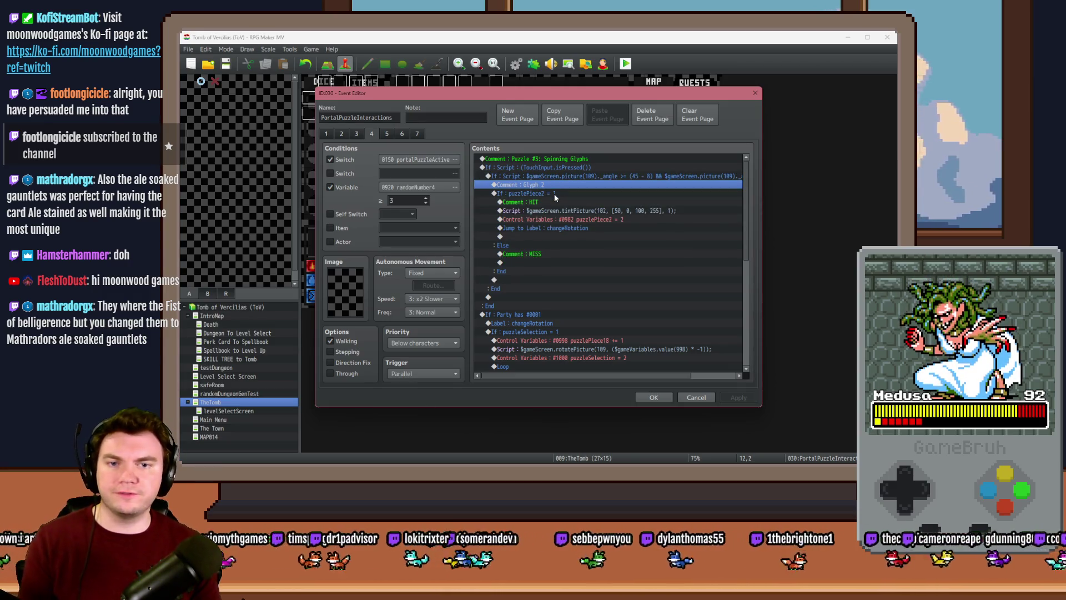
click(554, 194)
click(557, 203)
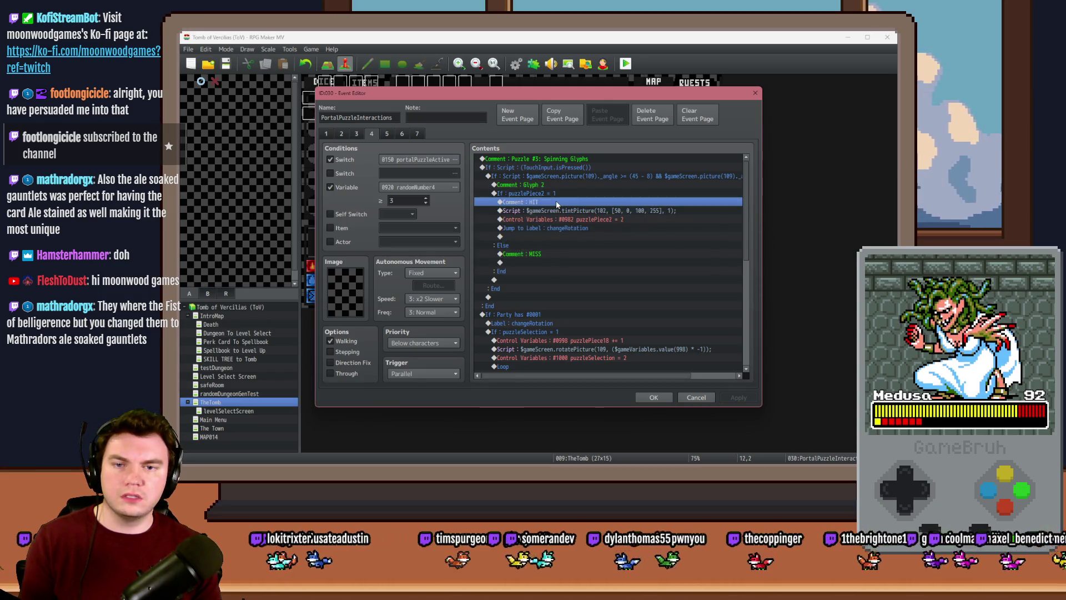
click(558, 198)
click(559, 203)
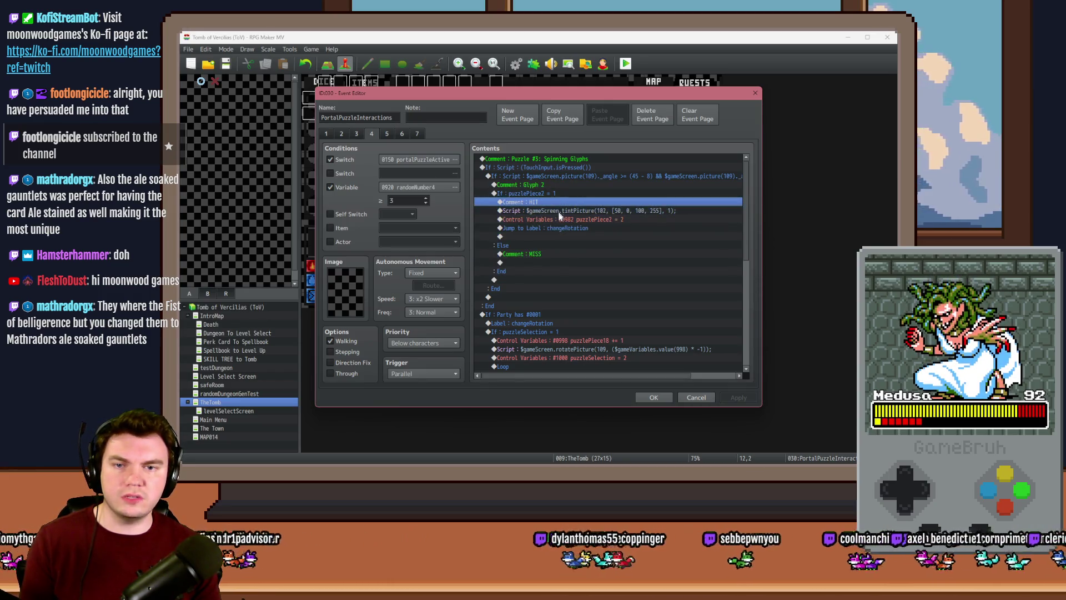
click(560, 211)
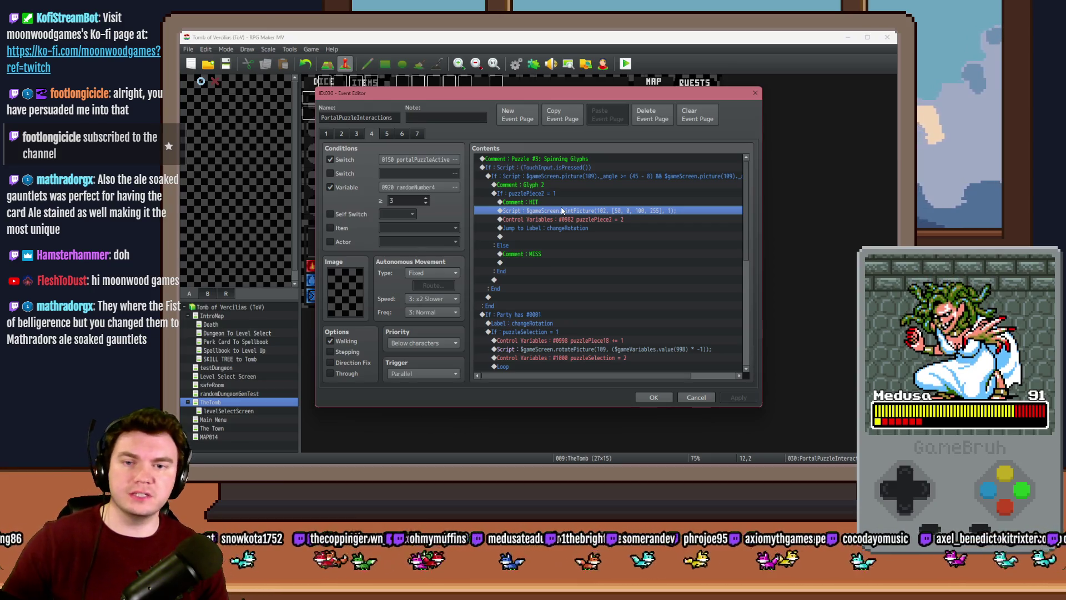
drag(558, 195, 556, 268)
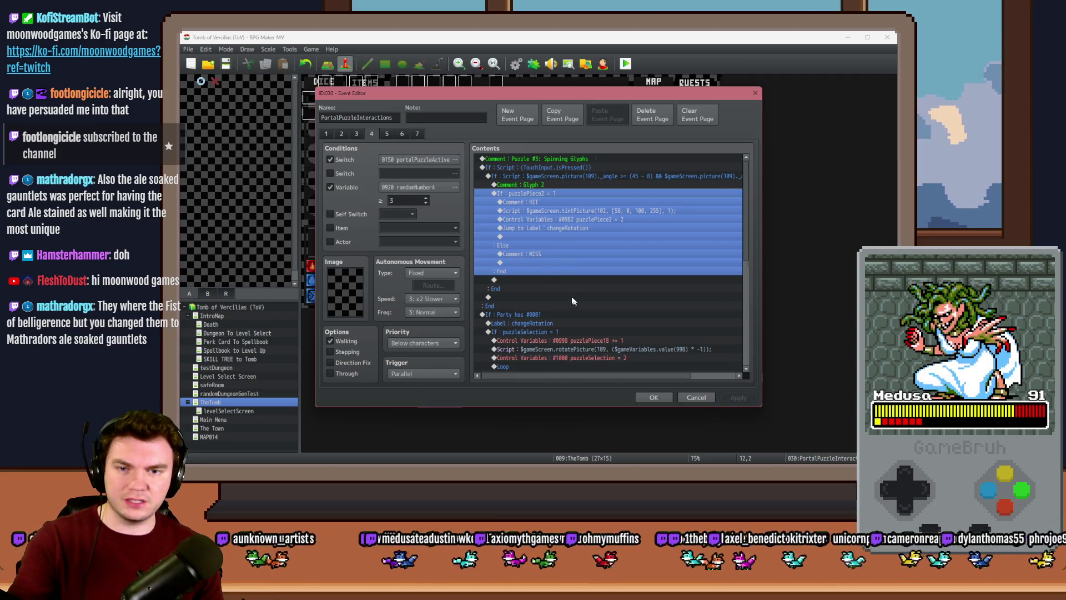
Look over the current event's first page, then close its editor with OK
scroll(572, 281, down, 3)
scroll(572, 283, down, 2)
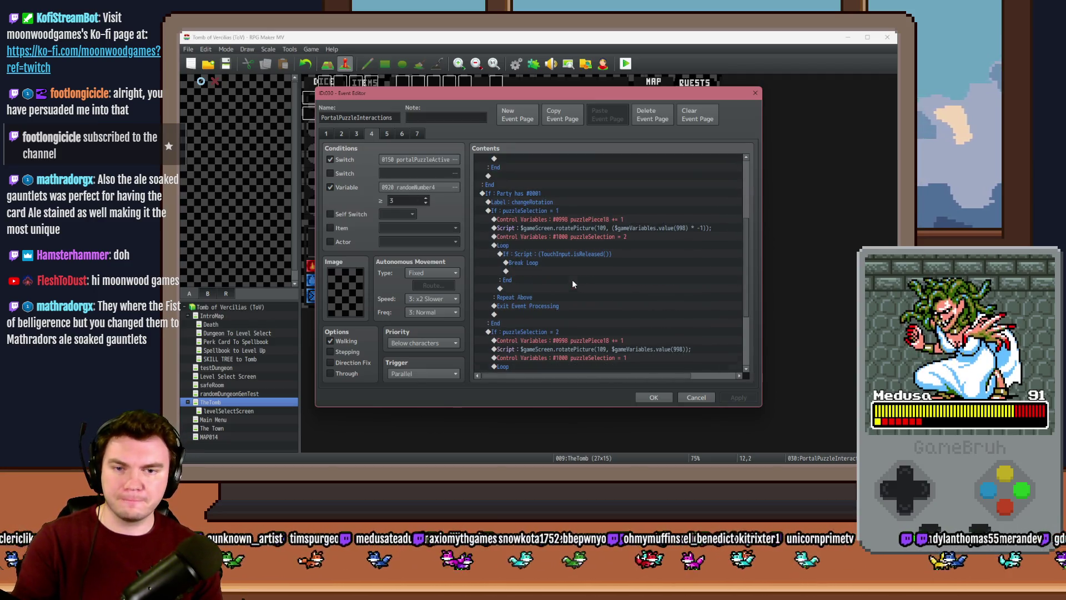
click(327, 134)
drag(749, 170, 746, 337)
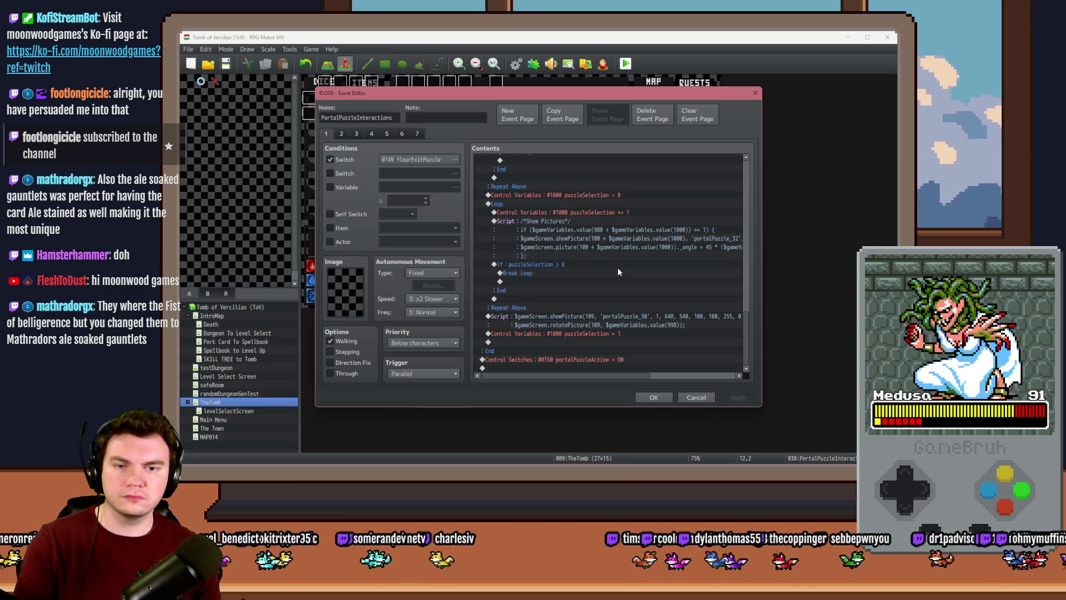
scroll(614, 269, up, 1)
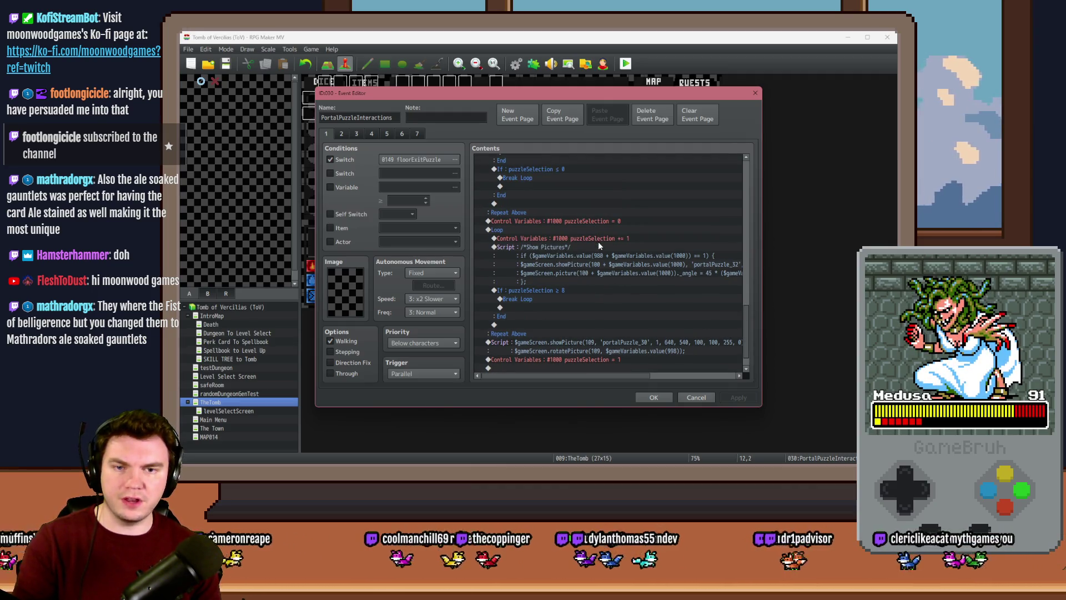
scroll(601, 243, down, 1)
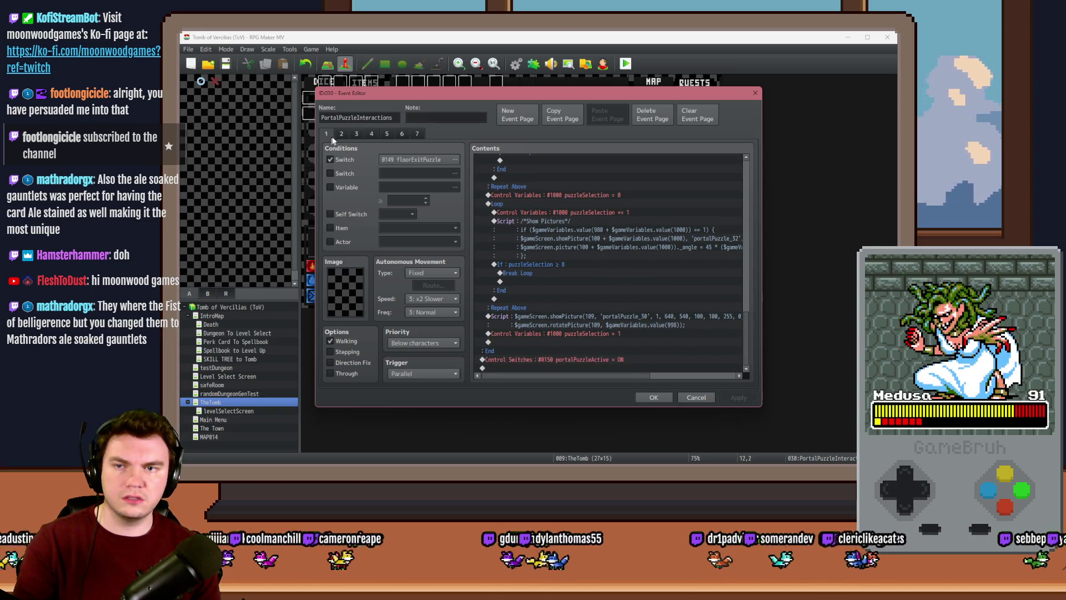
click(653, 397)
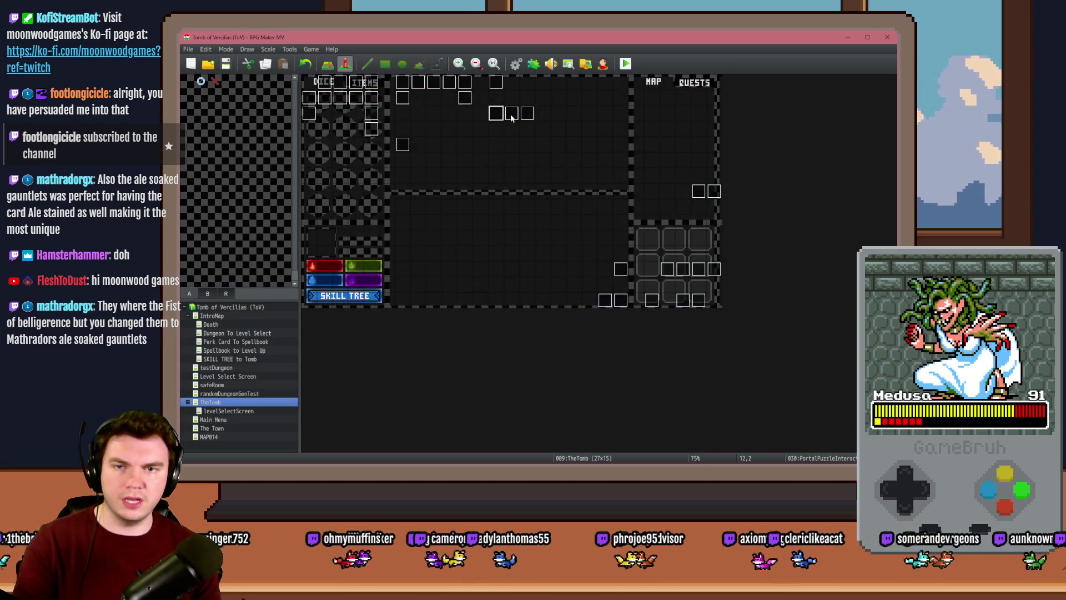
Check the Spinning Glyphs page of the PortalPuzzleAutomations event and close it
double_click(511, 118)
click(340, 134)
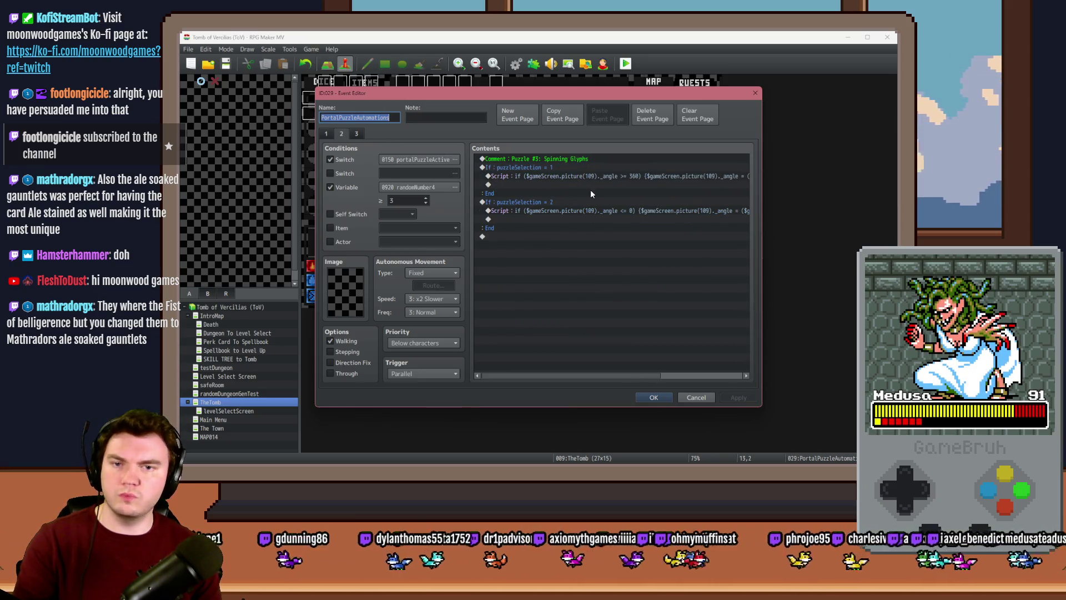
drag(610, 376, 698, 382)
click(655, 397)
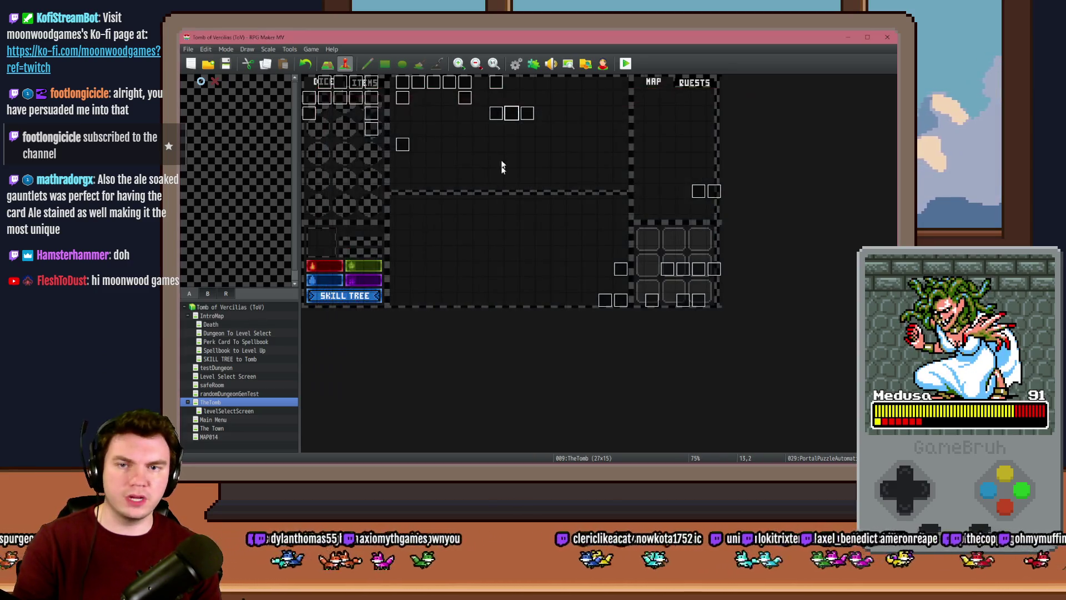
Open PortalPuzzleInteractions and scroll through its Spinning Glyphs setup commands
double_click(494, 114)
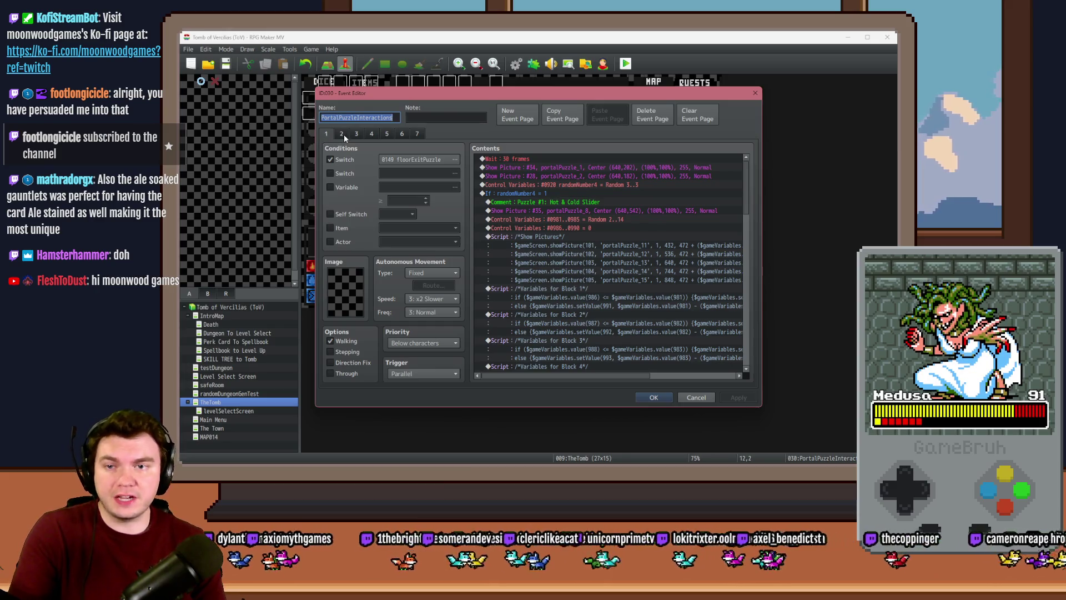
scroll(555, 259, down, 15)
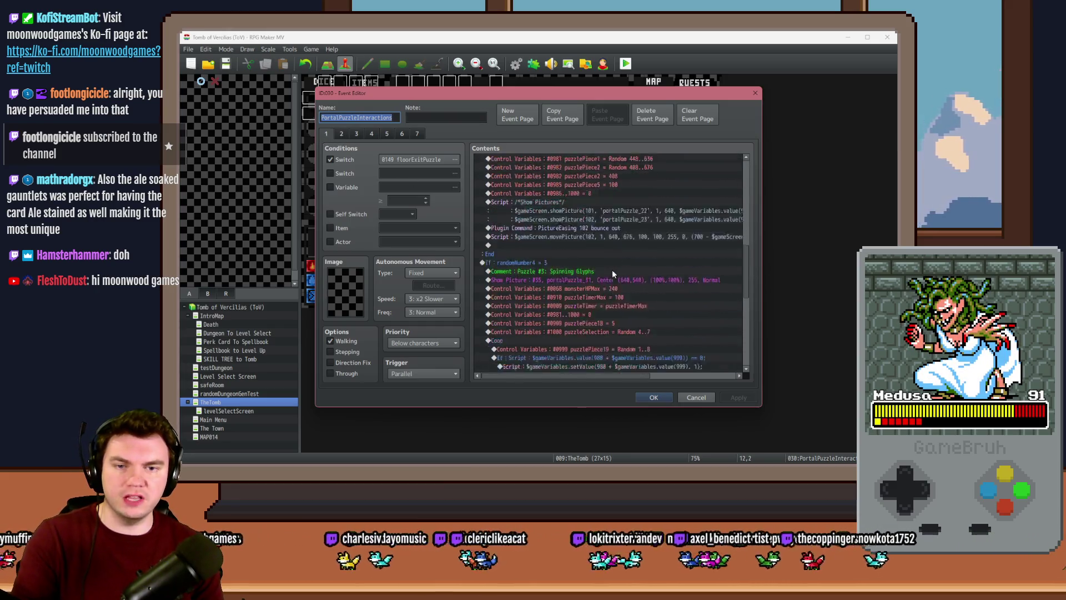
scroll(613, 273, down, 5)
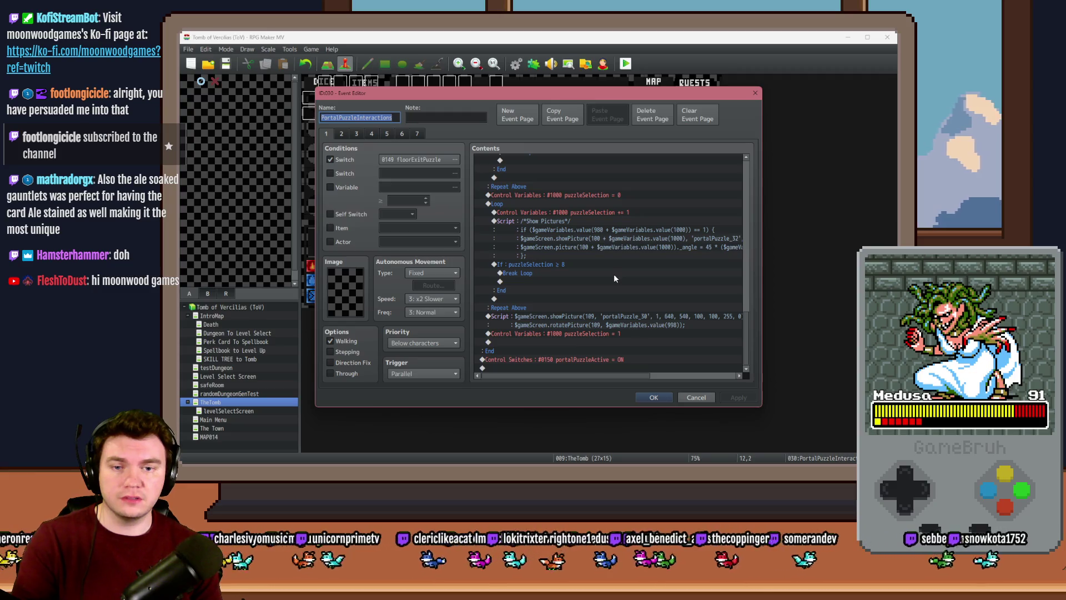
scroll(615, 278, up, 5)
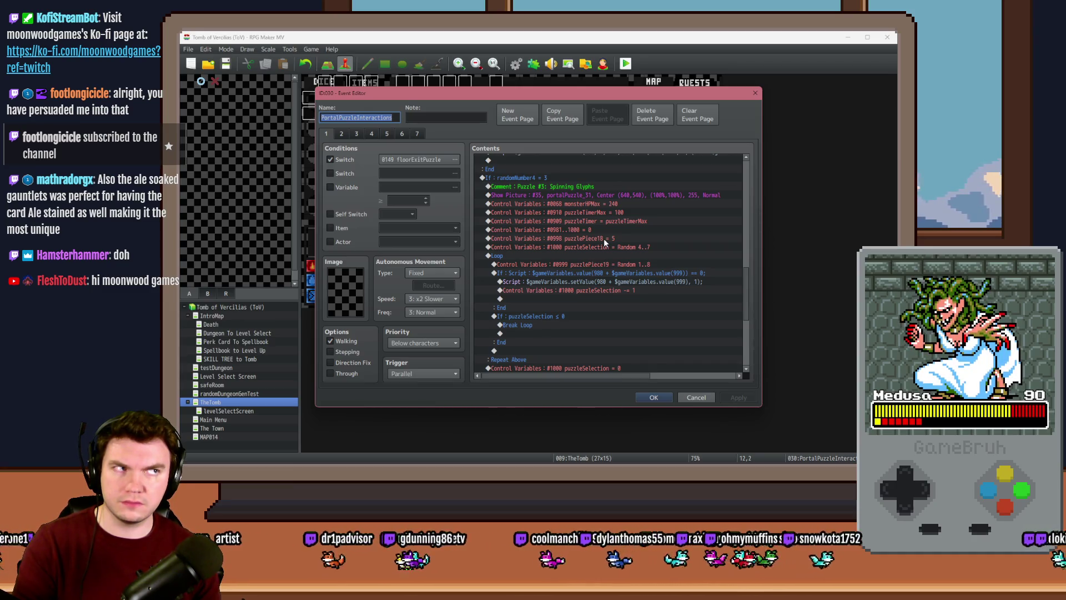
click(606, 239)
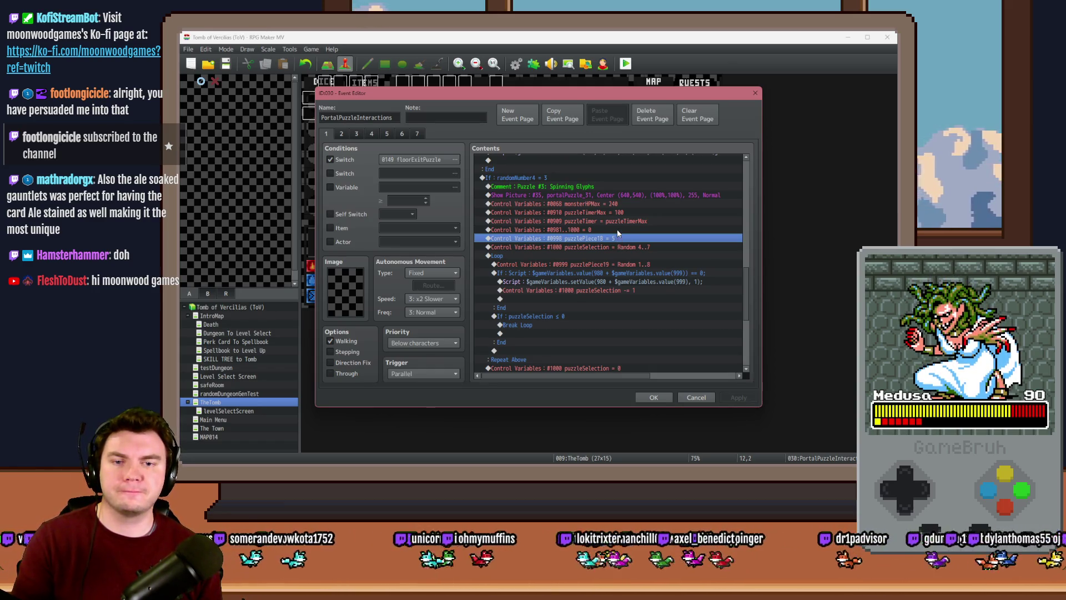
key(Insert)
click(553, 372)
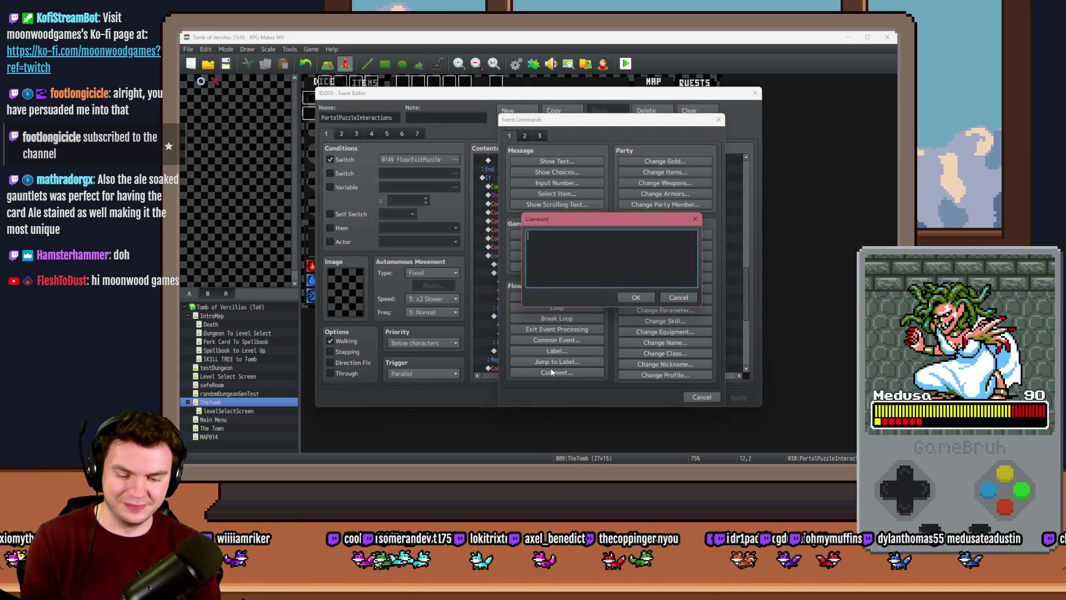
Add a comment reading 'Rotation Speed Variable' above the puzzlePiece18 = 5 line
text(Rotation )
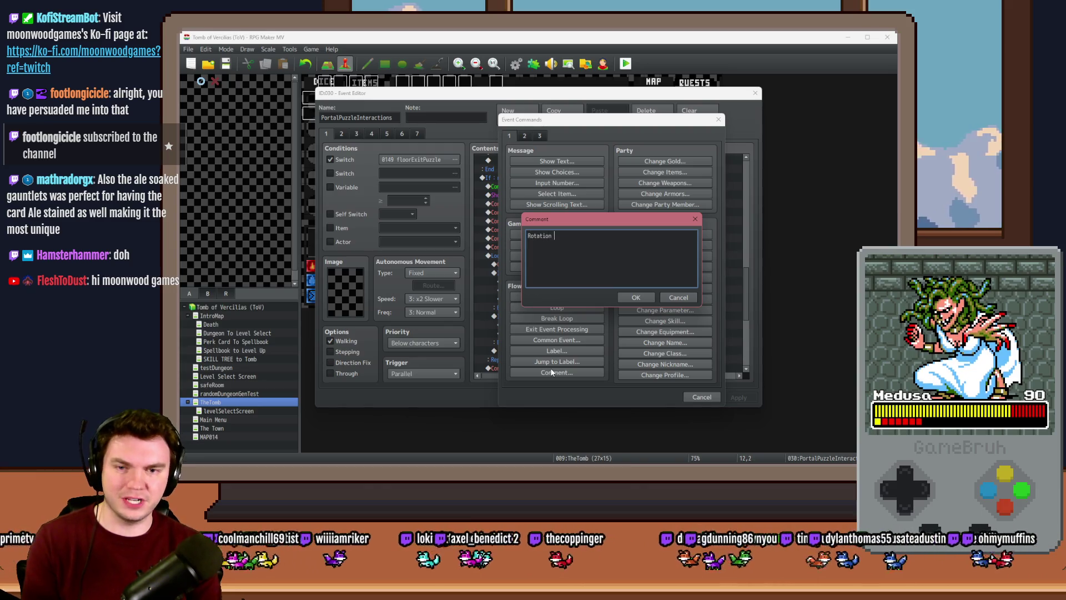
text(Speed Variable)
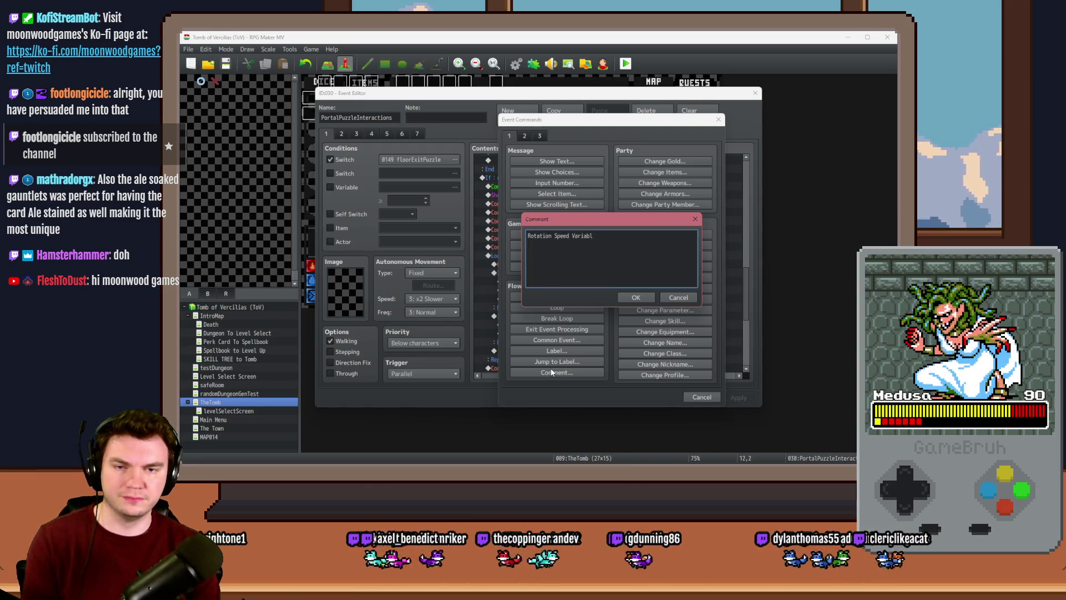
key(ctrl+Return)
click(591, 232)
Edit the comment to read 'Rotation Speed Variable (Var 998)'
click(591, 240)
key(Return)
text(())
key(Left)
text(998)
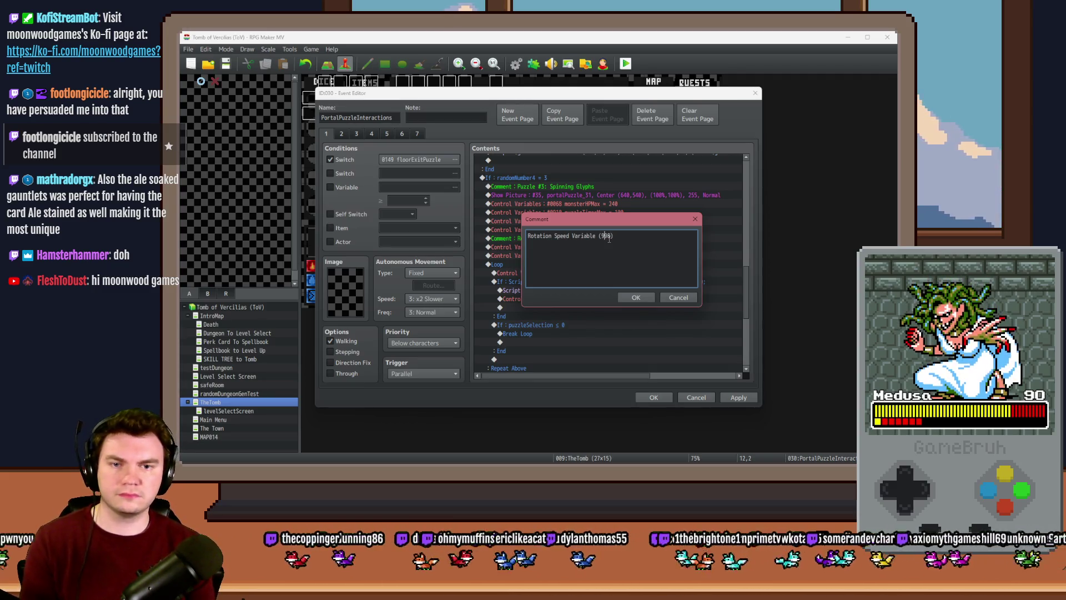
key(Left)
key(Left)
key(Left)
text(Var)
key(ctrl+Return)
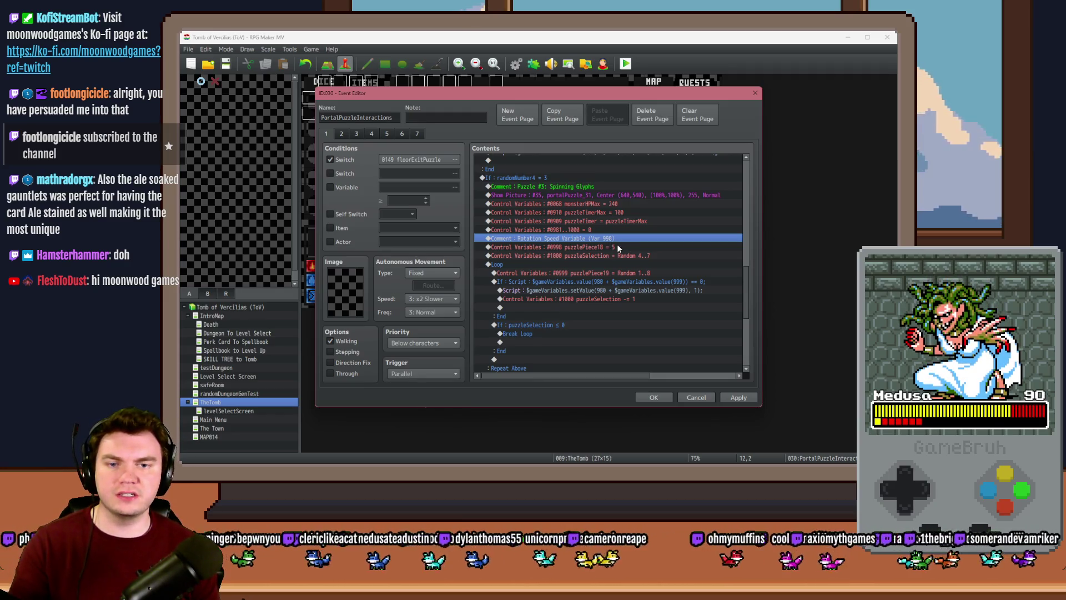
click(619, 247)
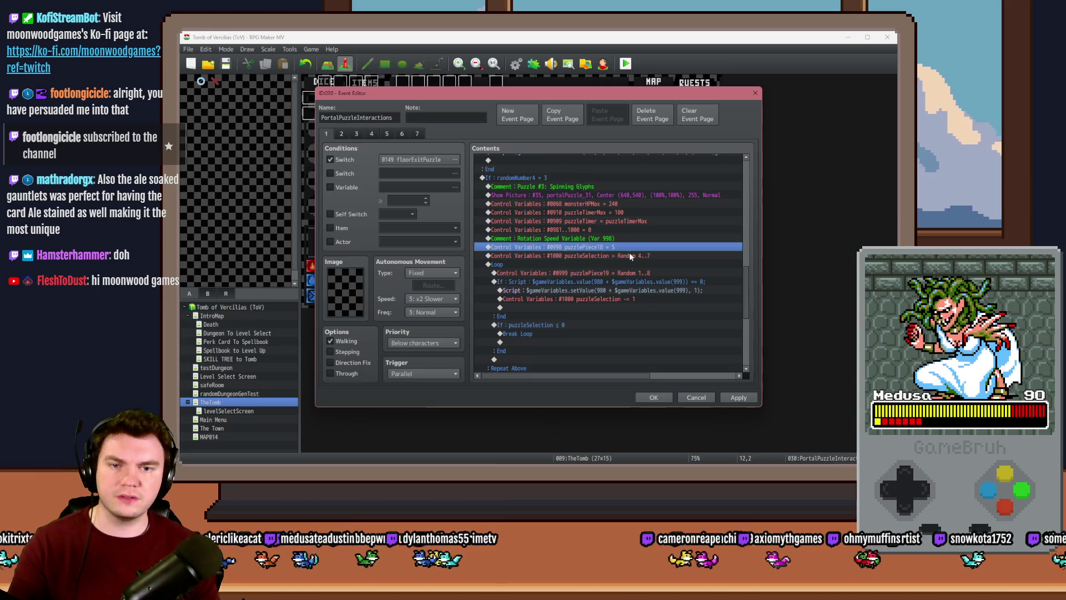
click(633, 256)
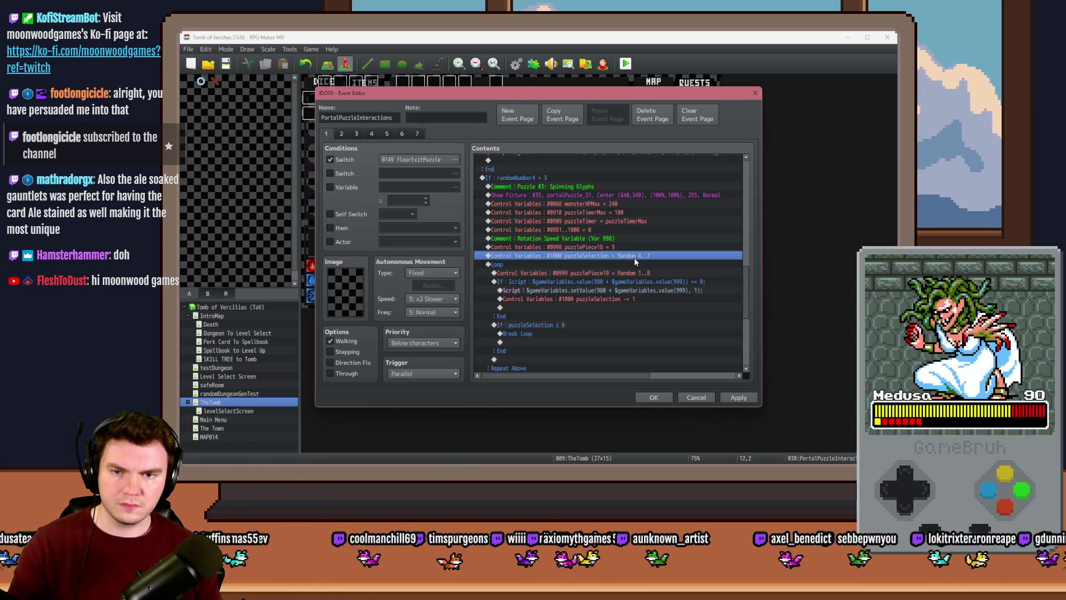
click(626, 264)
scroll(626, 268, down, 2)
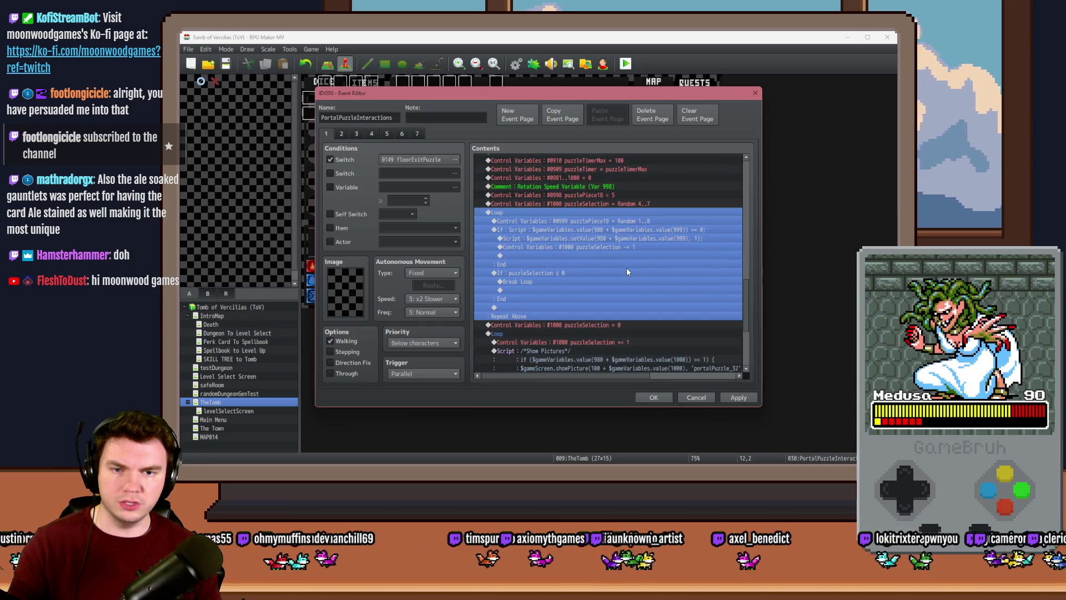
click(596, 221)
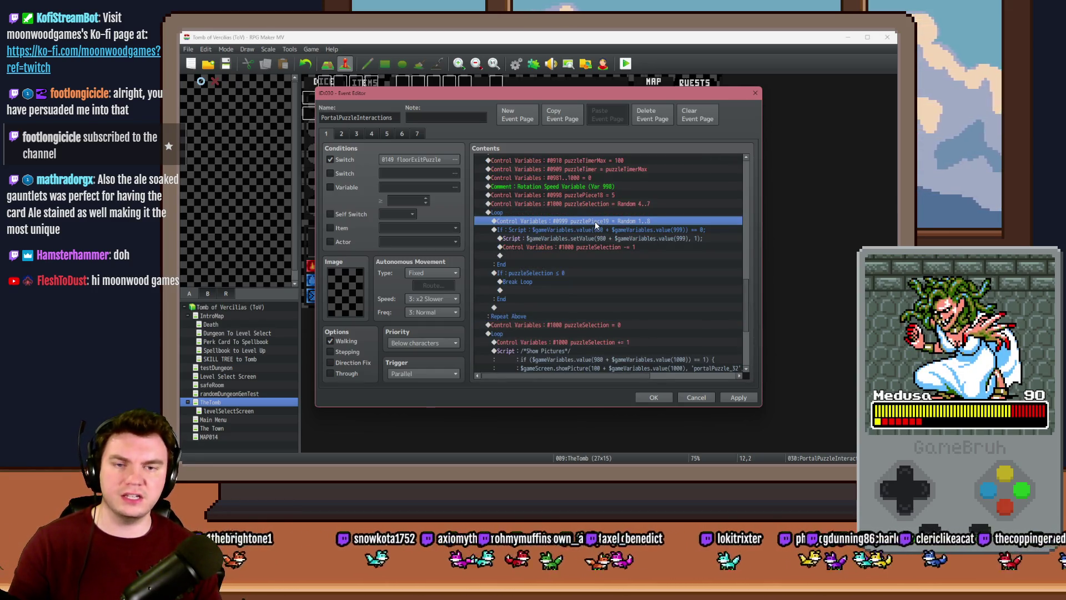
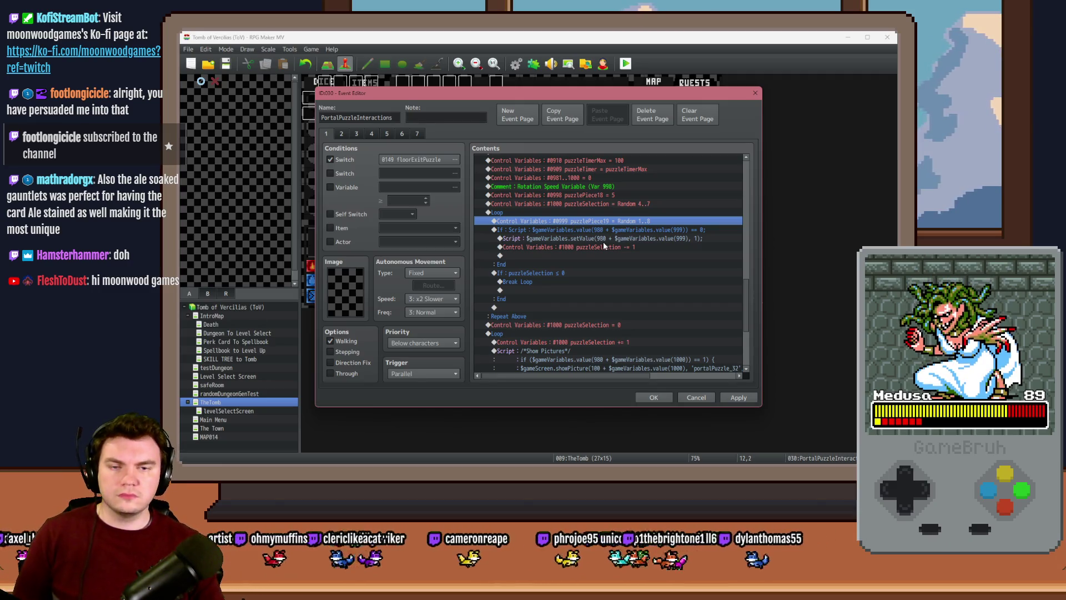
Select the puzzleSelection -= 1 line, review the page 1 loop, and apply the edits
click(636, 248)
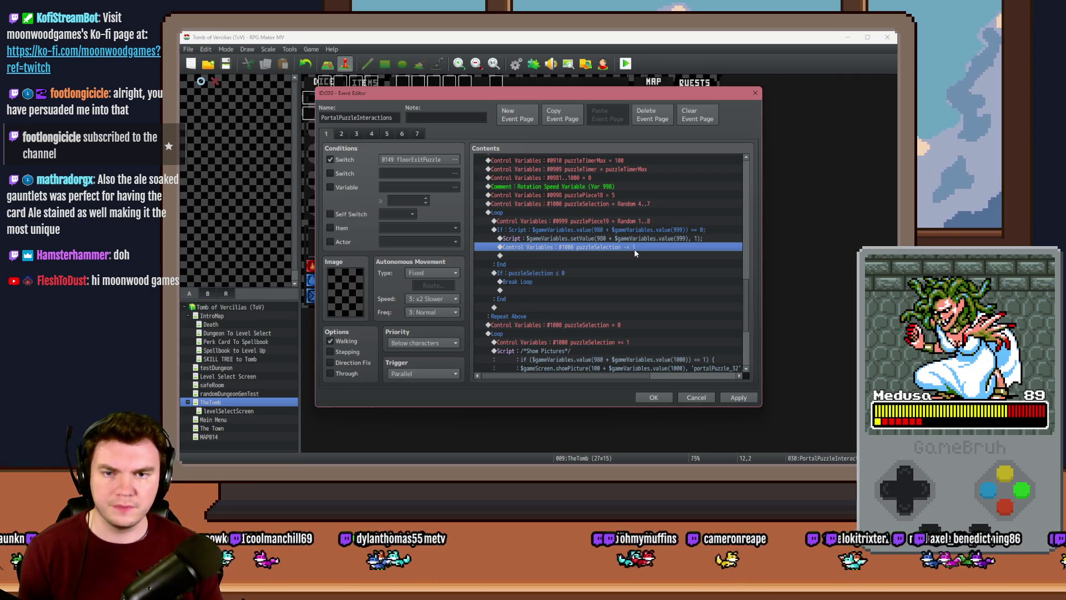
scroll(635, 248, down, 3)
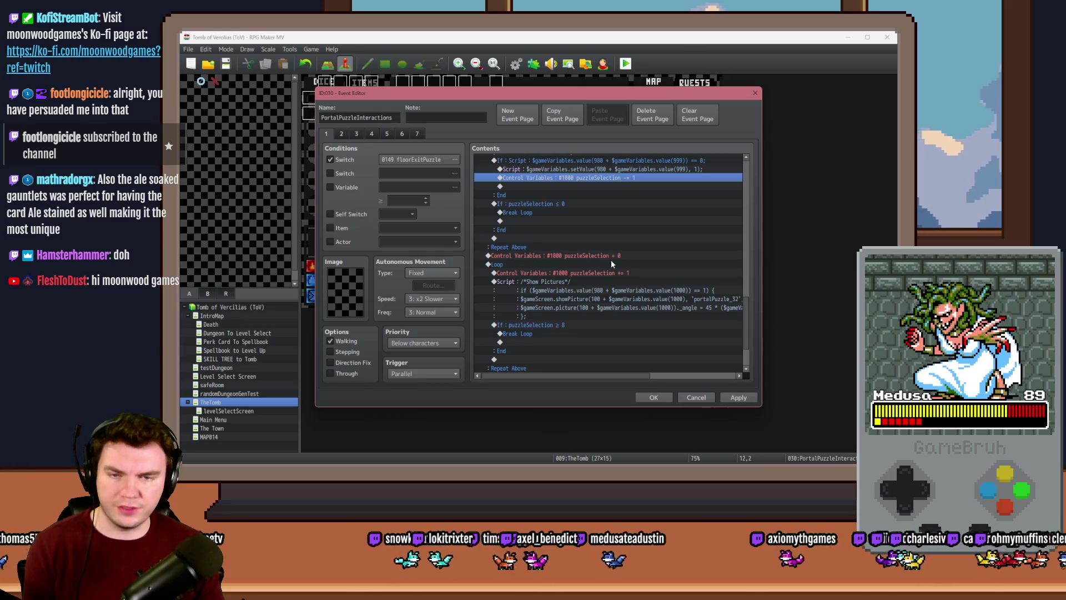
scroll(612, 264, down, 3)
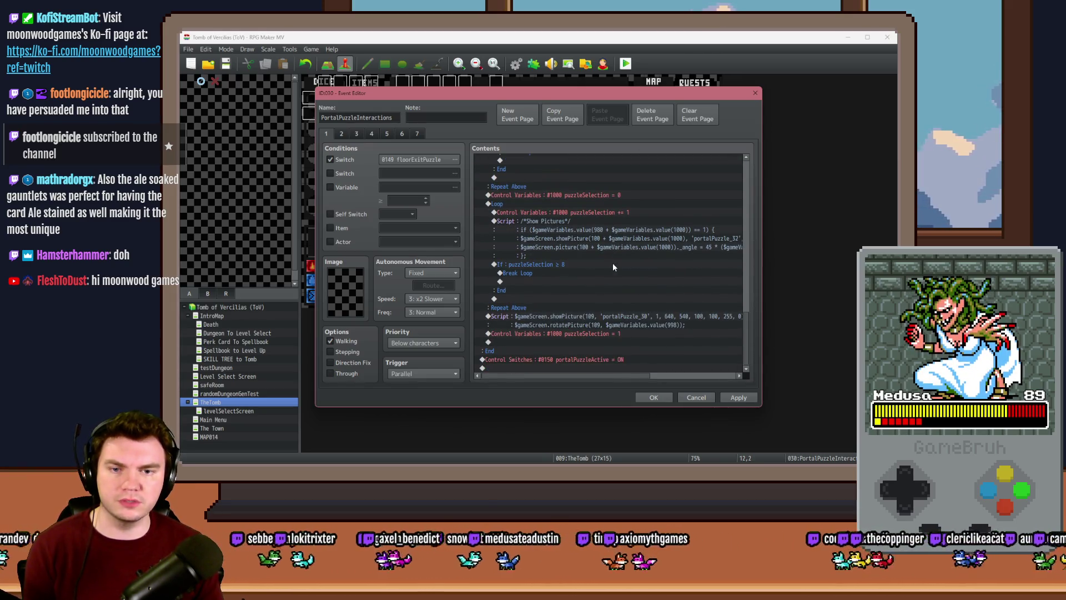
click(731, 397)
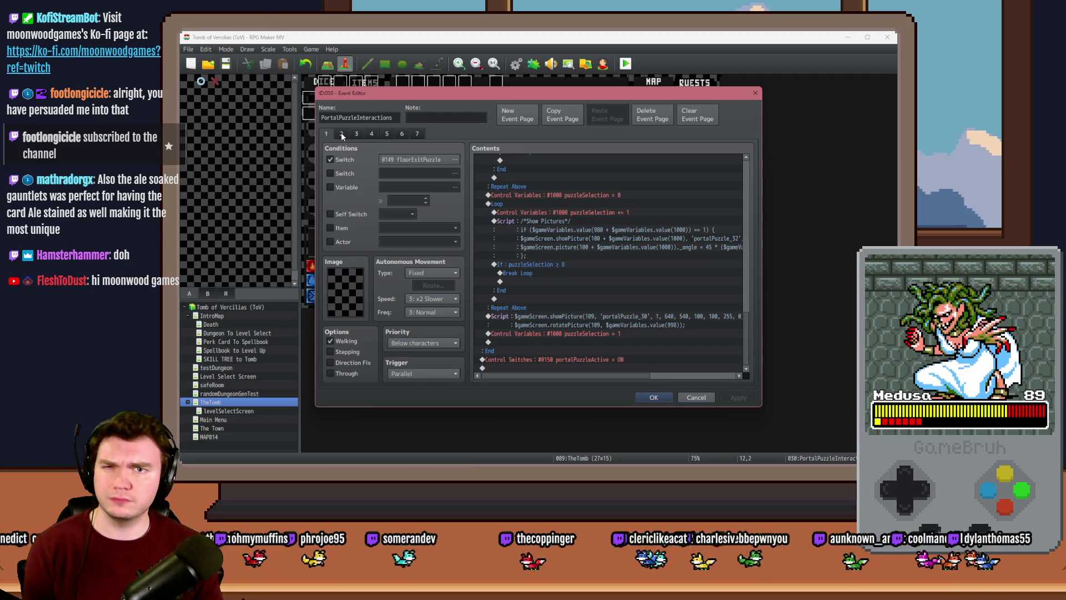
On page 4, add a Control Variables command setting #1000 puzzleSelection to constant 2 after Comment: Glyph 2
click(379, 136)
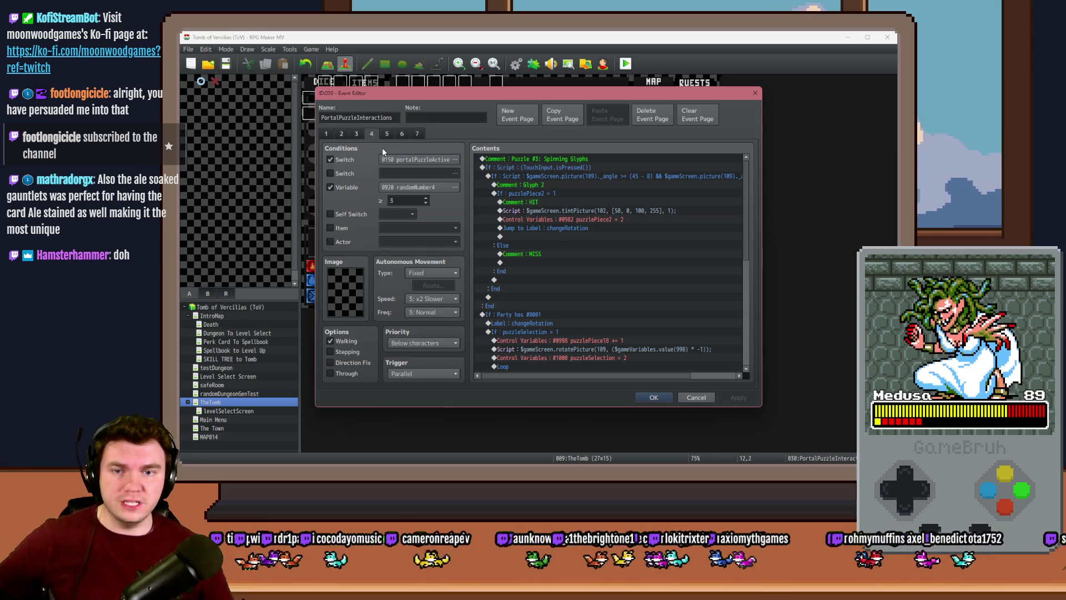
click(541, 187)
click(541, 187)
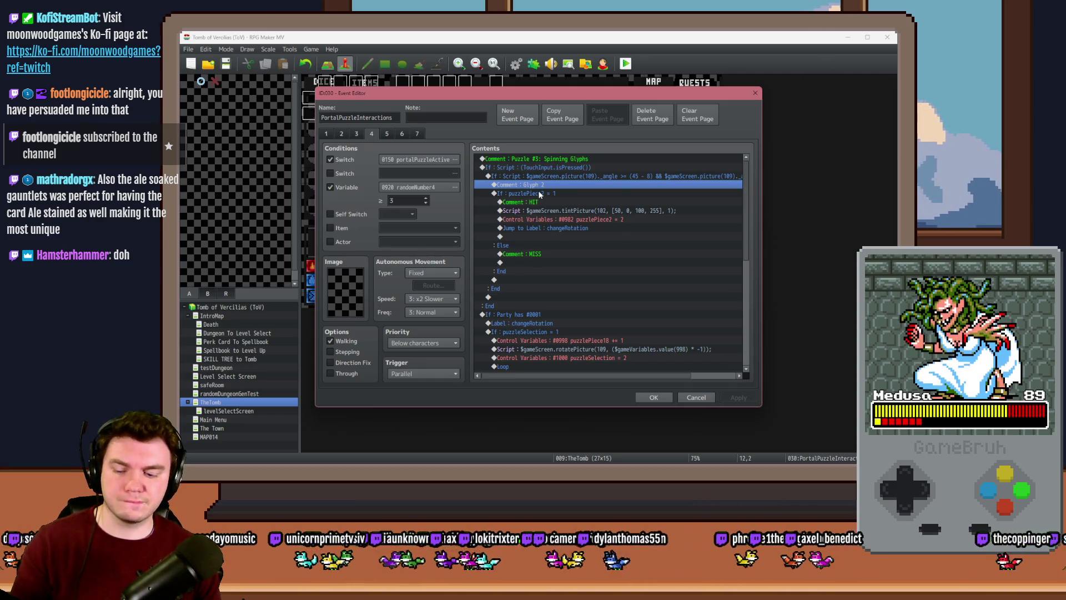
click(542, 176)
click(544, 191)
key(Insert)
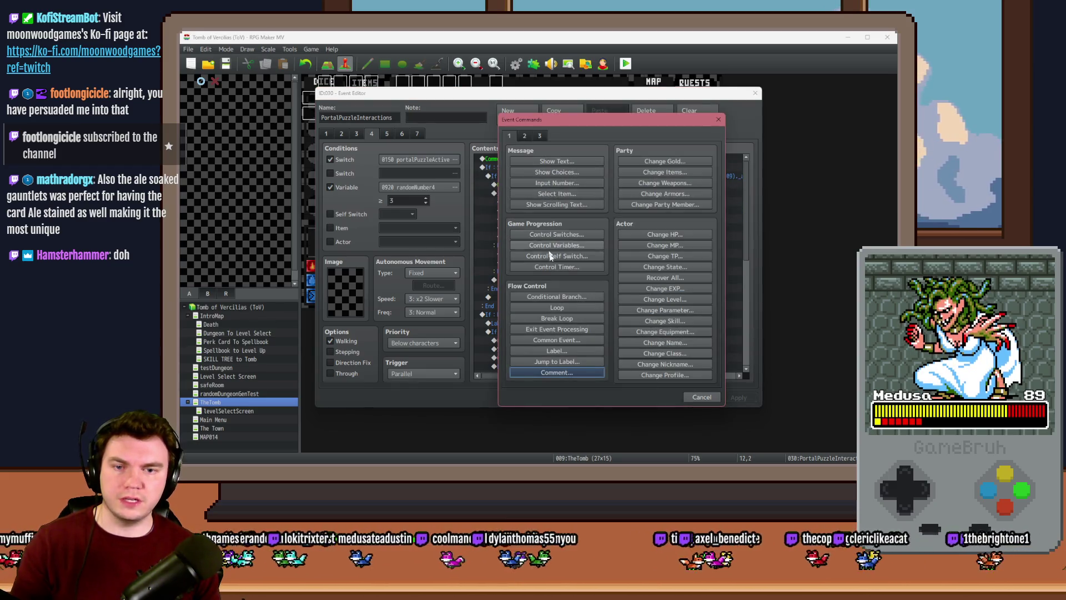
click(556, 245)
click(650, 170)
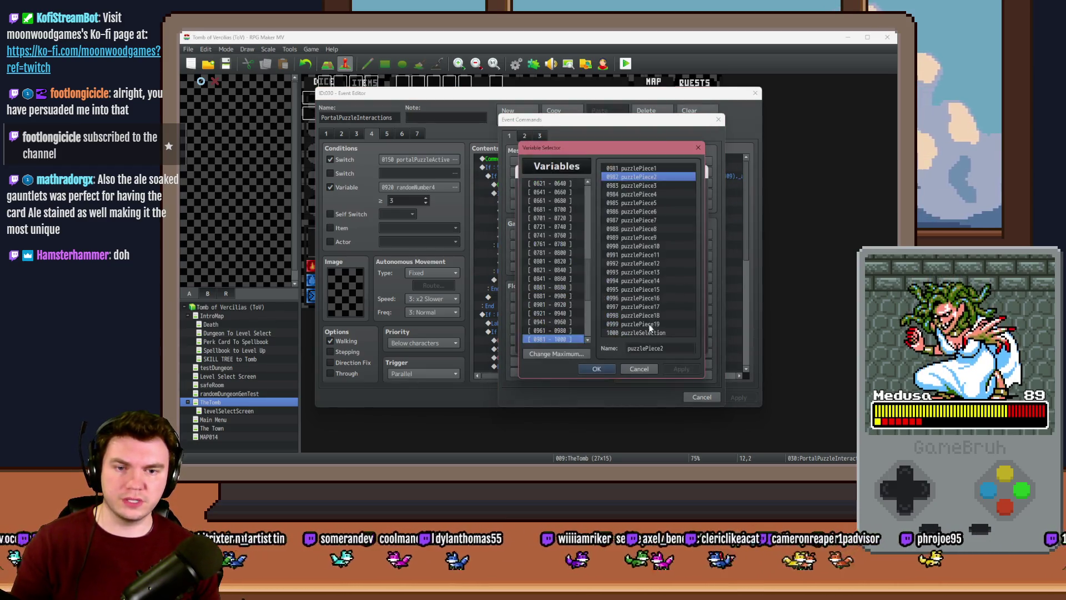
double_click(607, 333)
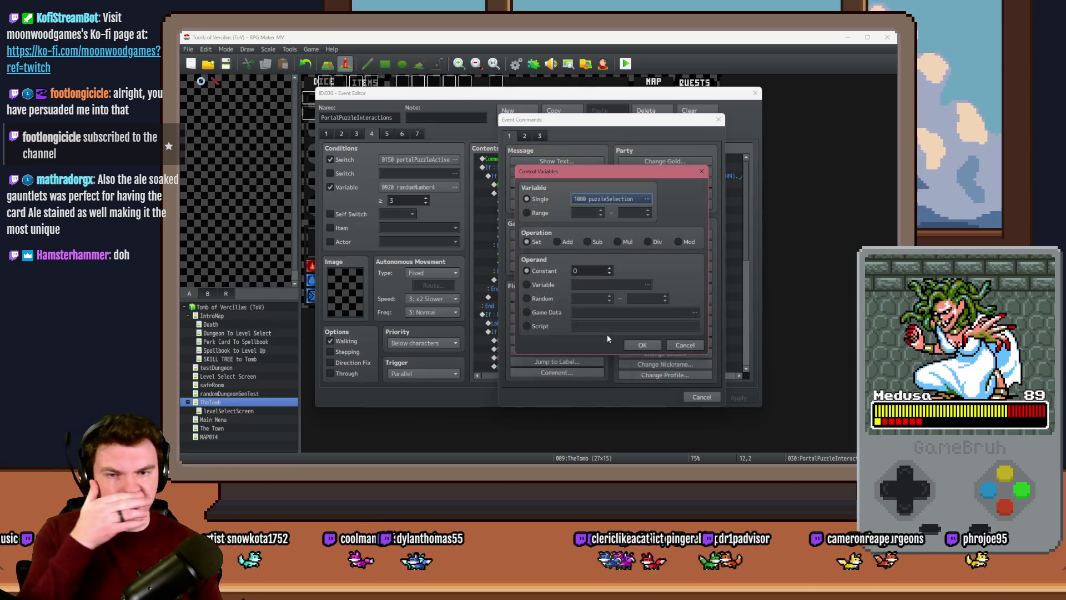
double_click(584, 271)
click(639, 343)
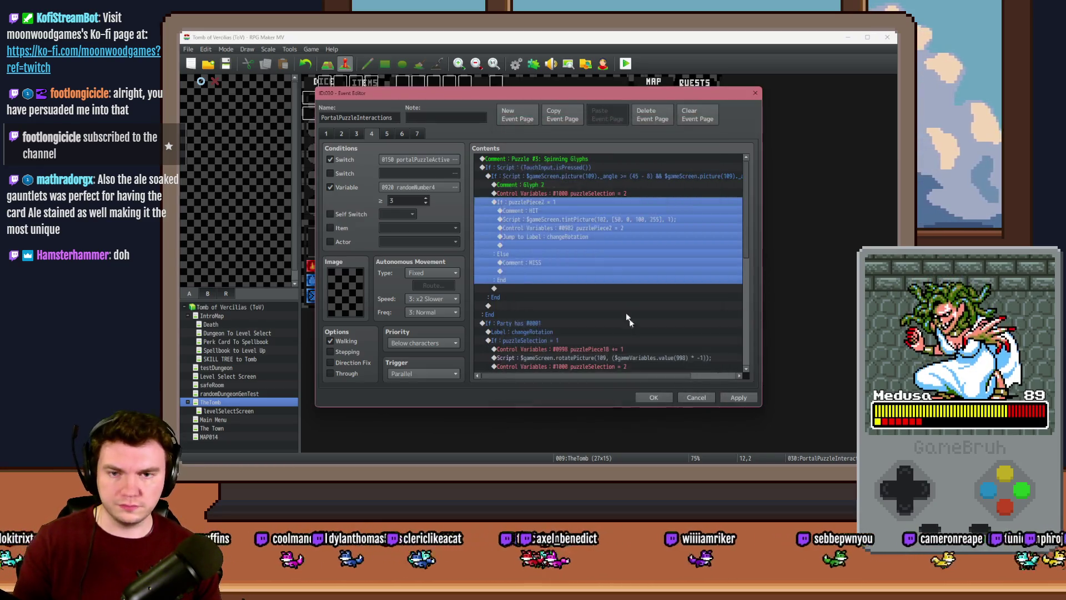
double_click(560, 205)
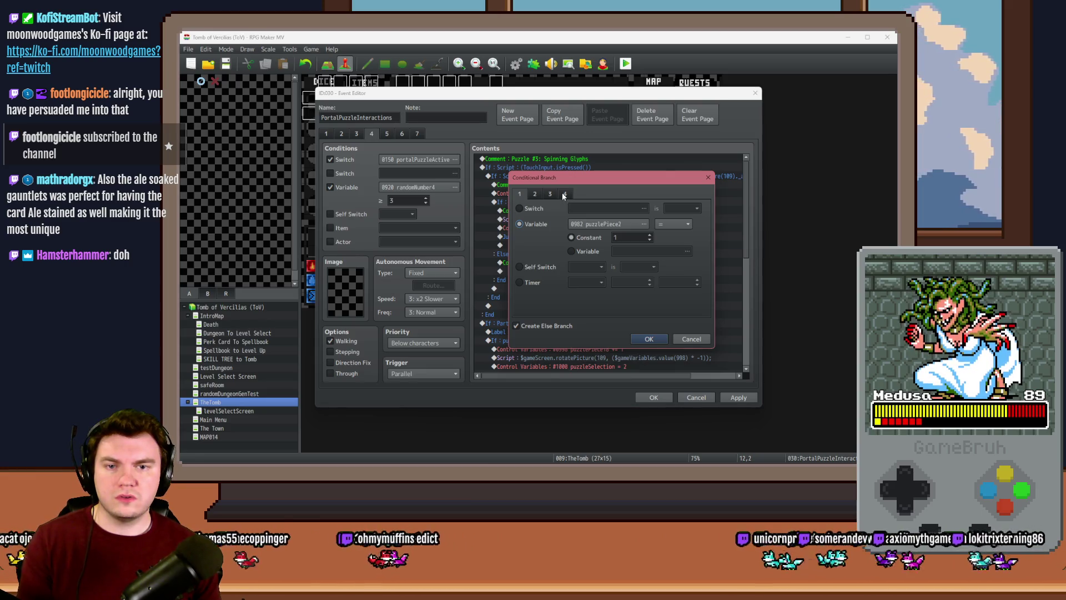
Replace the puzzlePiece2 = 1 check with script condition $gameVariables.value(980 + $gameVariables.value(1000)) == 1
click(565, 193)
click(519, 305)
click(584, 304)
text(gam)
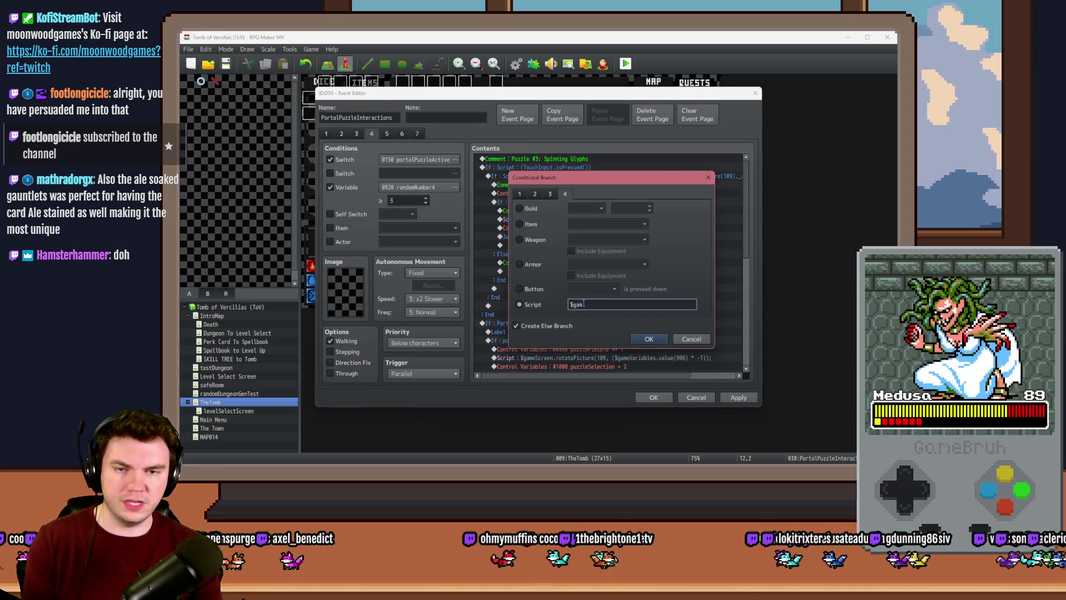
text(eVariables.val)
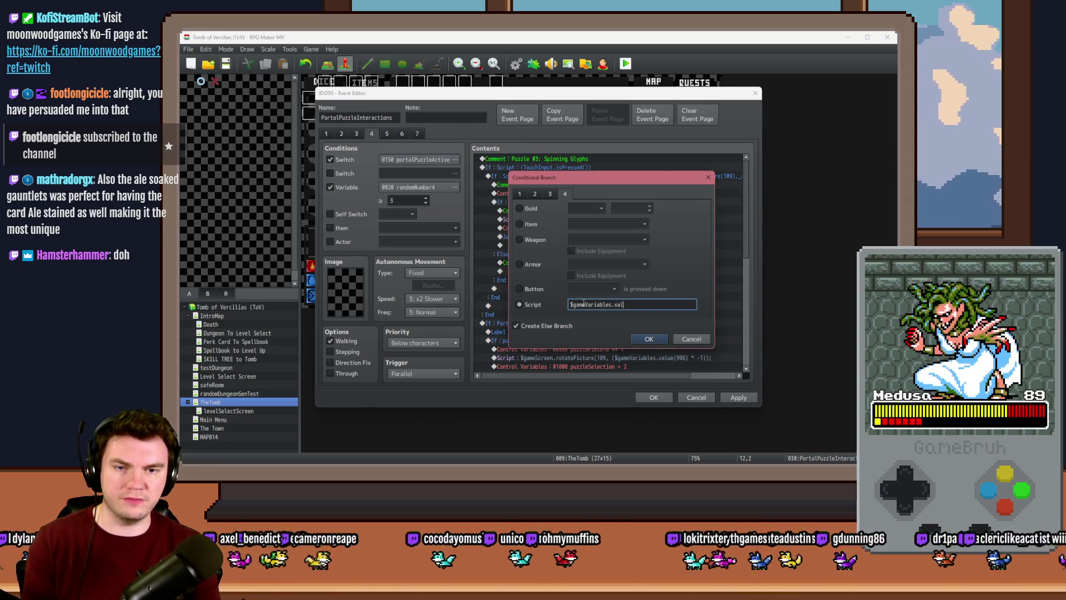
text(ue())
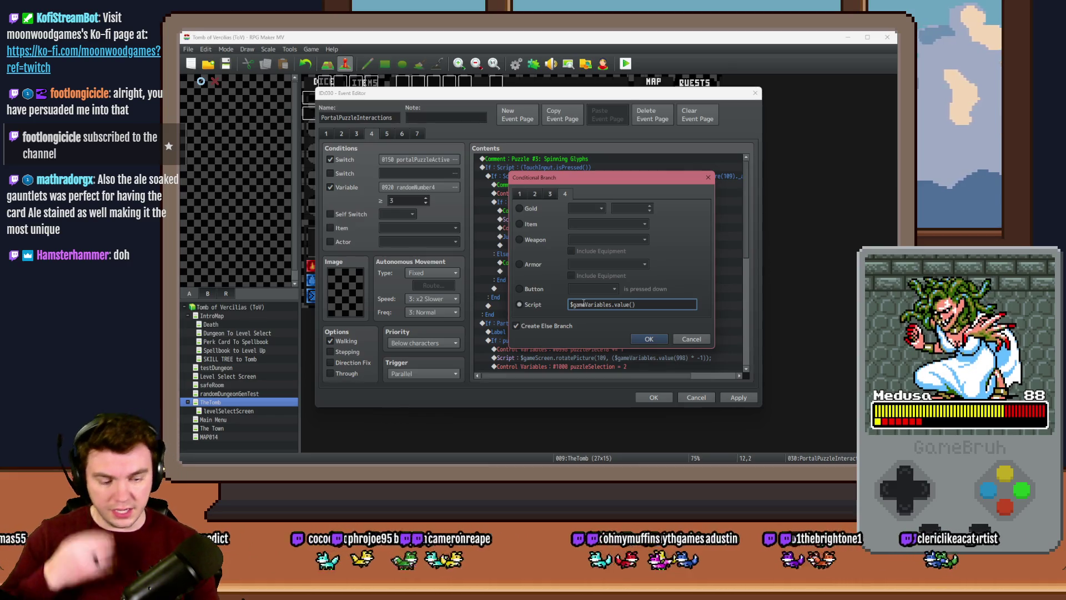
text(980)
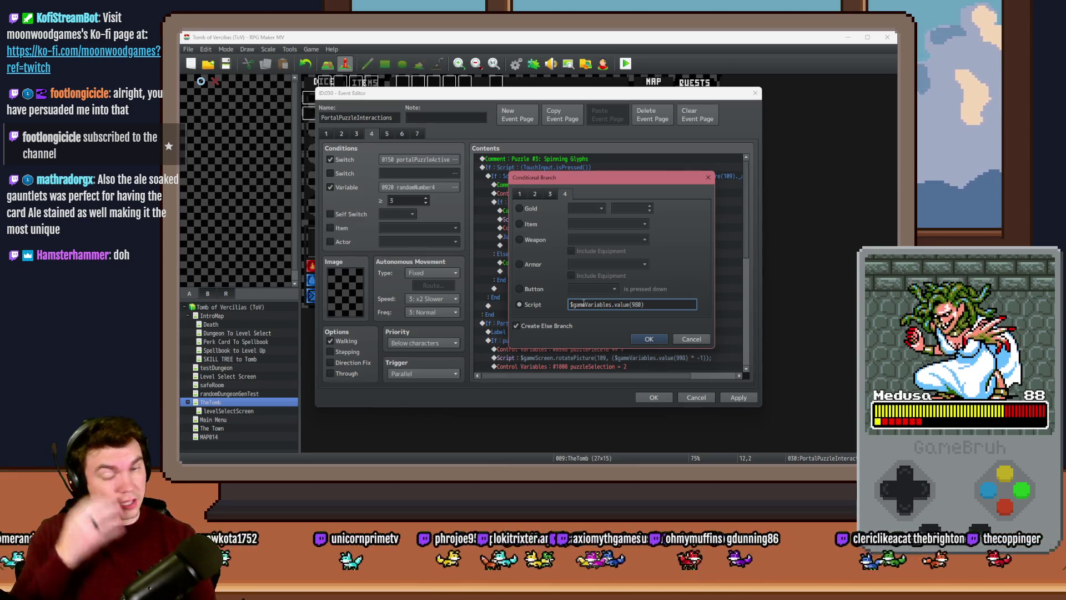
text( $gameV)
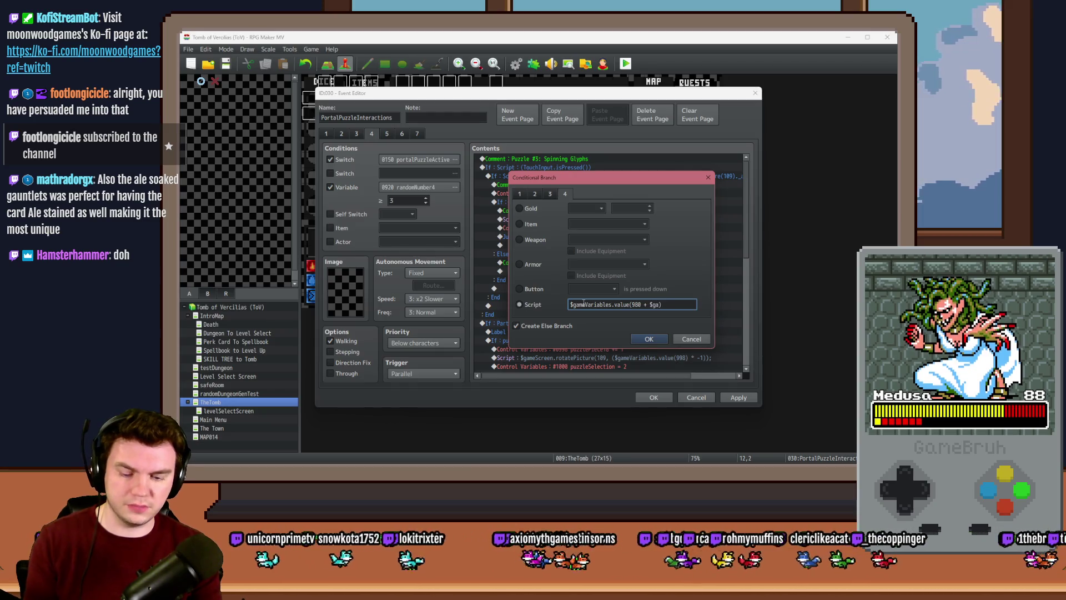
text(ariables.value()
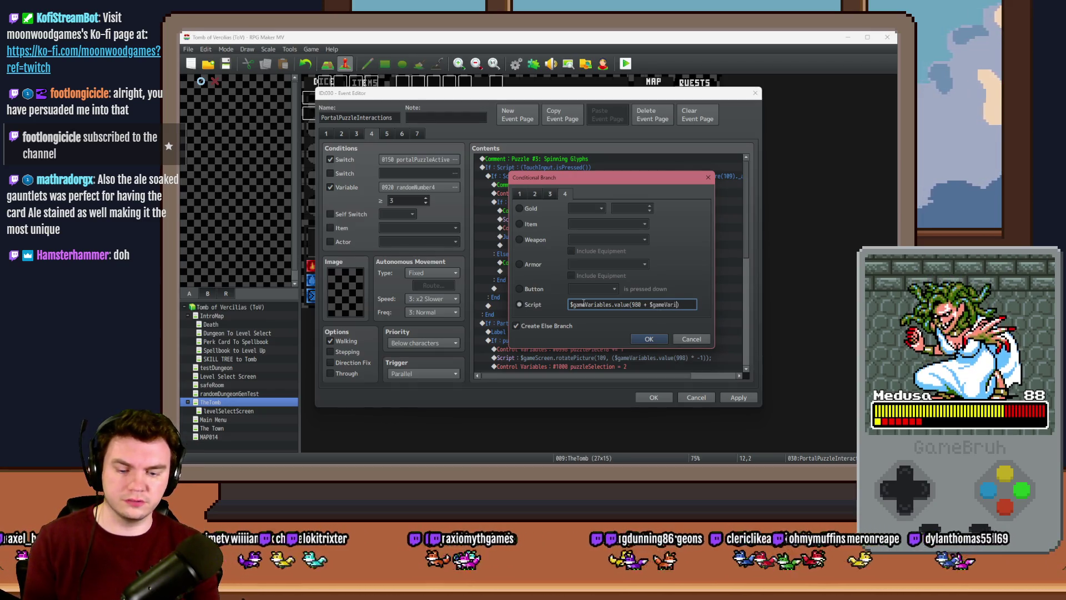
text())
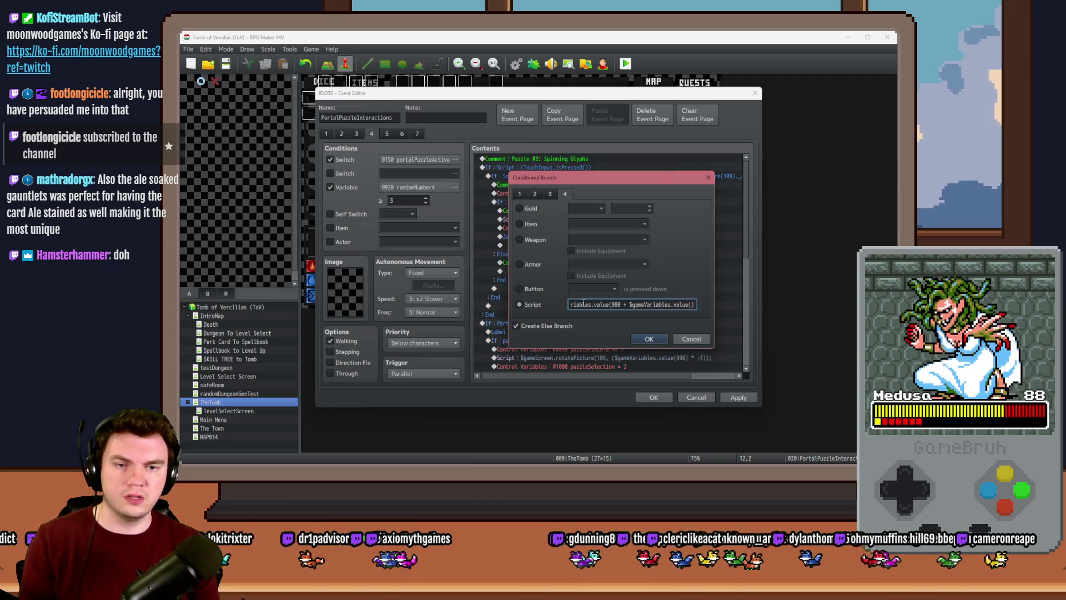
text(000))
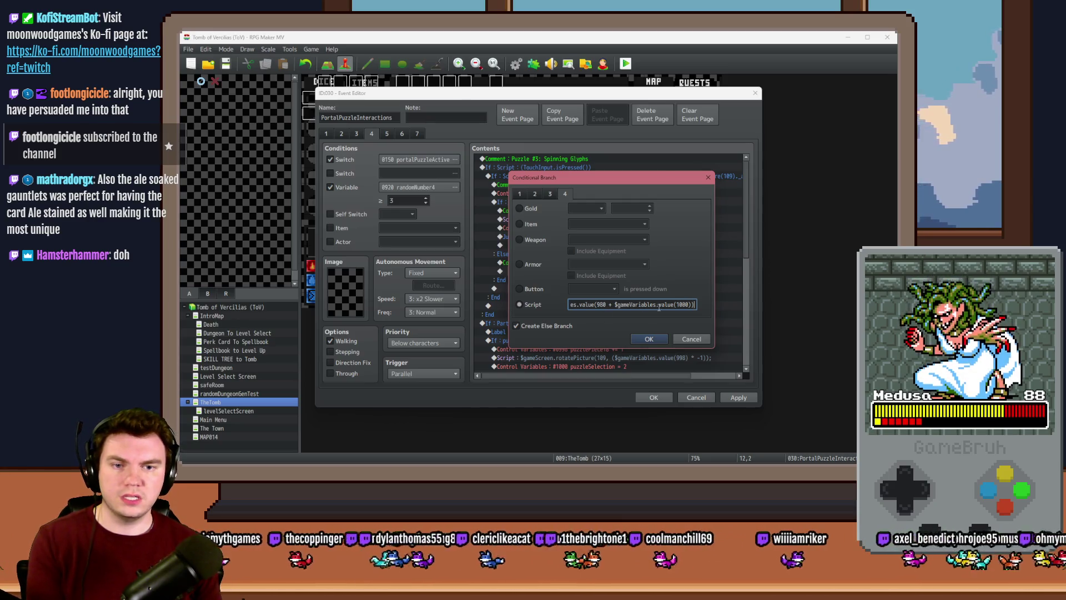
text( ==)
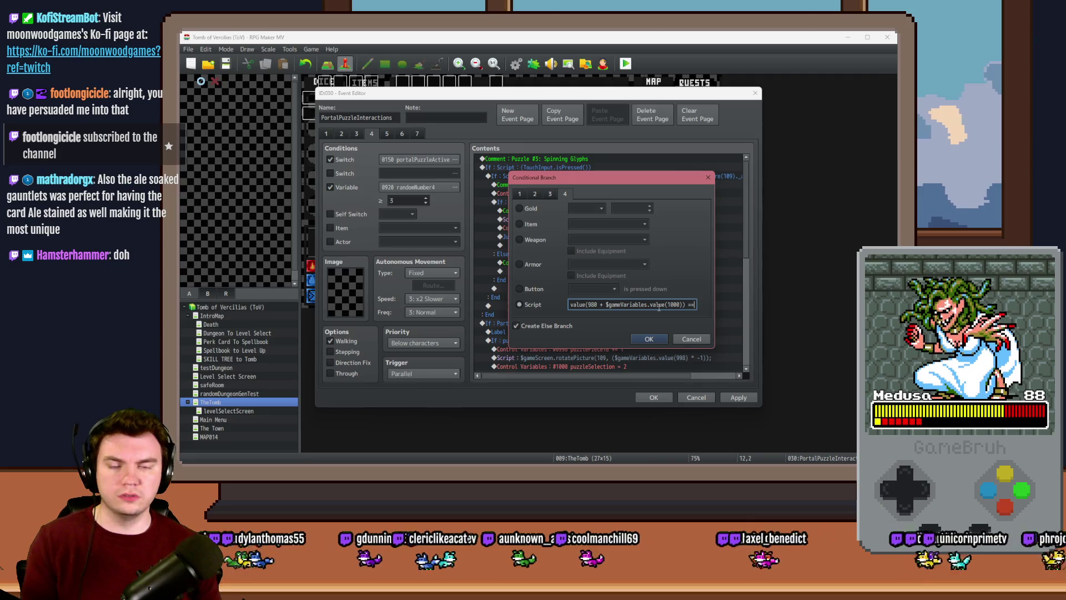
mouse_move(602, 178)
mouse_down()
mouse_move(607, 288)
mouse_move(621, 206)
mouse_up()
text(2)
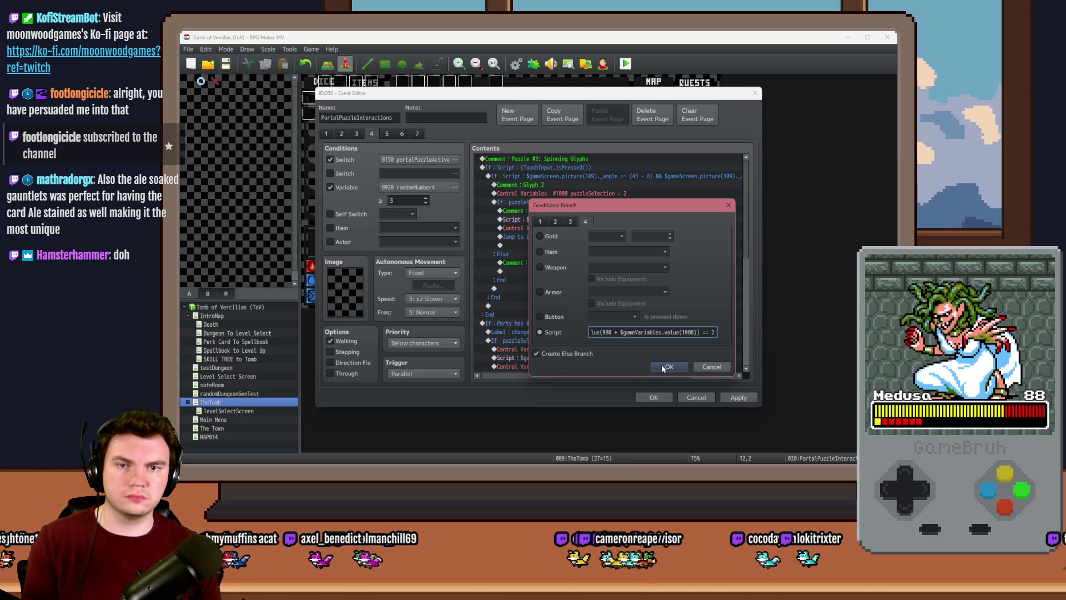
mouse_move(646, 208)
mouse_down()
mouse_move(638, 235)
mouse_move(607, 217)
mouse_up()
key(BackSpace)
text(1)
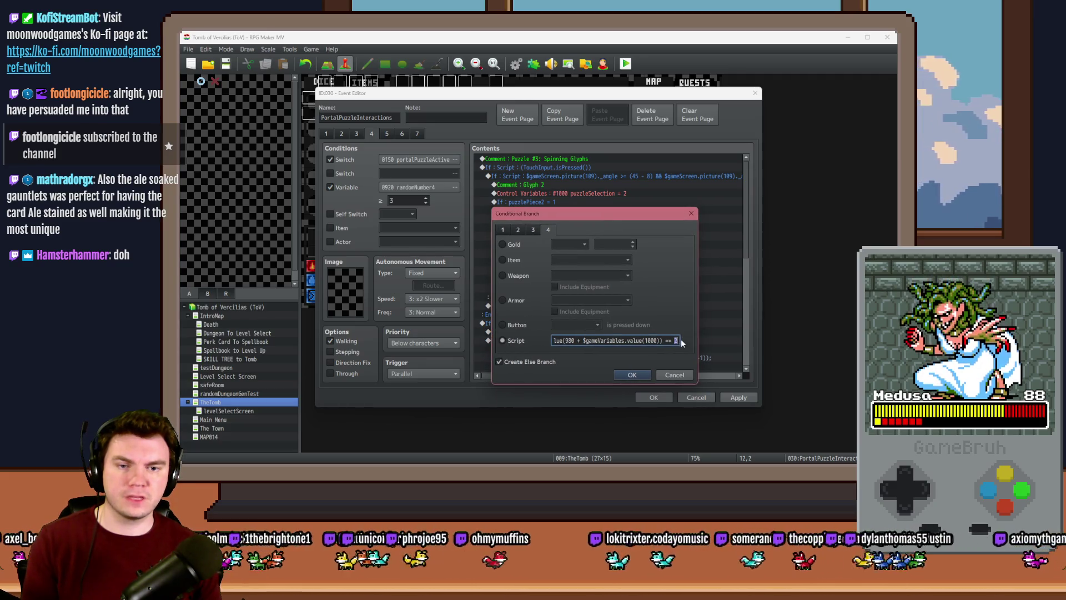
click(635, 374)
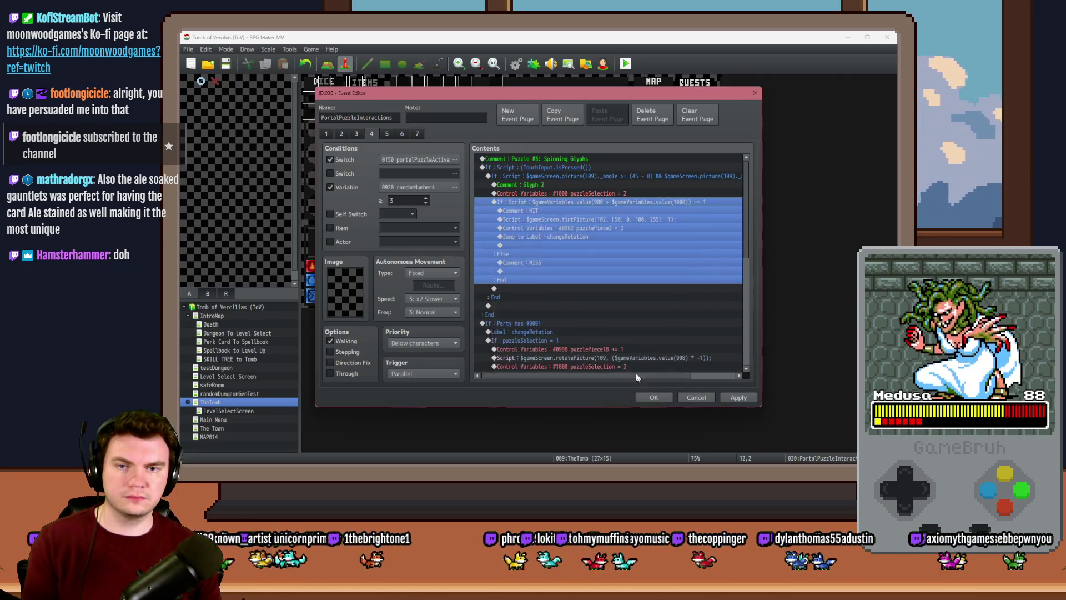
Cut the HIT/MISS script branch out of the Glyph 2 angle check
click(564, 187)
click(566, 195)
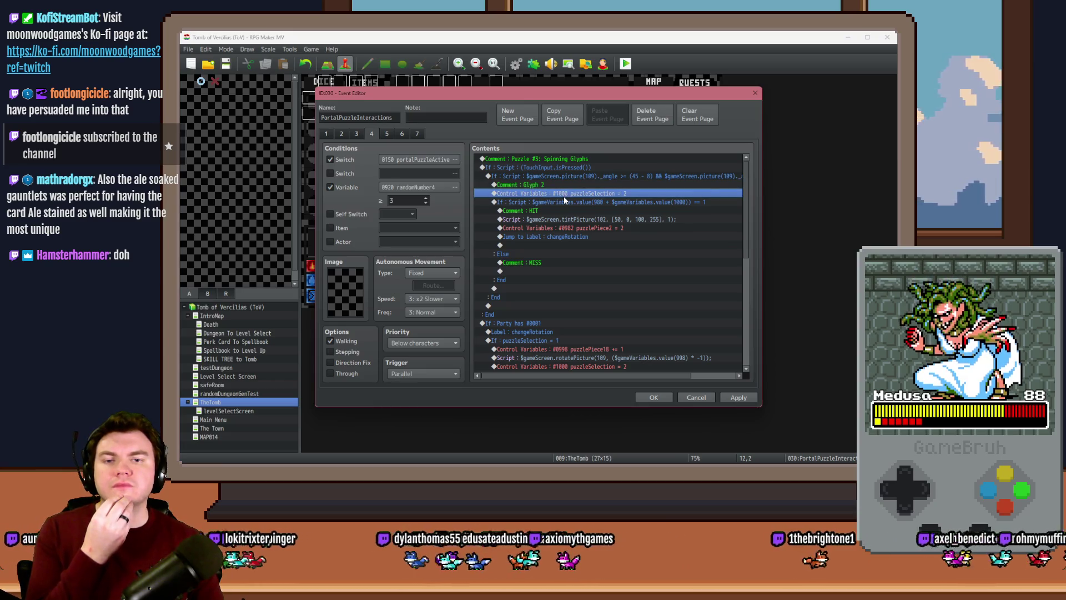
click(570, 184)
click(569, 194)
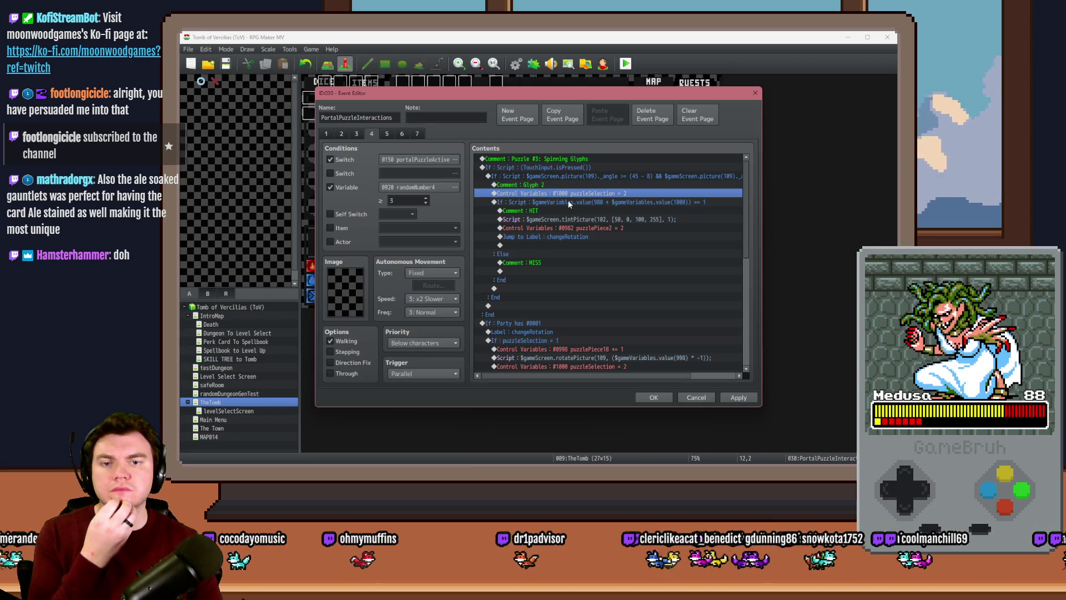
click(569, 202)
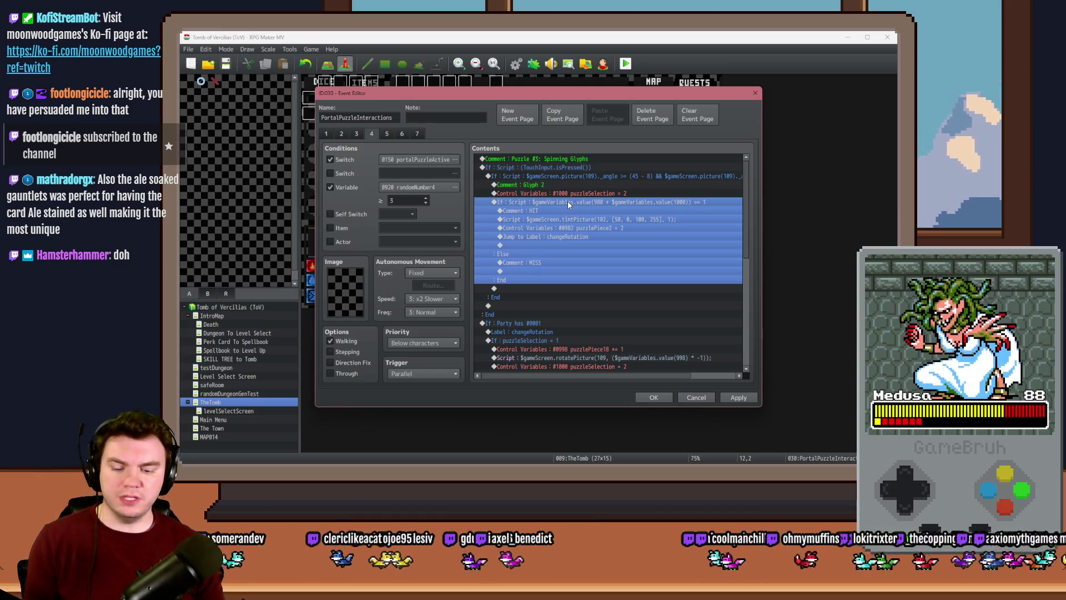
key(Delete)
Paste the HIT/MISS branch just above the If : Party has #0001 block
click(578, 176)
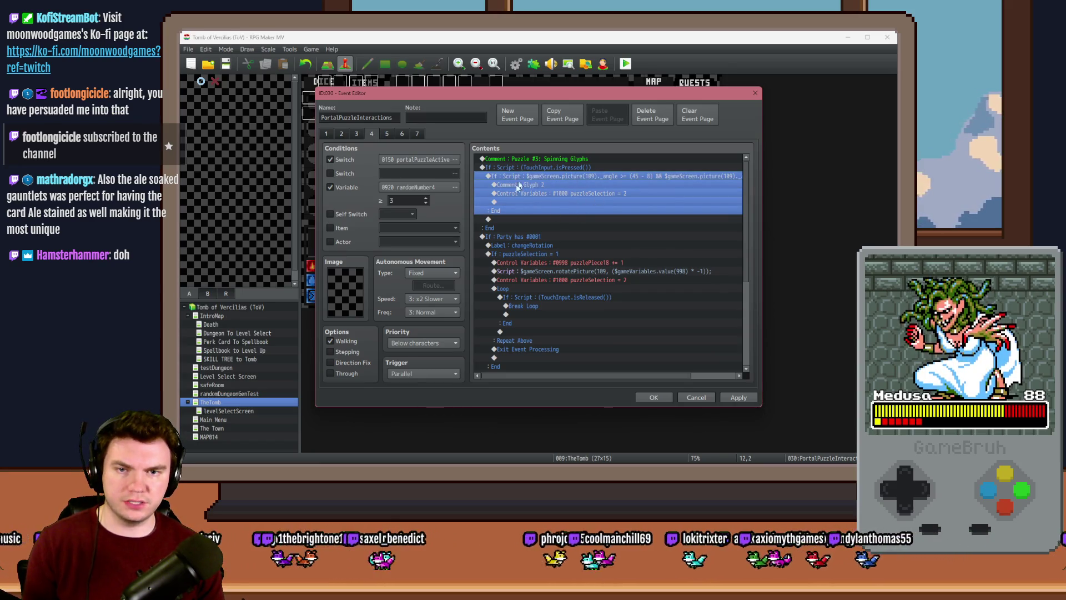
click(509, 228)
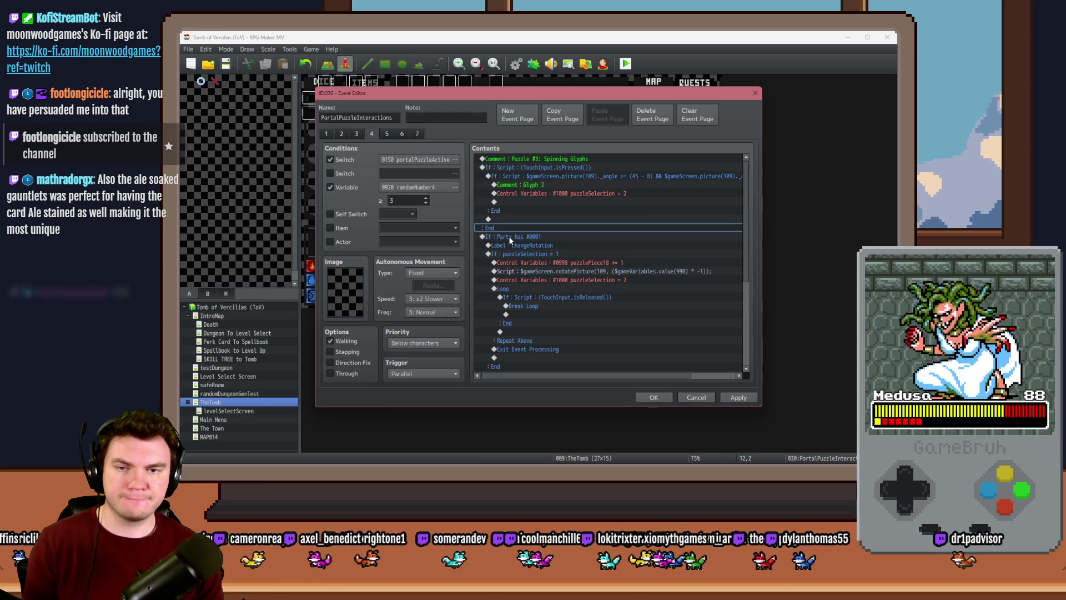
click(509, 236)
key(ctrl+v)
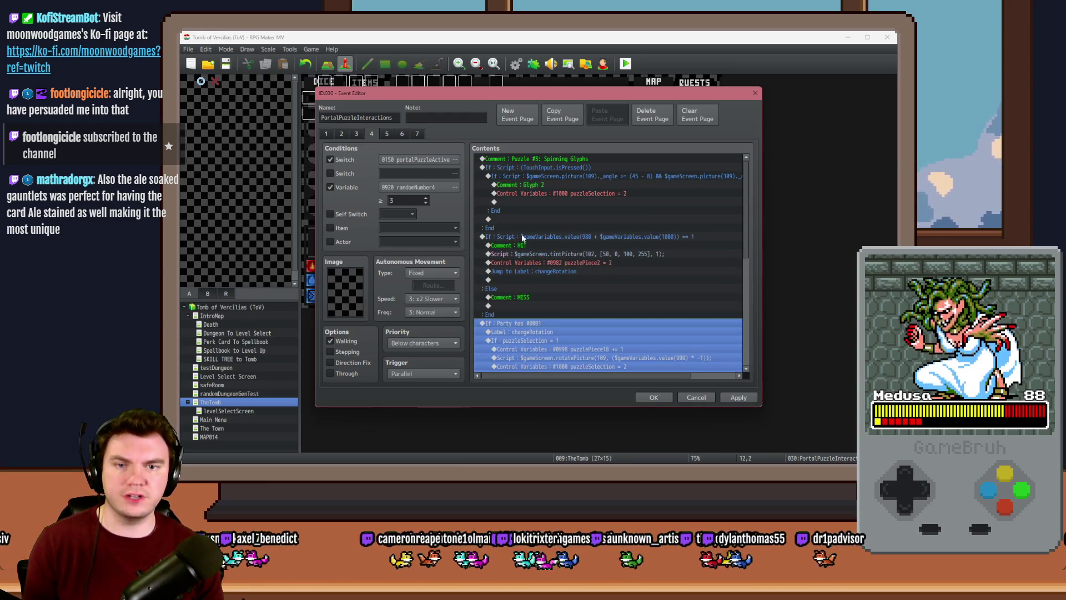
click(526, 236)
click(532, 228)
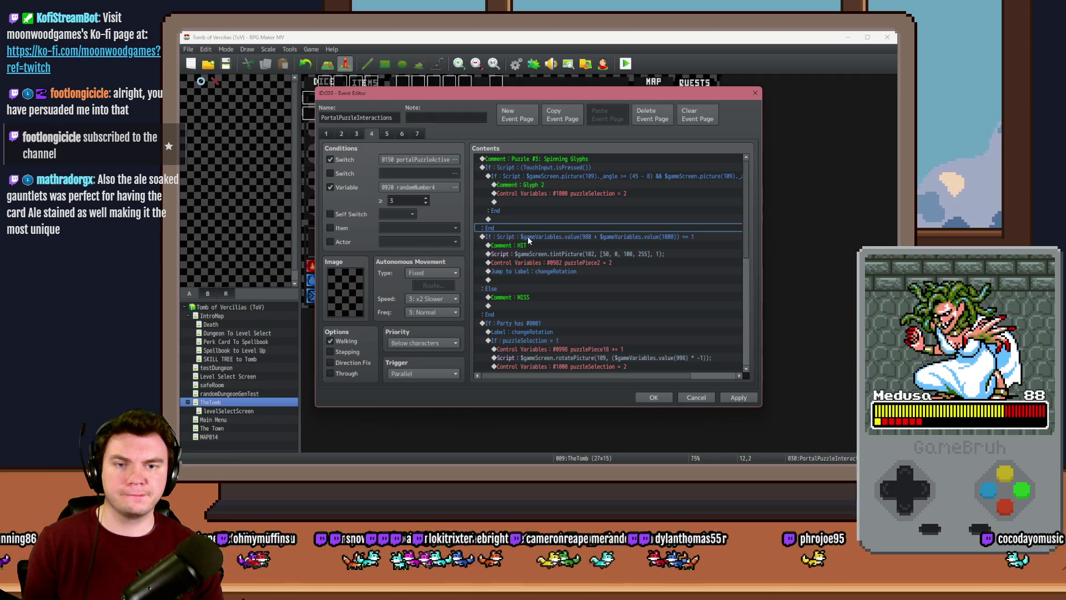
click(528, 236)
key(Up)
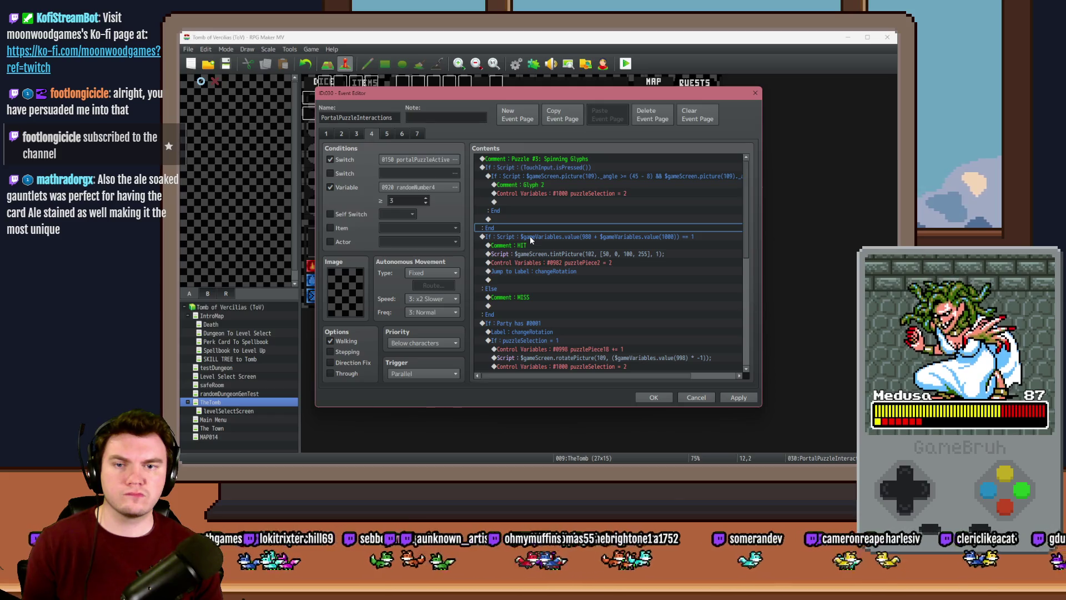
Prepend '$gameVariables.value(1000) > 0 && ' to the hit-check branch's script condition
double_click(529, 235)
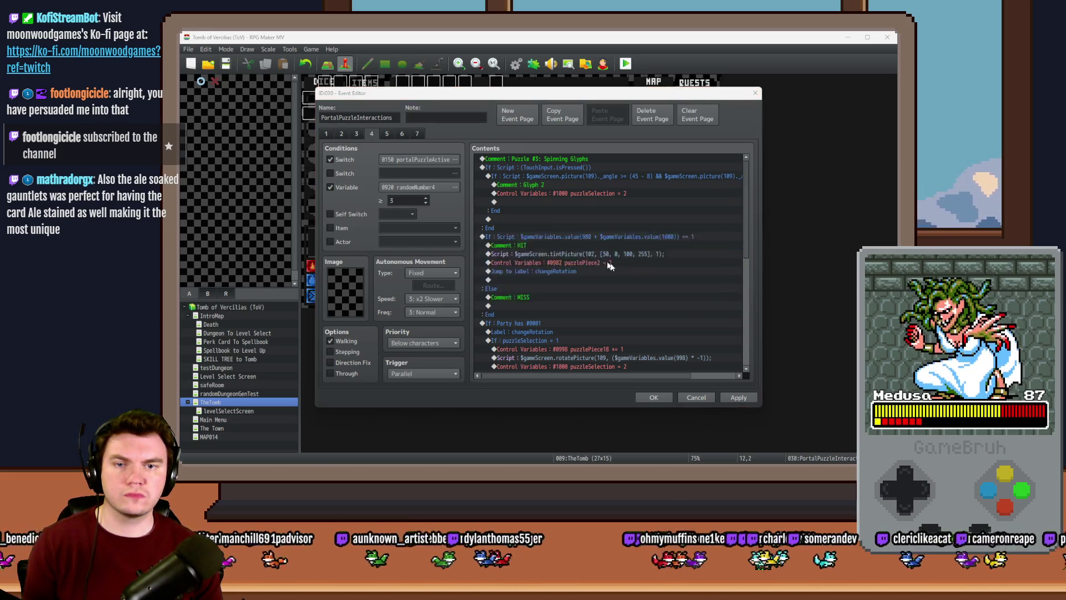
key(Home)
text($gameVariables.va)
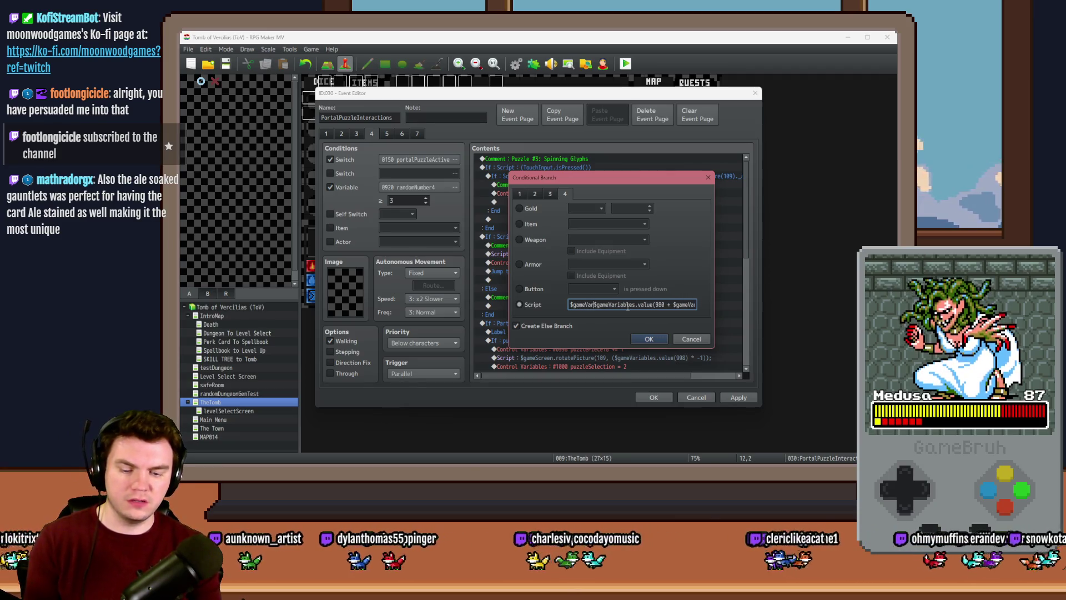
text(lue(100))
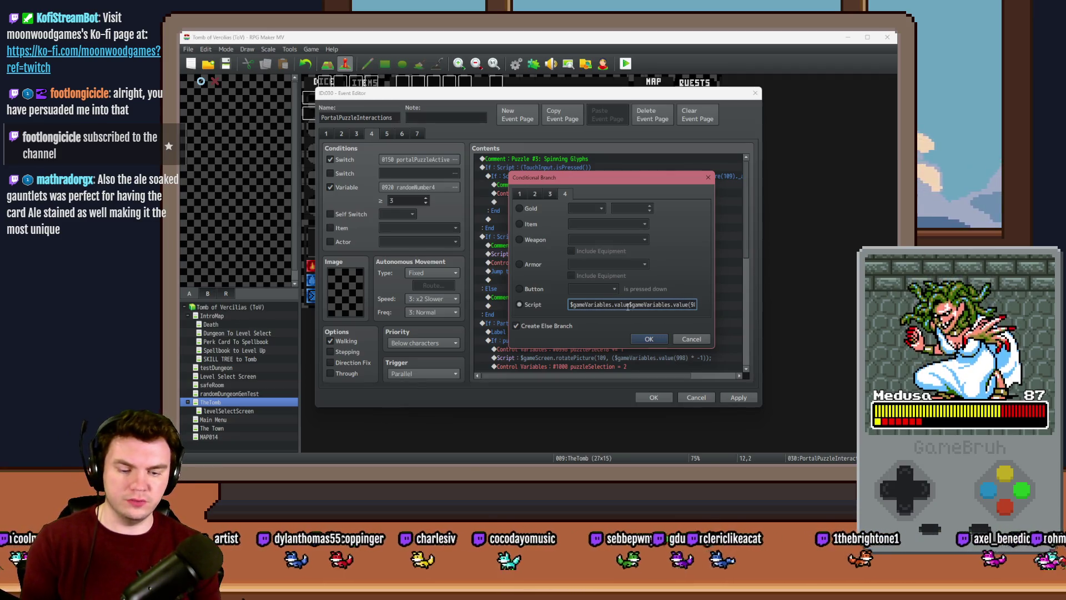
text(000)$gameVariables.v)
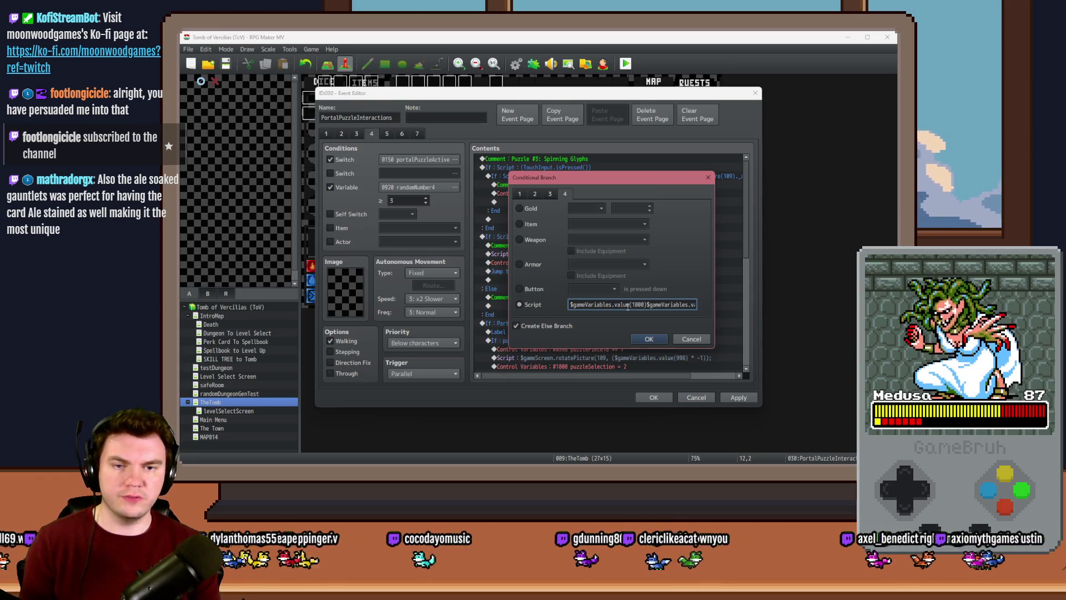
text(0)
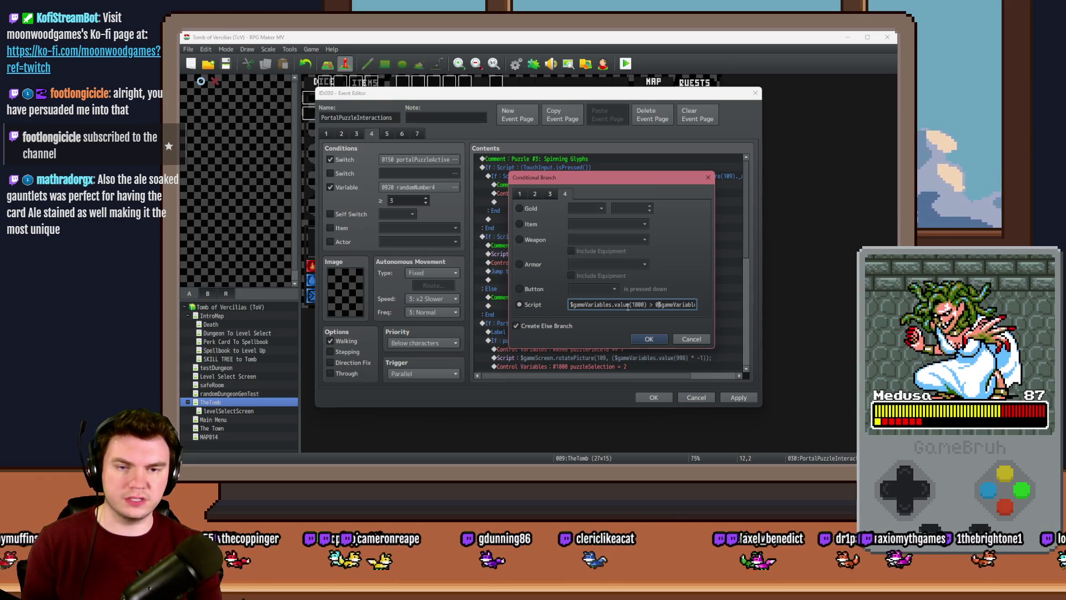
text( &&)
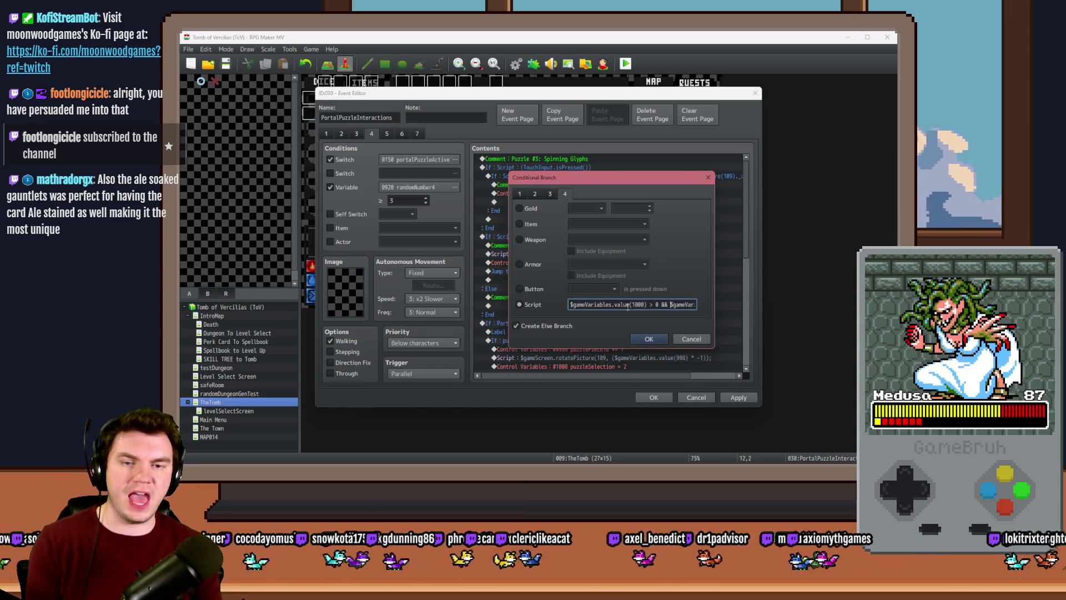
click(659, 339)
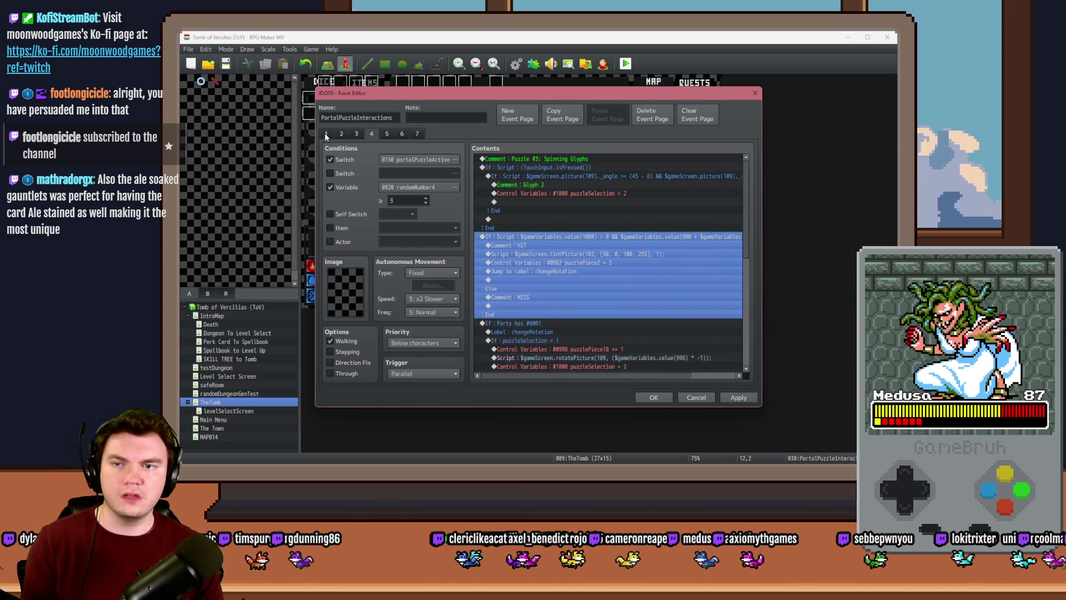
click(325, 133)
drag(747, 173, 747, 325)
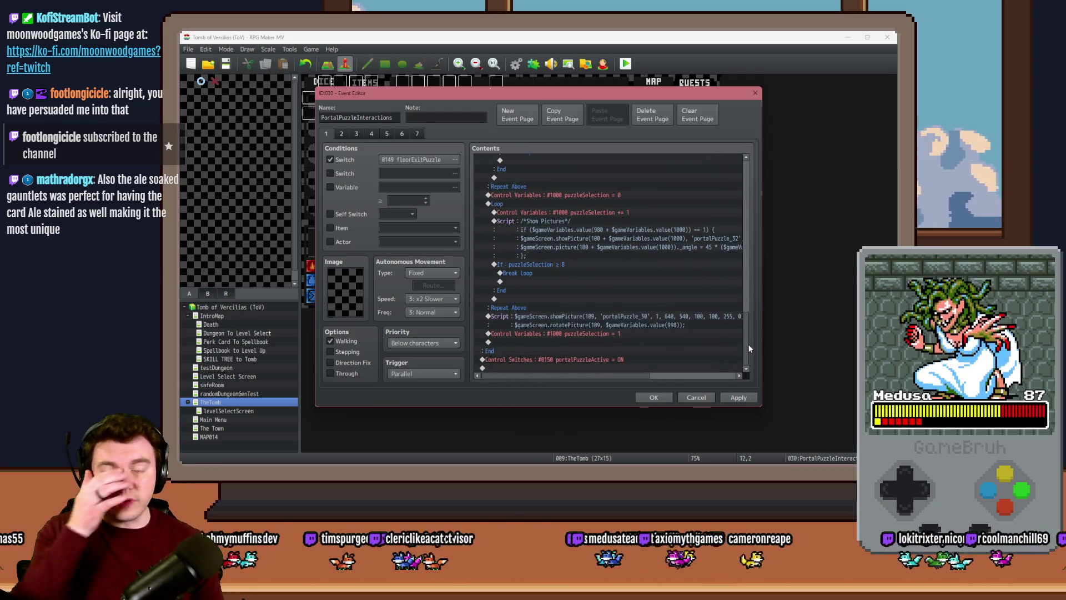
click(581, 334)
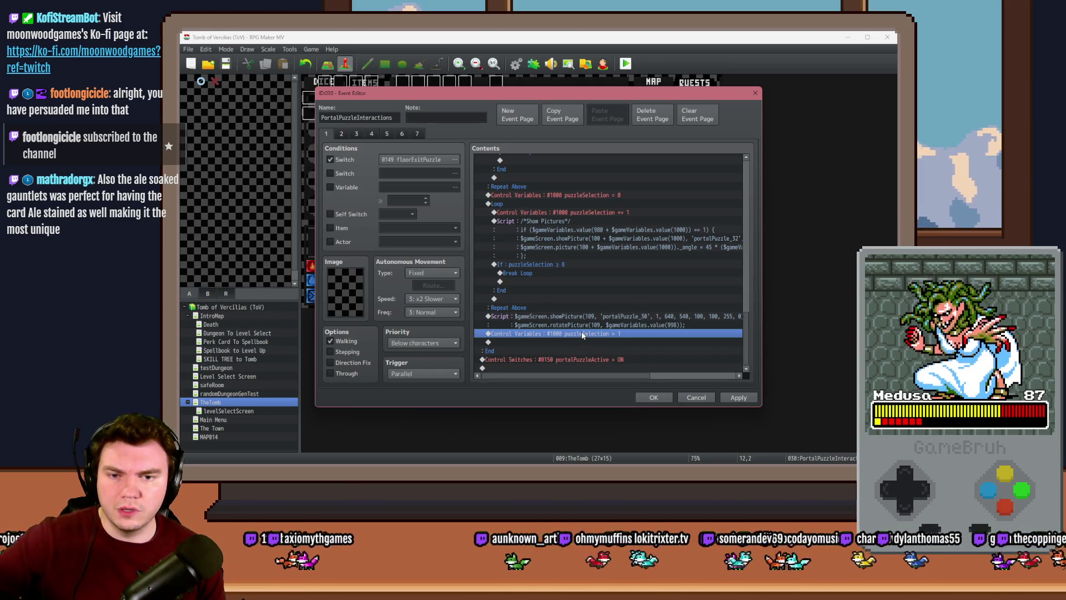
click(370, 134)
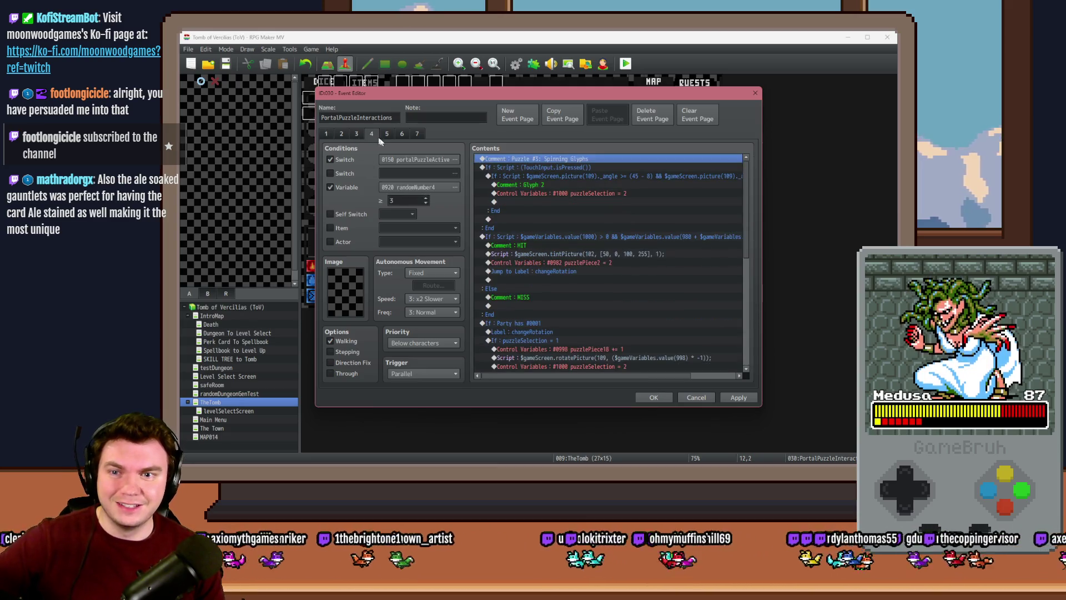
click(503, 194)
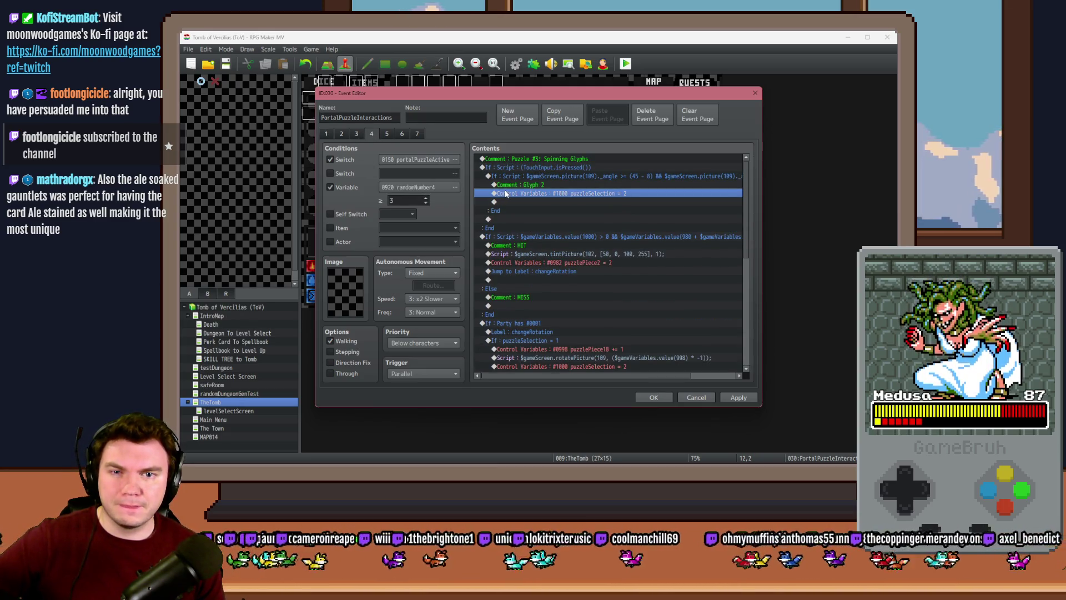
scroll(594, 355, down, 3)
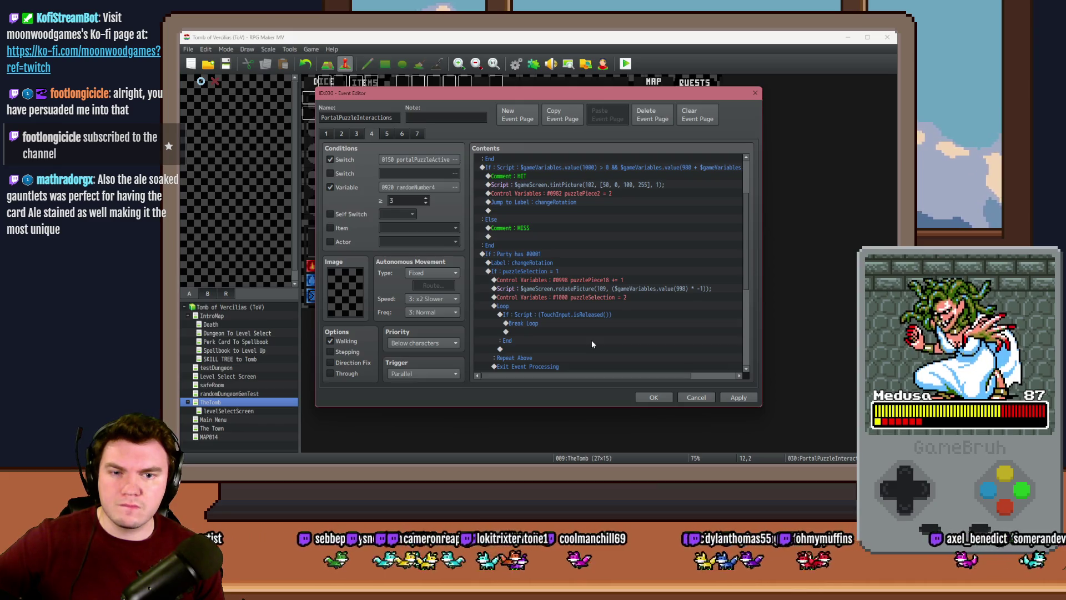
scroll(592, 340, down, 4)
scroll(589, 340, up, 7)
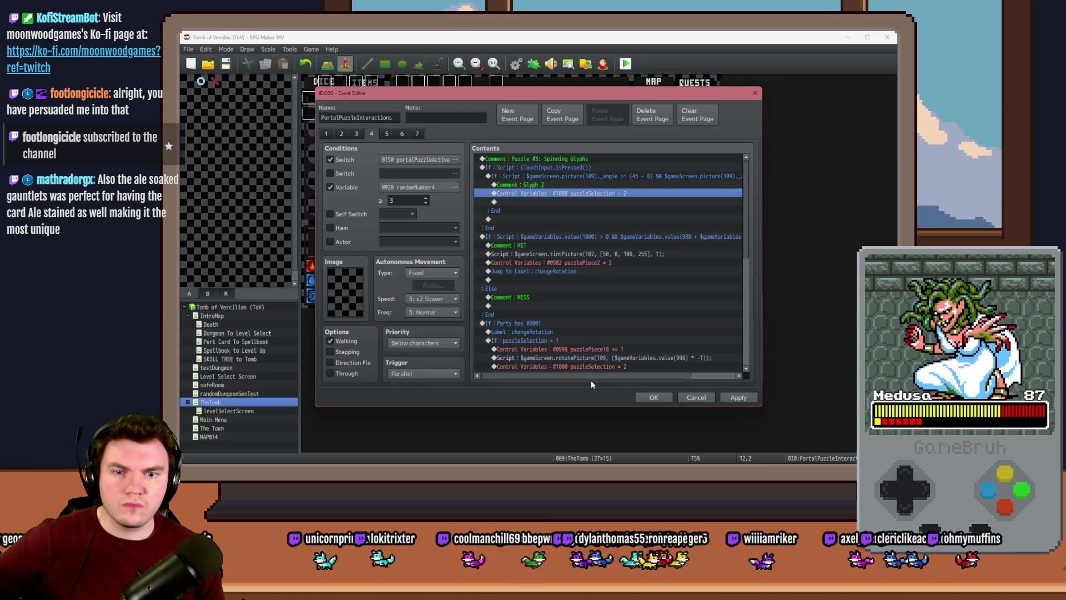
click(326, 133)
scroll(745, 223, down, 10)
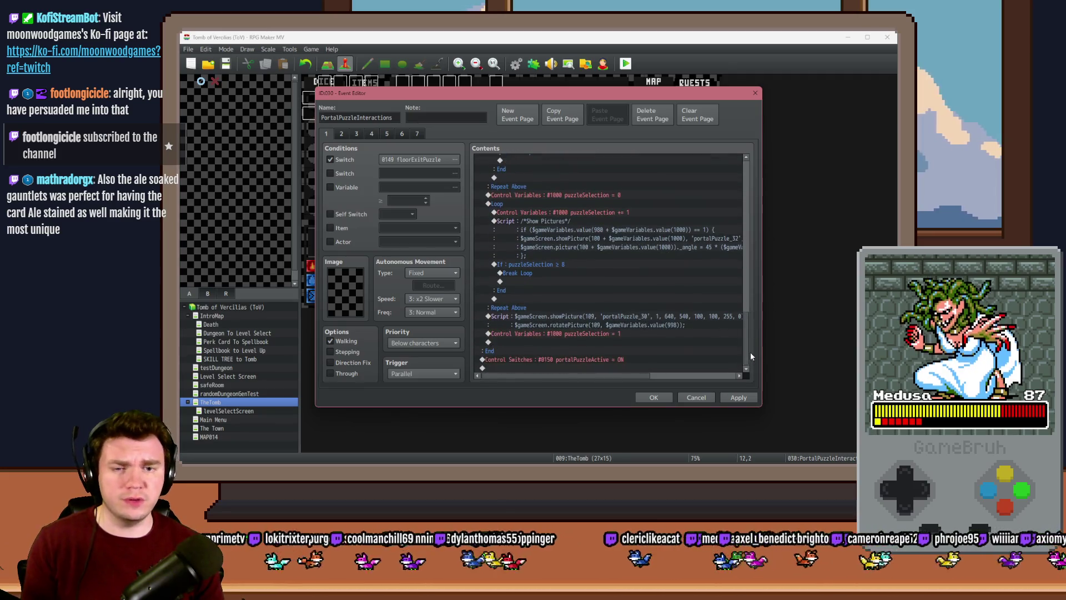
click(631, 335)
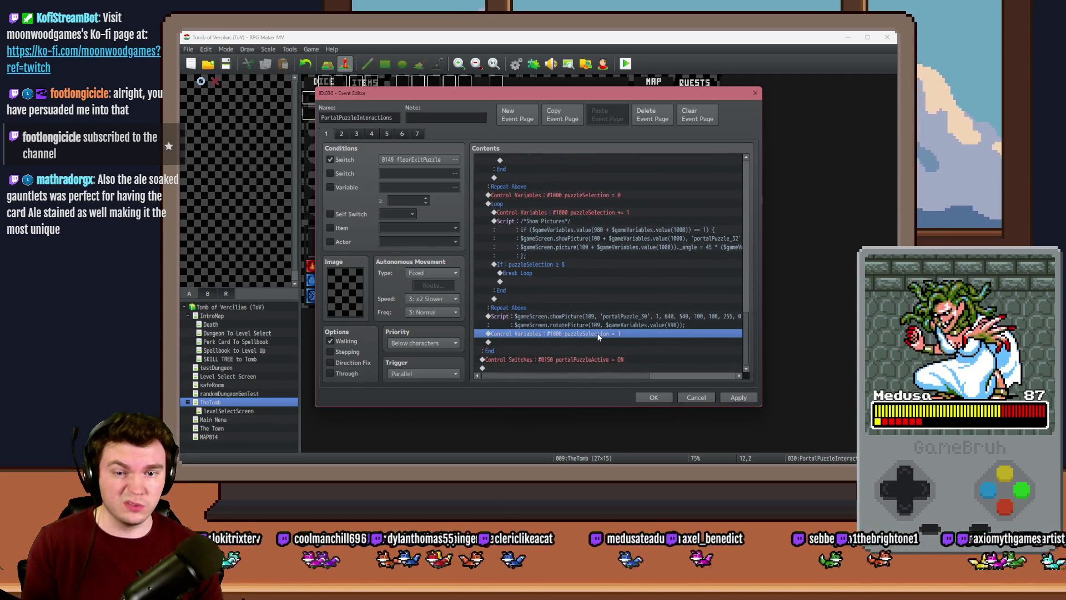
double_click(629, 336)
click(643, 345)
click(737, 397)
click(355, 134)
click(372, 135)
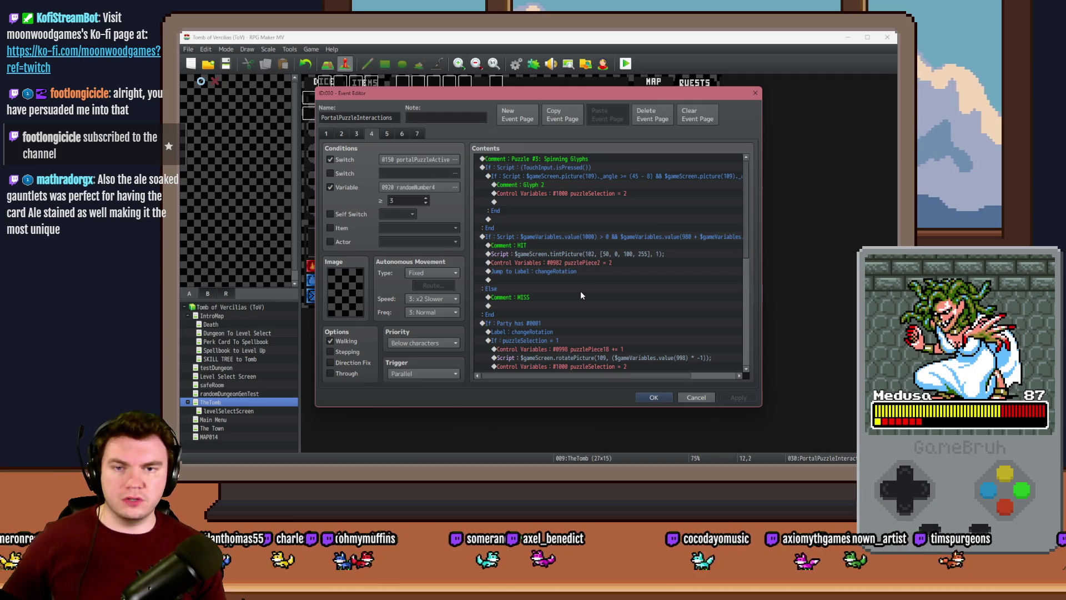
click(549, 176)
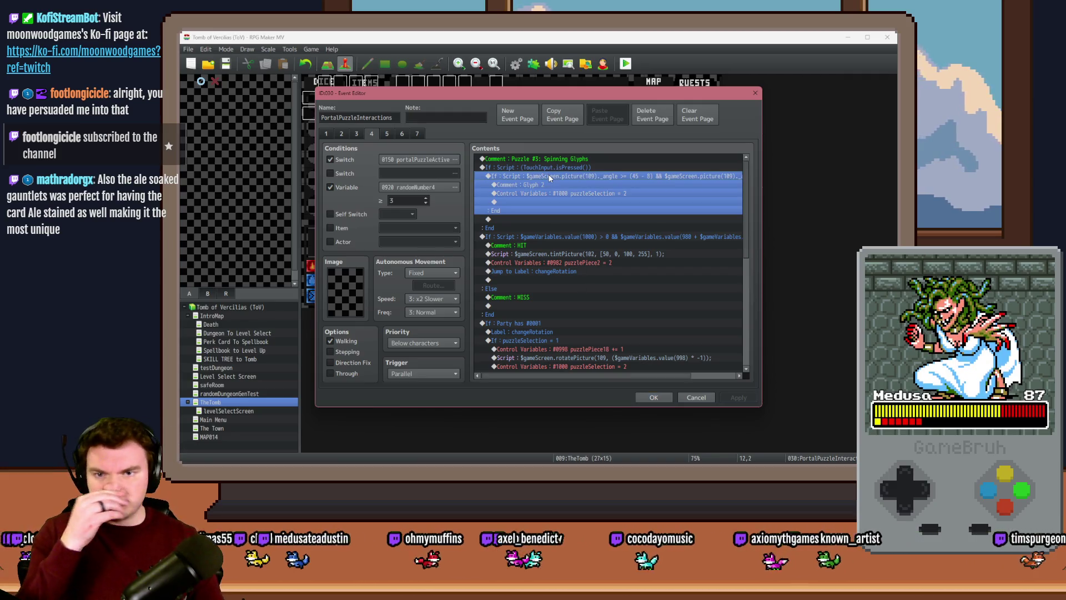
click(542, 237)
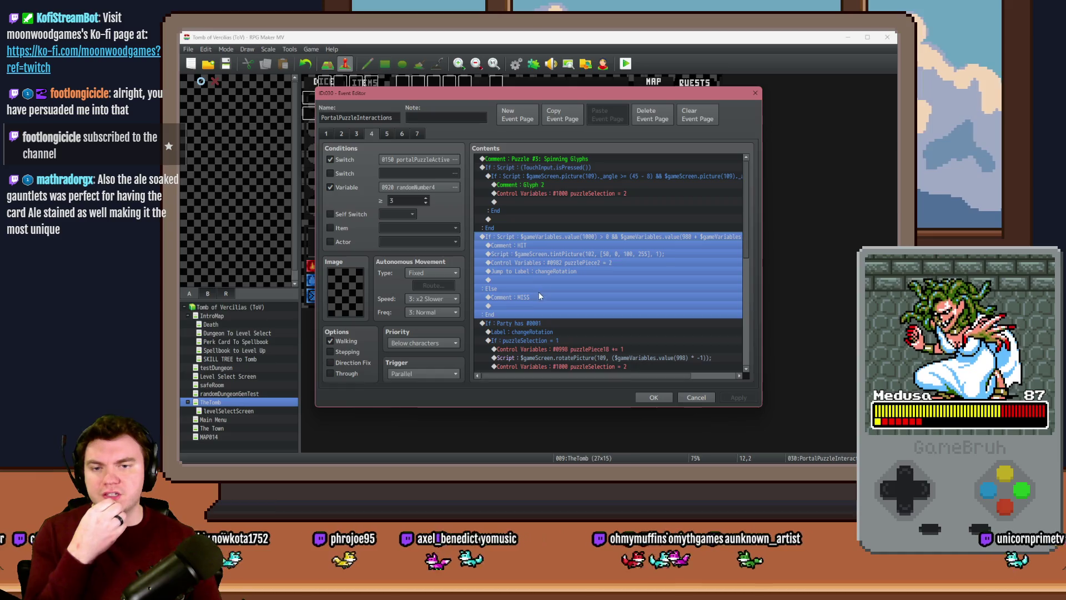
click(548, 244)
click(552, 254)
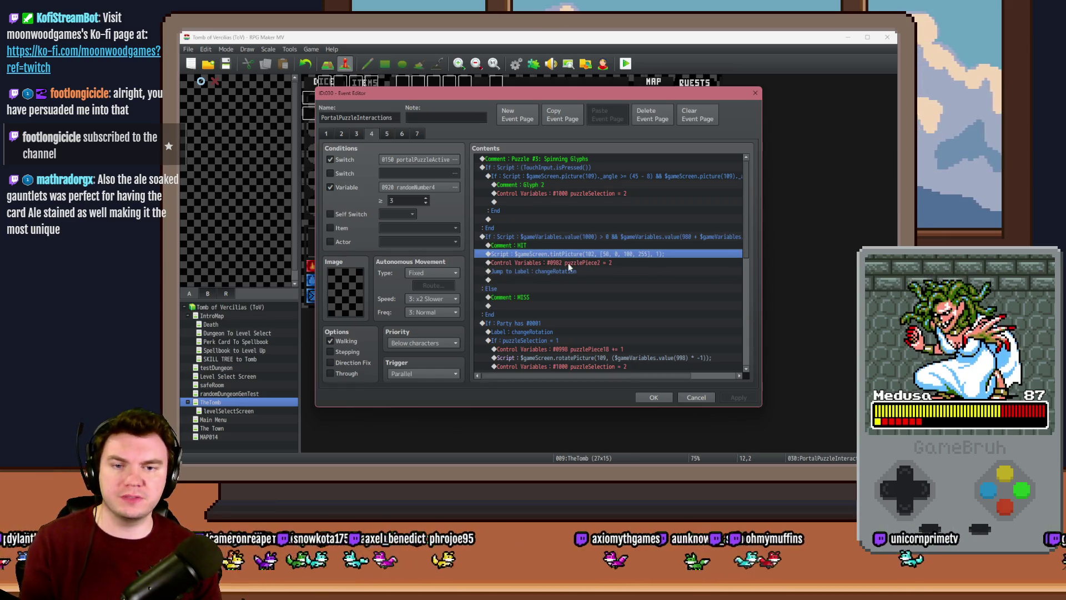
Change the tintPicture script to target picture 100 + $gameVariables.value(1000) instead of 102
double_click(592, 255)
mouse_move(589, 198)
mouse_down()
mouse_move(592, 297)
mouse_move(594, 278)
mouse_up()
key(BackSpace)
text(0)
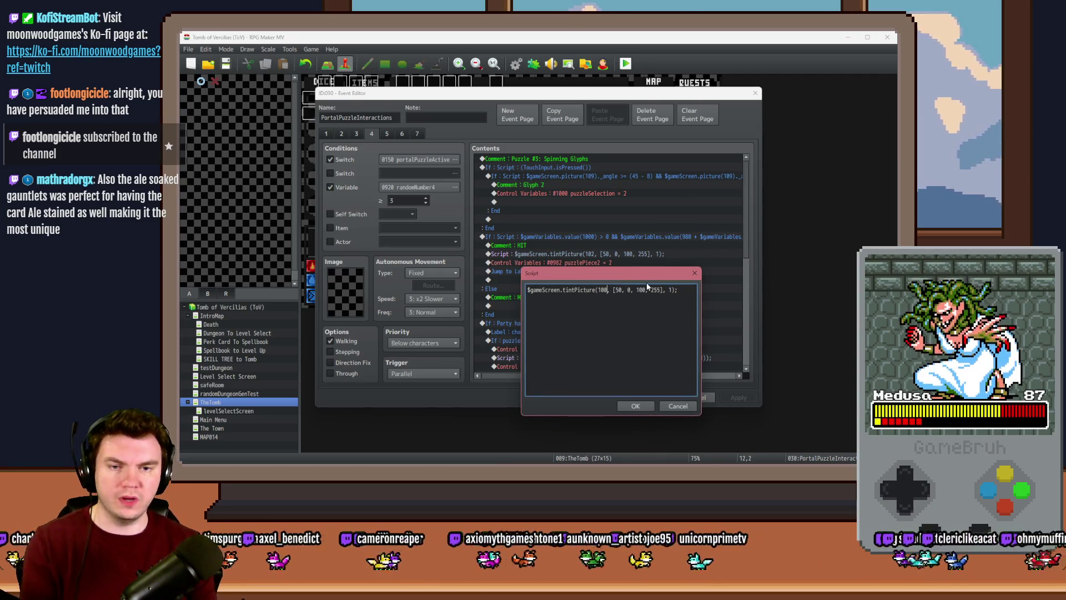
text(+ )
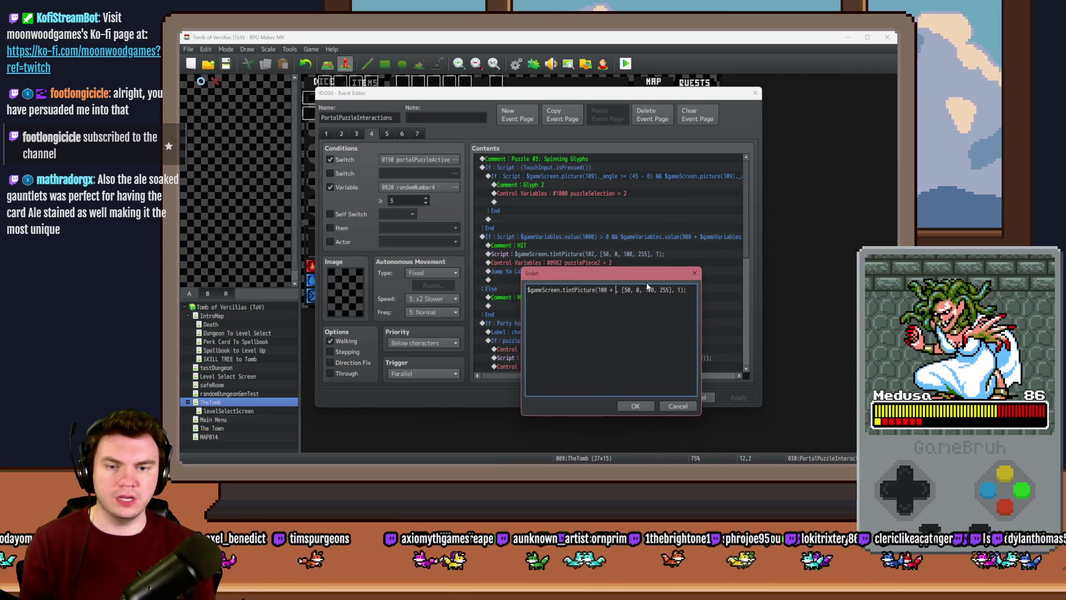
text($gameVariabl)
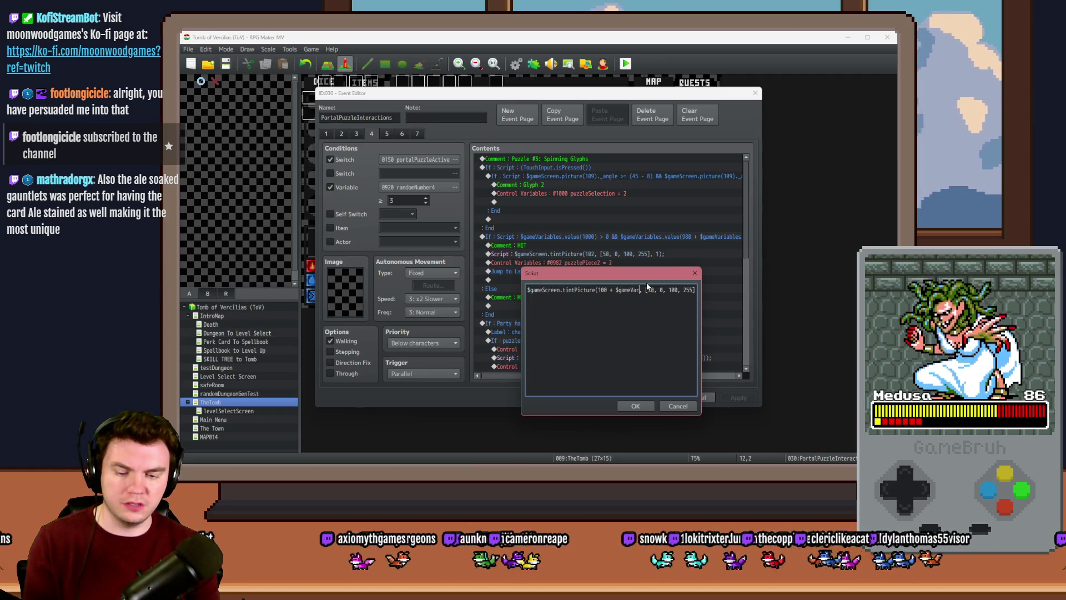
text(es.value(1))
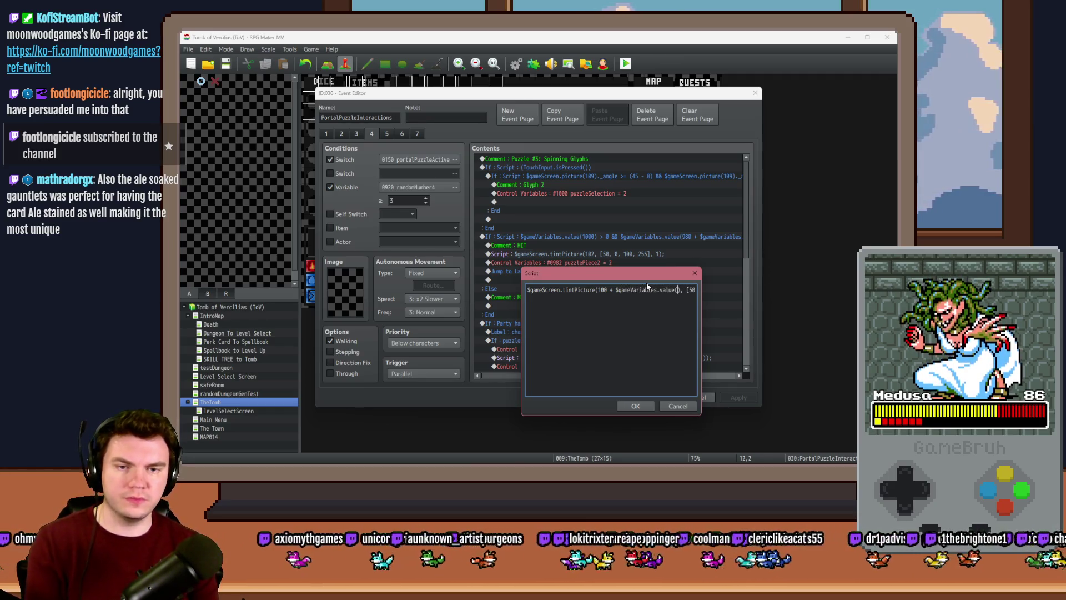
text(000)
double_click(687, 288)
drag(687, 288, 703, 287)
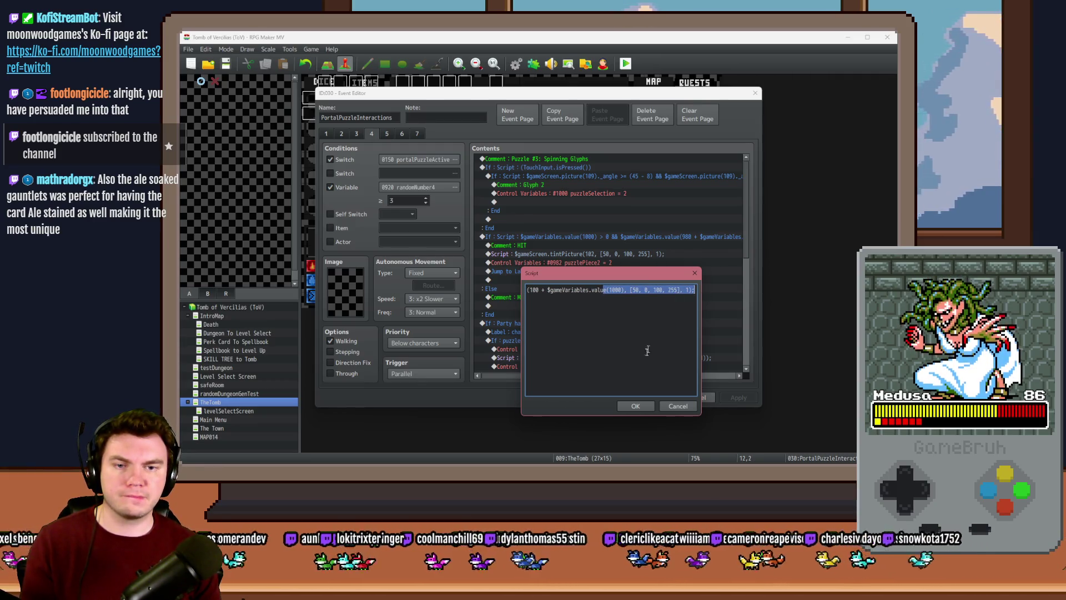
click(635, 406)
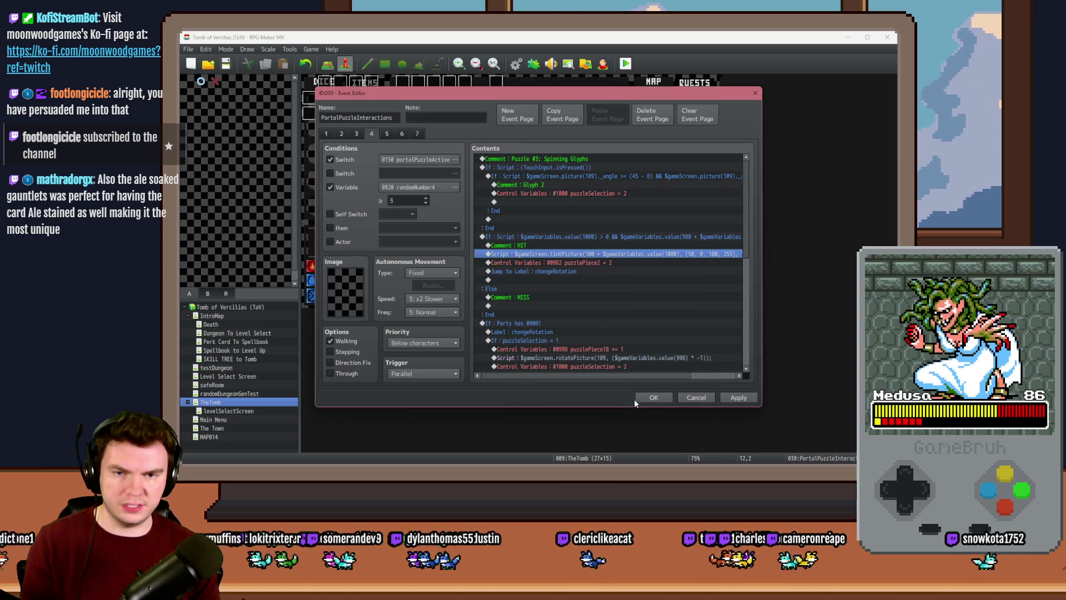
Replace the puzzlePiece2 = 2 command with script $gameVariables.setValue(980 + $gameVariables.value(1000), 2)
click(578, 264)
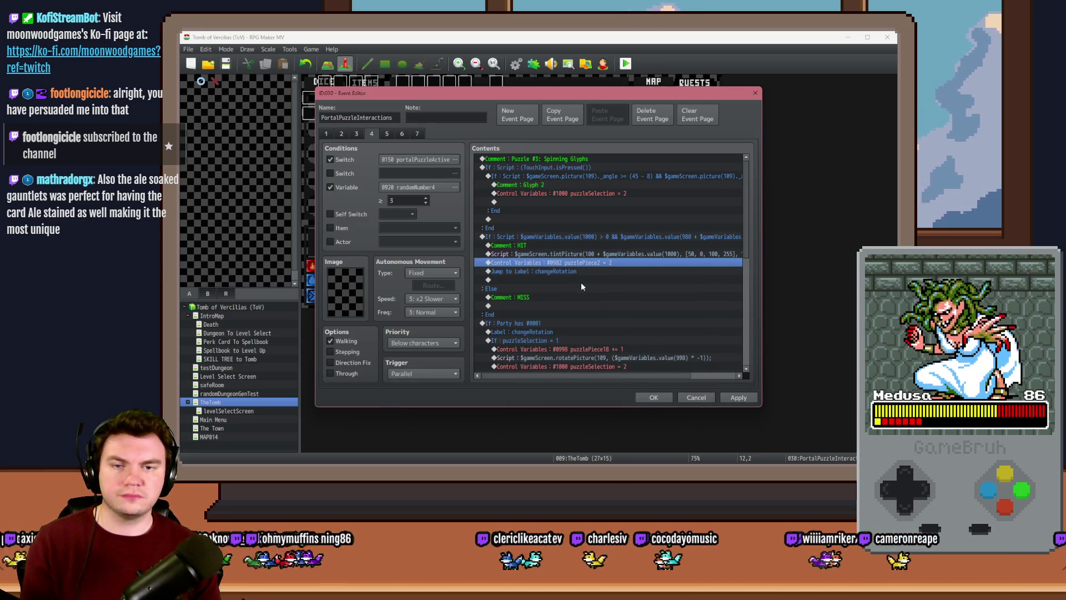
click(596, 254)
double_click(592, 265)
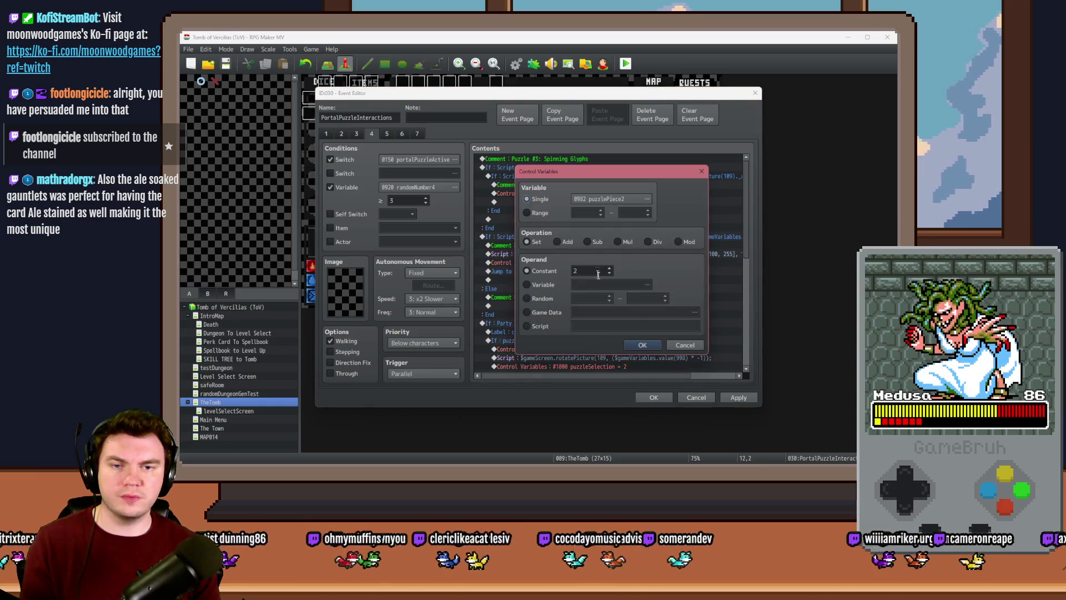
click(688, 347)
key(Delete)
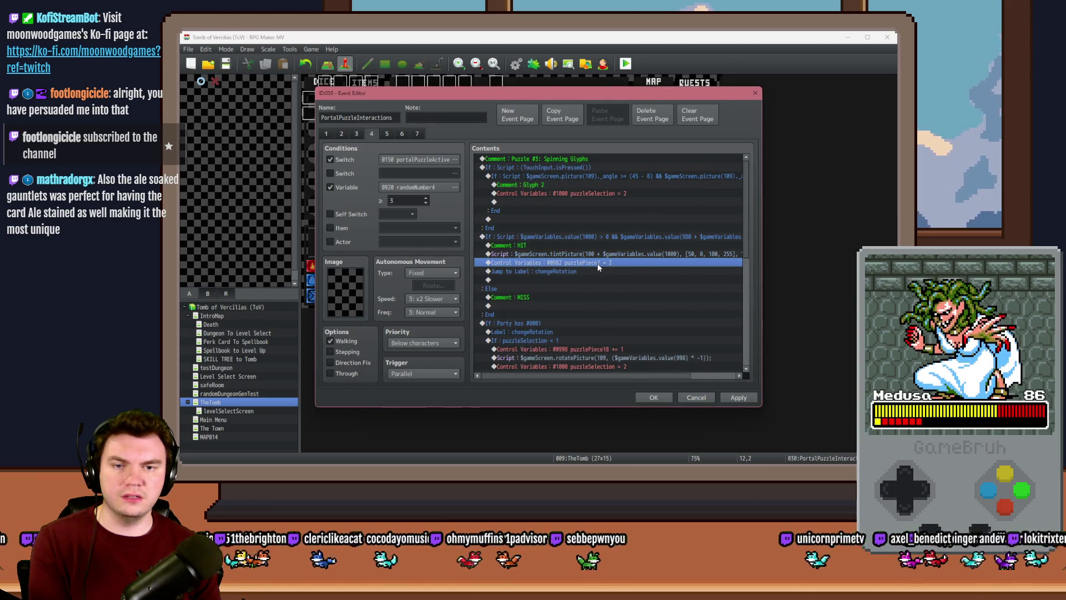
key(Insert)
click(539, 135)
click(667, 361)
text($gameVariables.se)
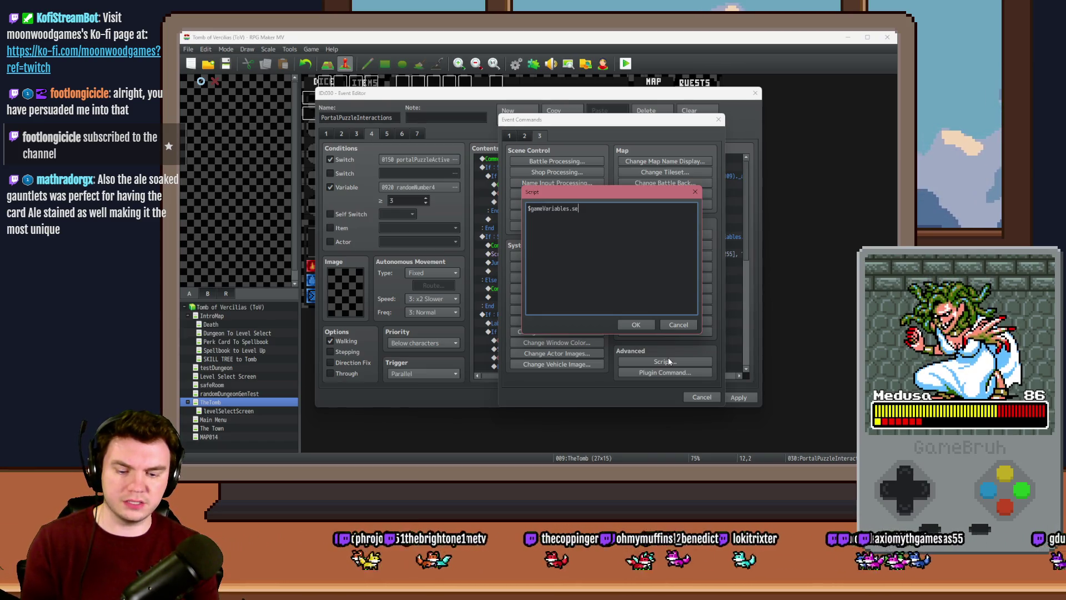
text(tValue()
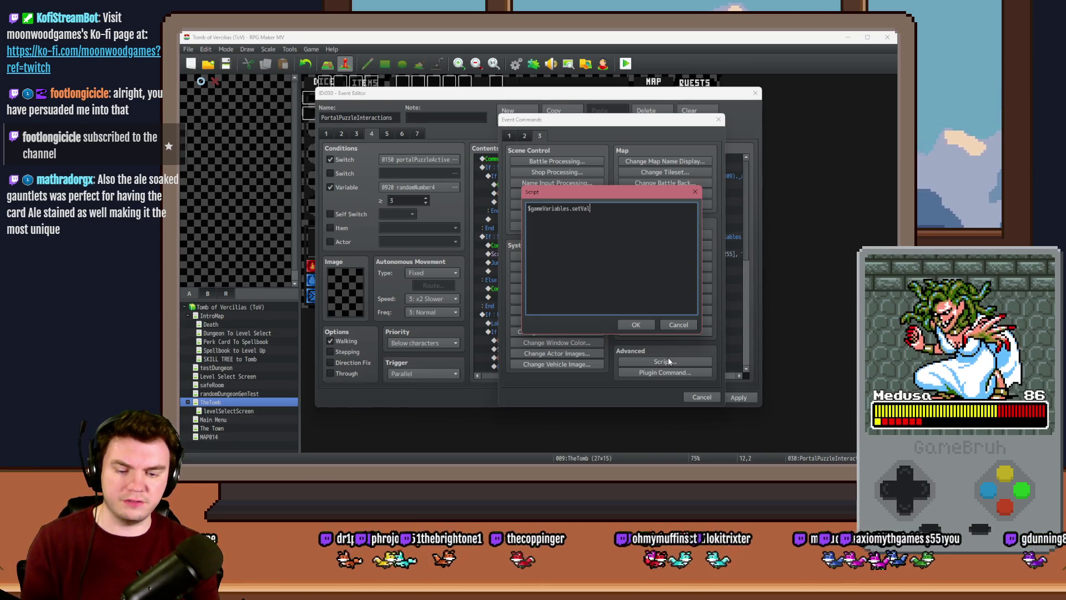
text(980 + $g)
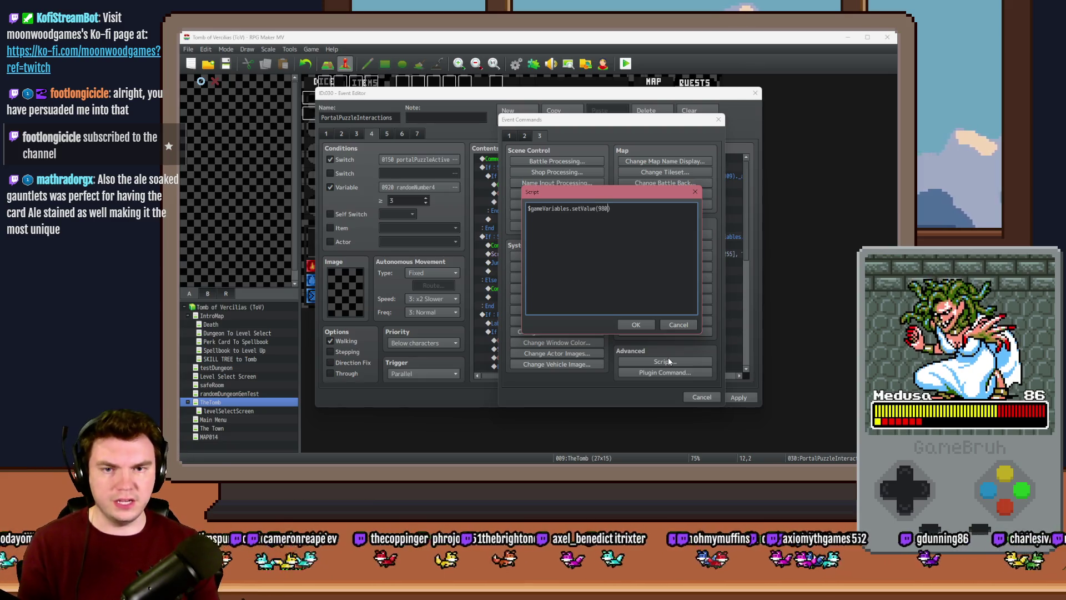
text(ameVariables.value(1000))
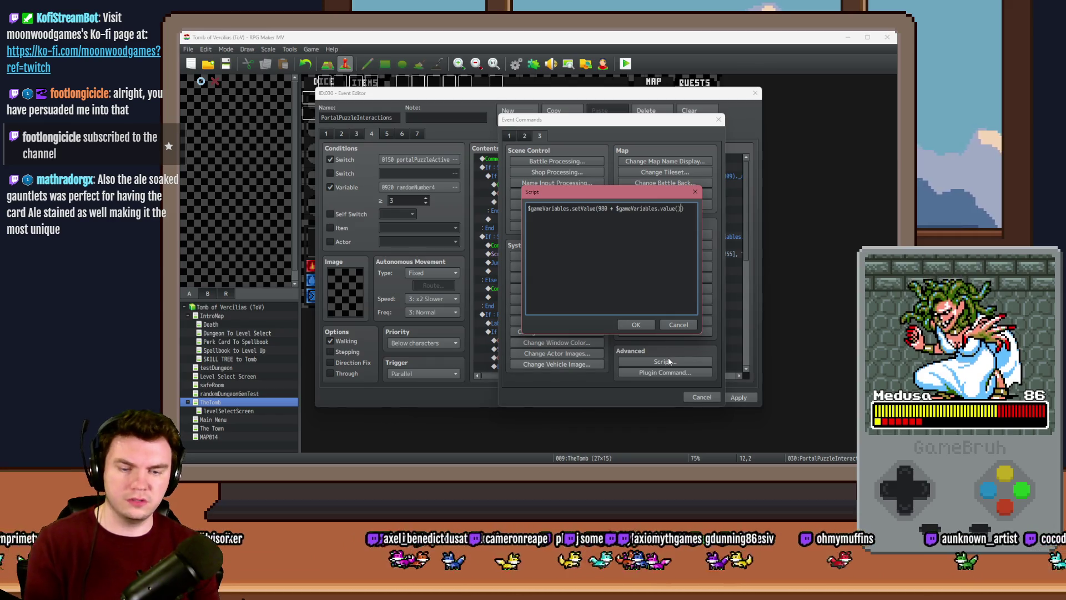
text(, 2);)
key(ctrl+Return)
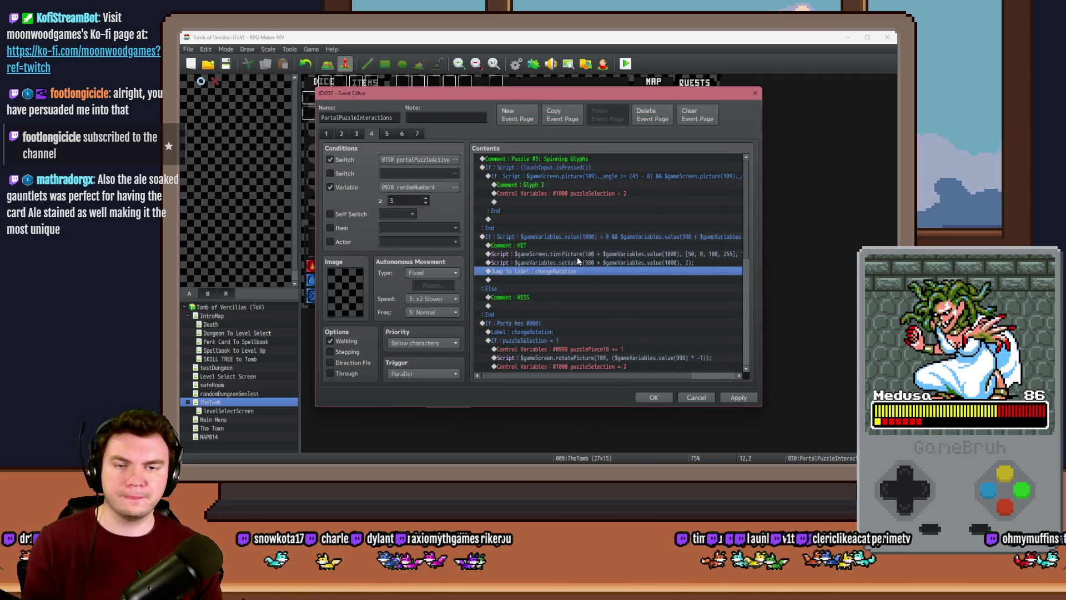
Paste a copied Control Variables command above Exit Event Processing in the changeRotation section
click(576, 257)
click(579, 267)
click(579, 264)
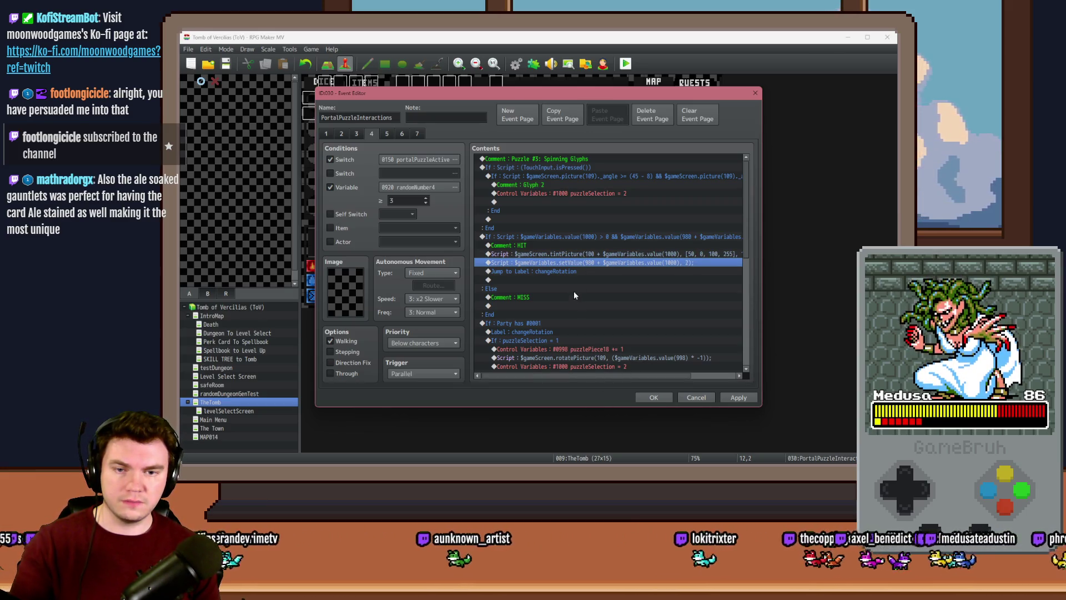
scroll(574, 291, down, 3)
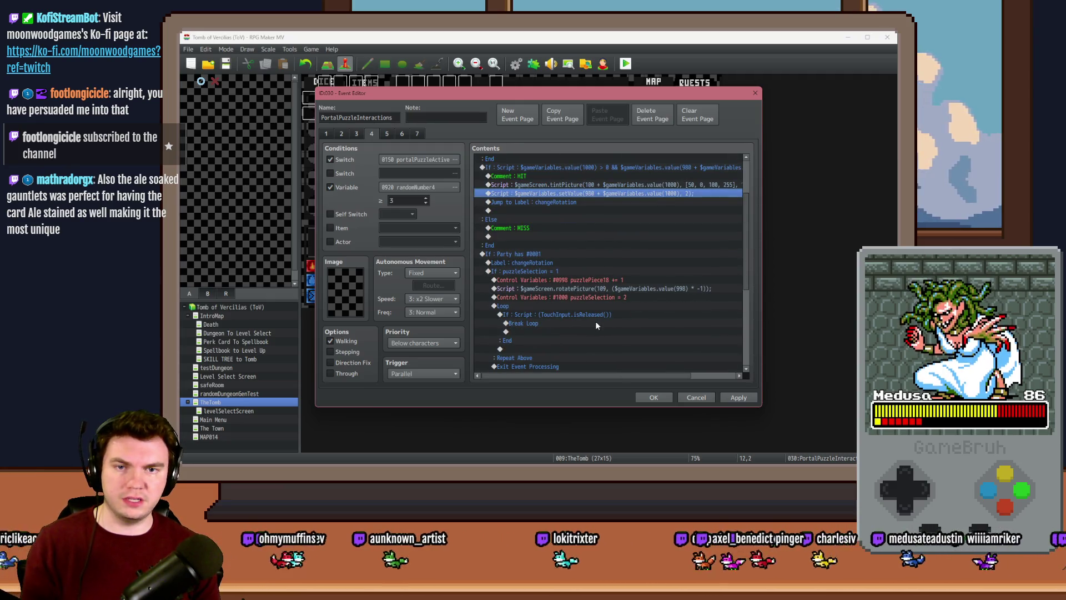
scroll(596, 321, up, 3)
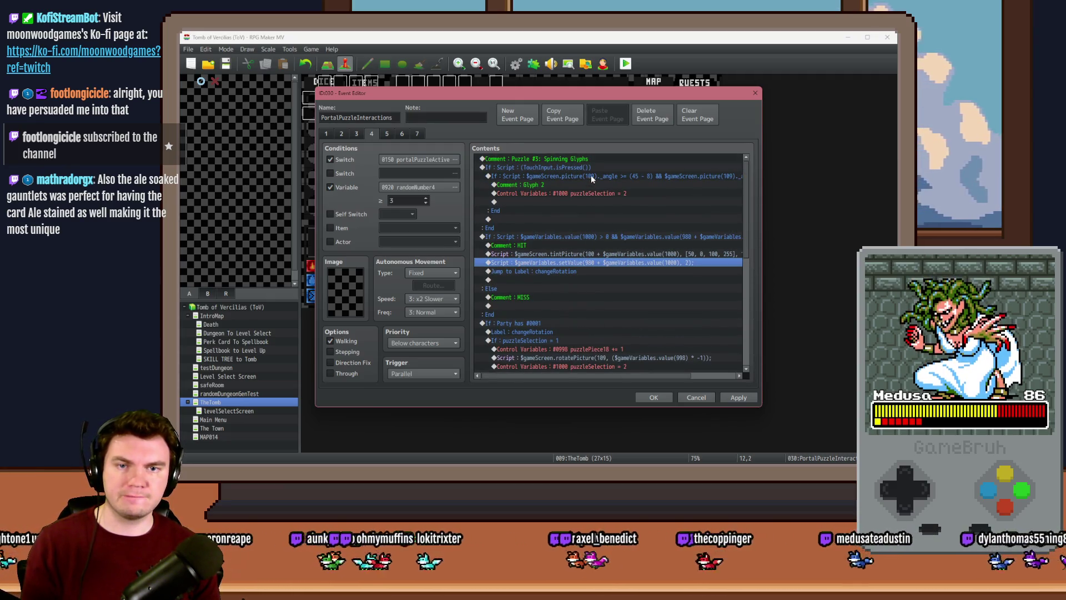
click(591, 193)
scroll(573, 306, down, 3)
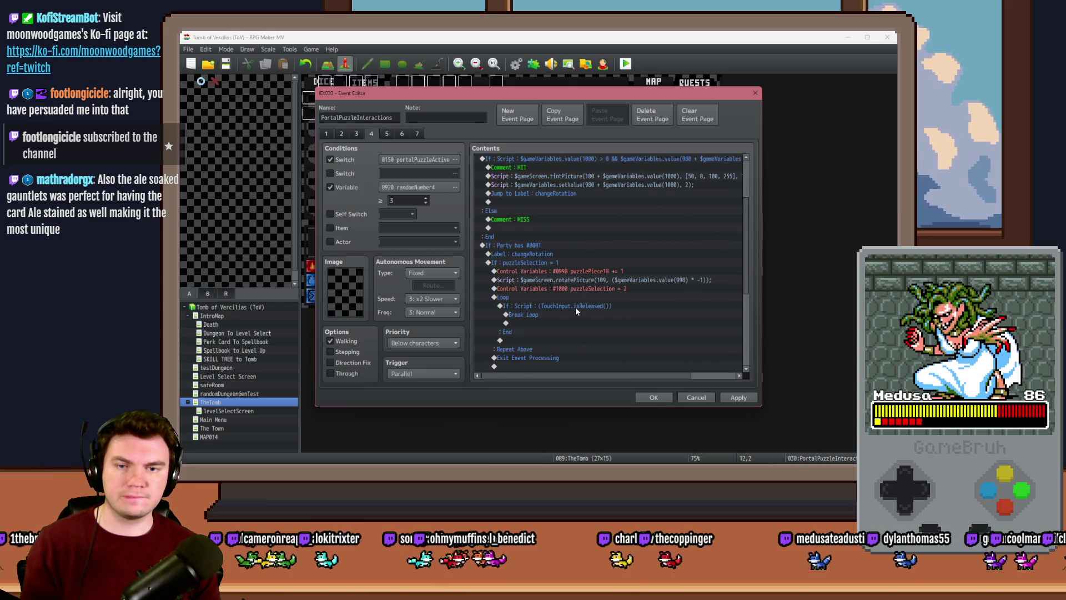
click(564, 256)
scroll(549, 309, down, 3)
click(550, 279)
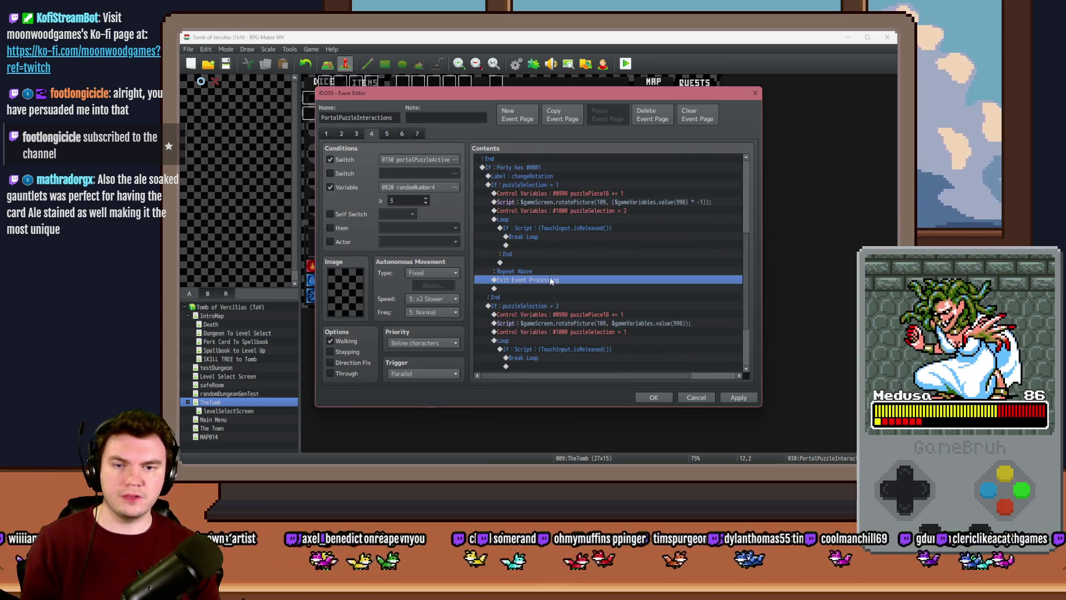
key(ctrl+v)
Set the pasted command to #1000 puzzleSelection = constant 0
double_click(551, 280)
click(594, 204)
key(Return)
click(586, 269)
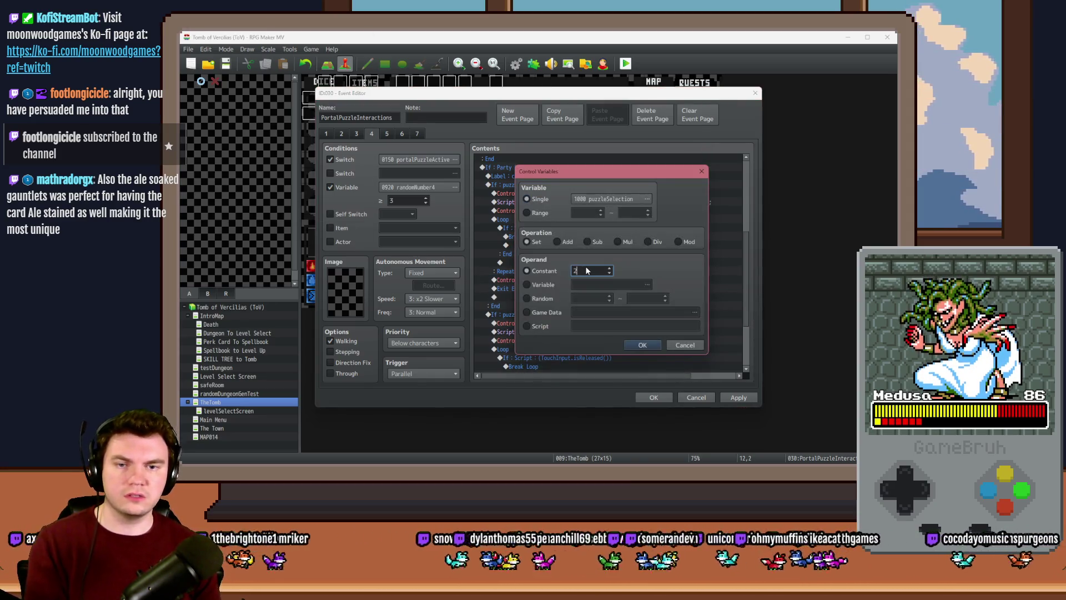
text(0)
click(647, 346)
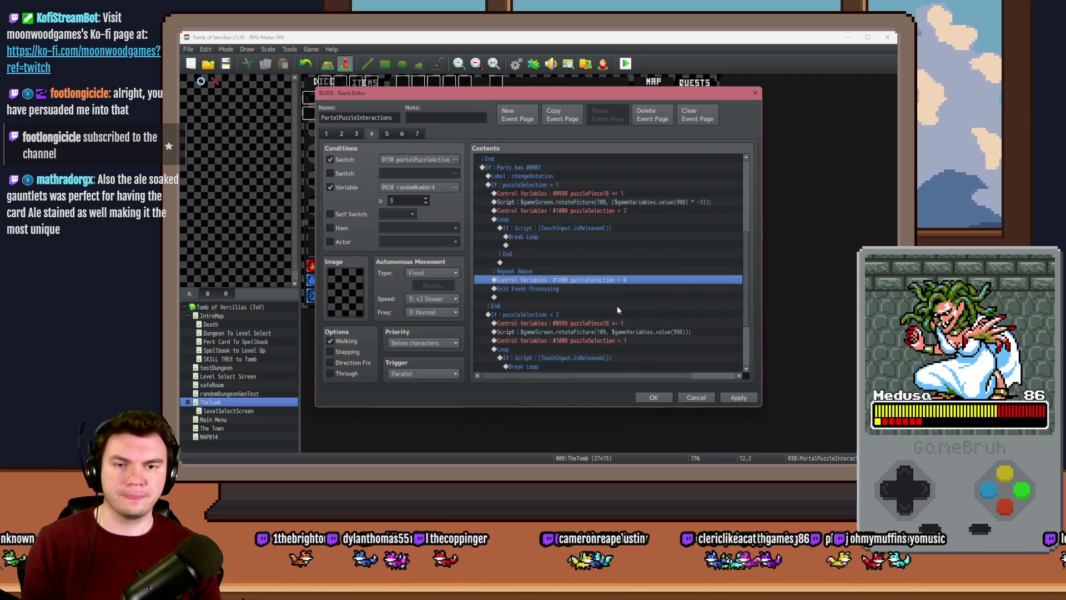
Review the rotation branches and apply the changes to the event
scroll(615, 302, down, 3)
click(549, 326)
scroll(566, 336, up, 10)
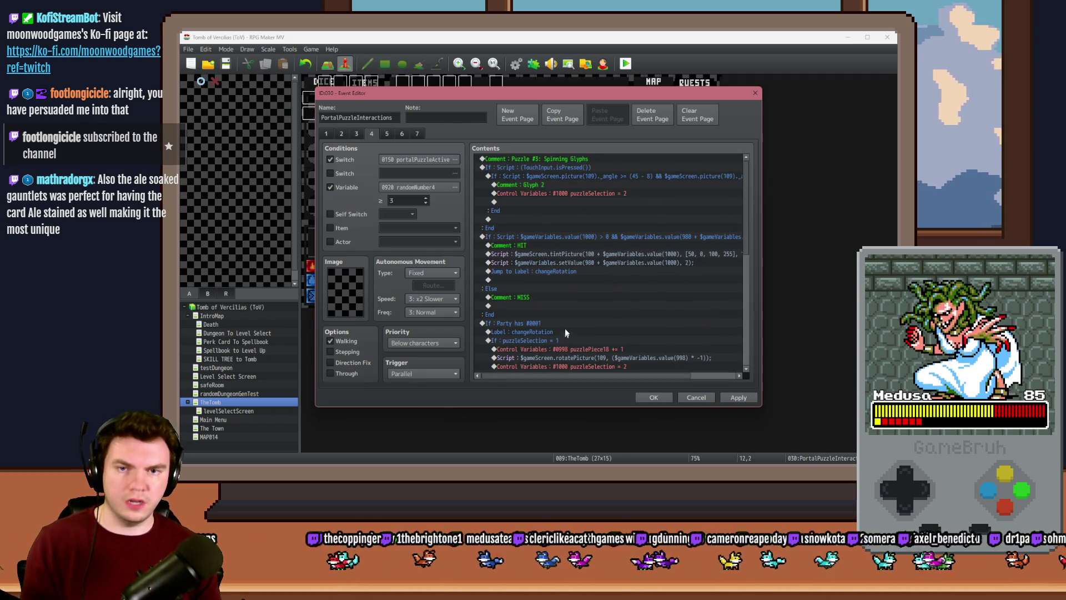
click(562, 173)
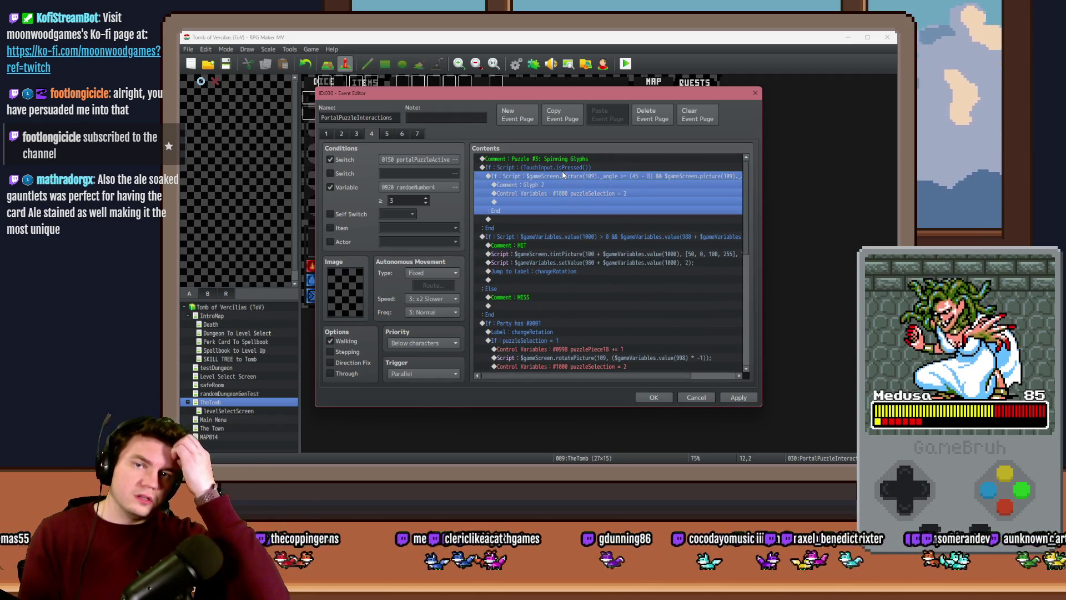
click(732, 399)
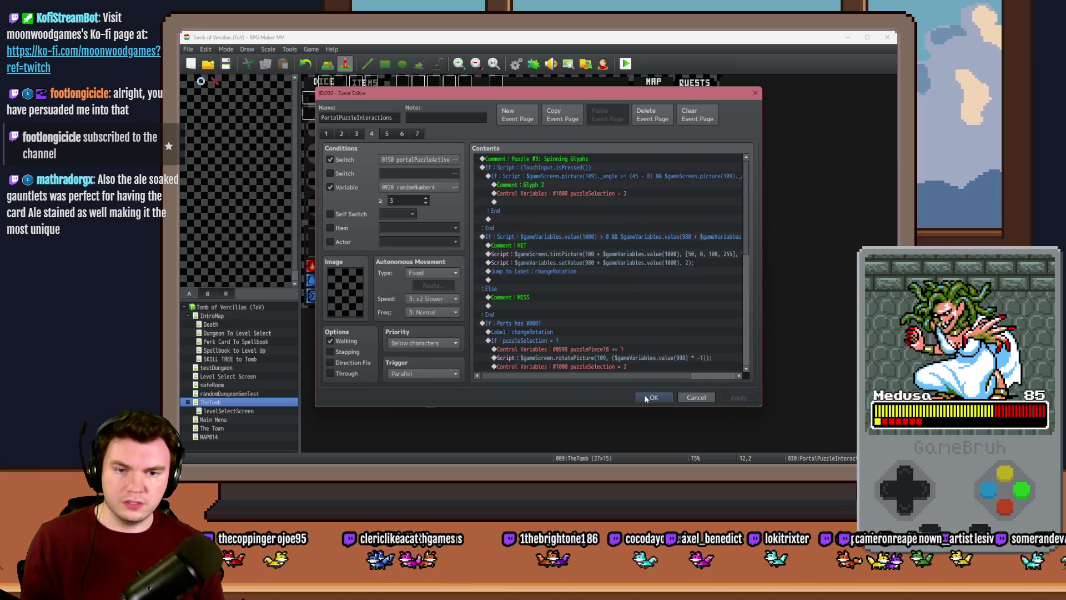
Close the event editor with OK and save the project to start a playtest
click(646, 398)
click(625, 63)
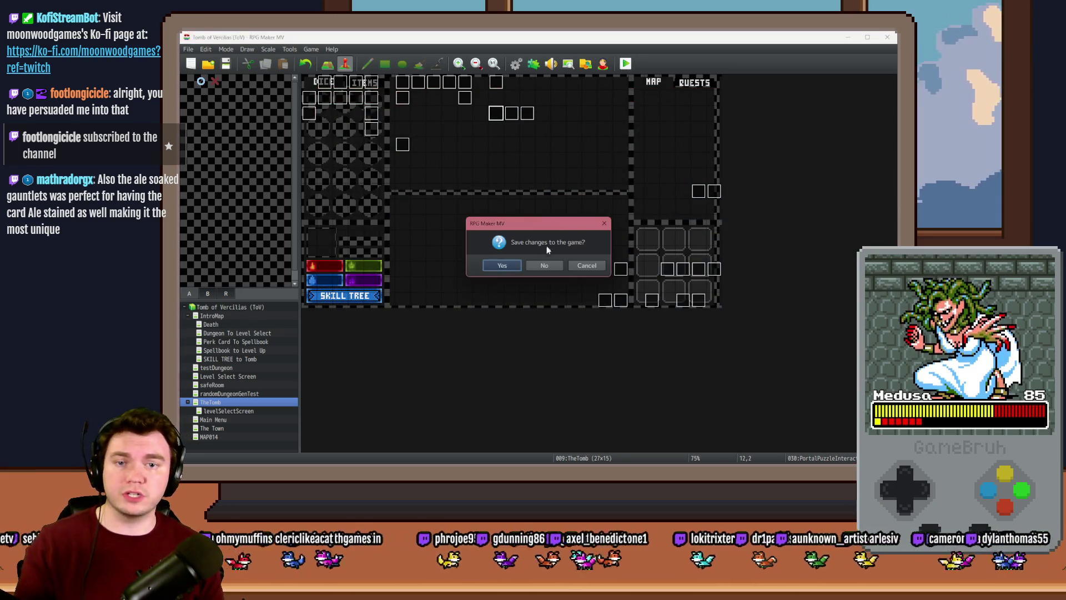
click(503, 263)
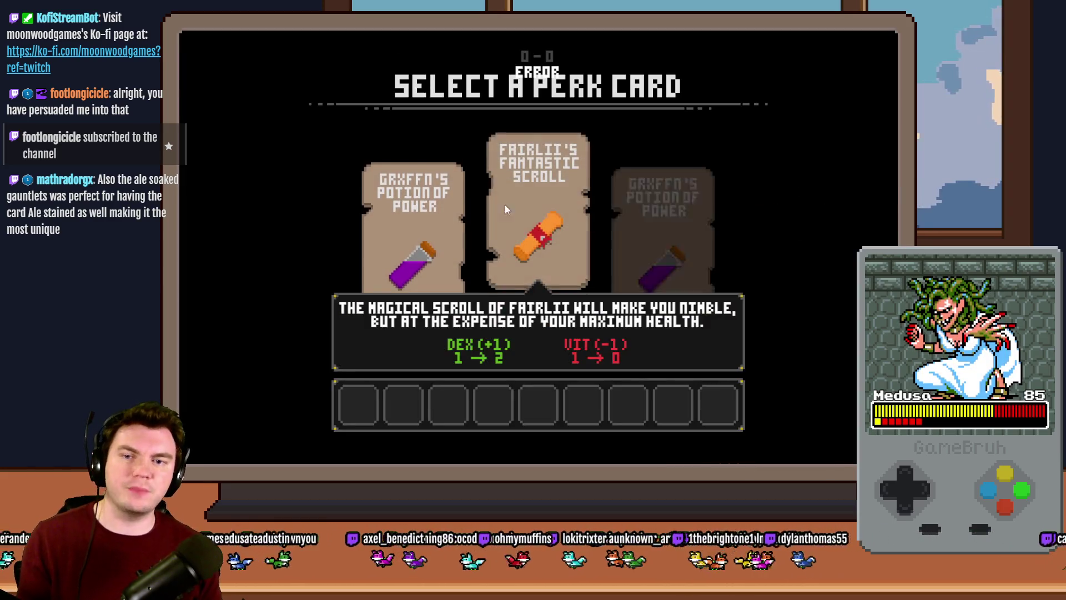
Pick the scroll perk, walk to the glyph room, try the spinning glyph puzzle, then reopen PortalPuzzleAutomations
click(519, 208)
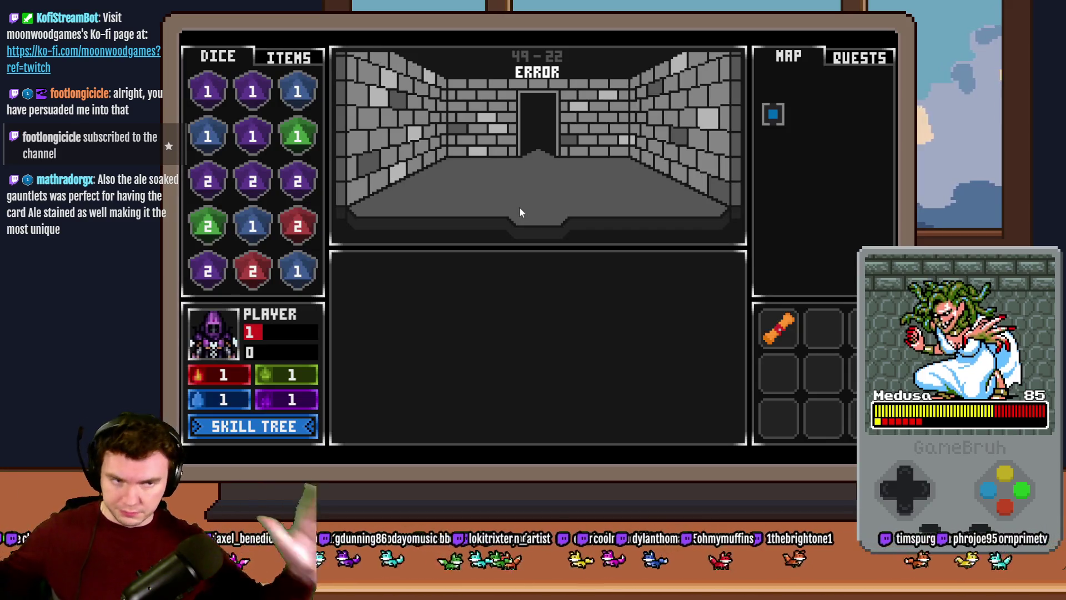
click(530, 228)
click(531, 228)
click(531, 228)
click(538, 237)
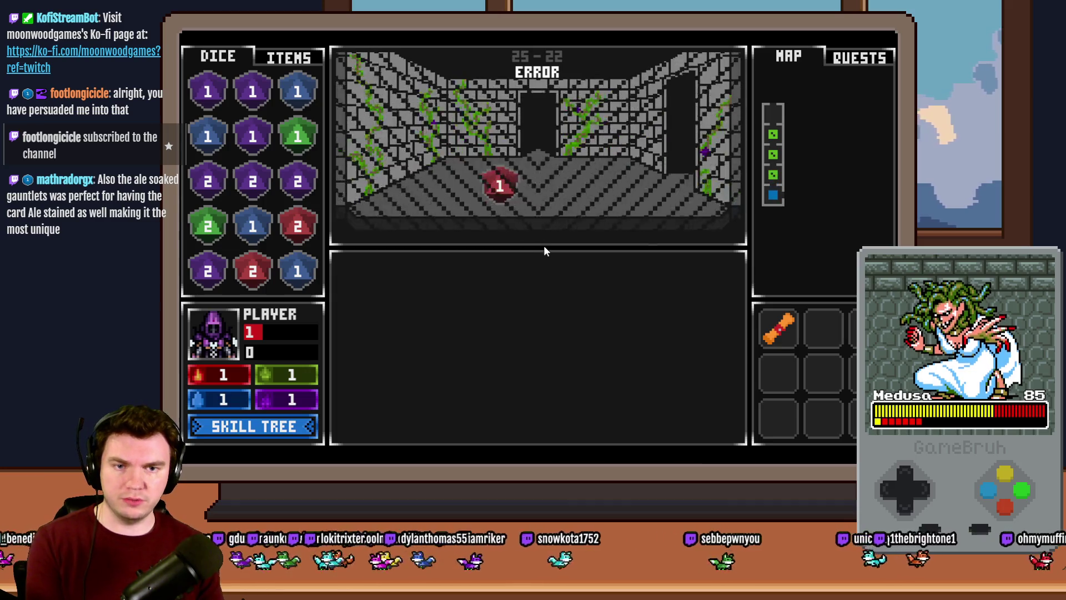
click(545, 245)
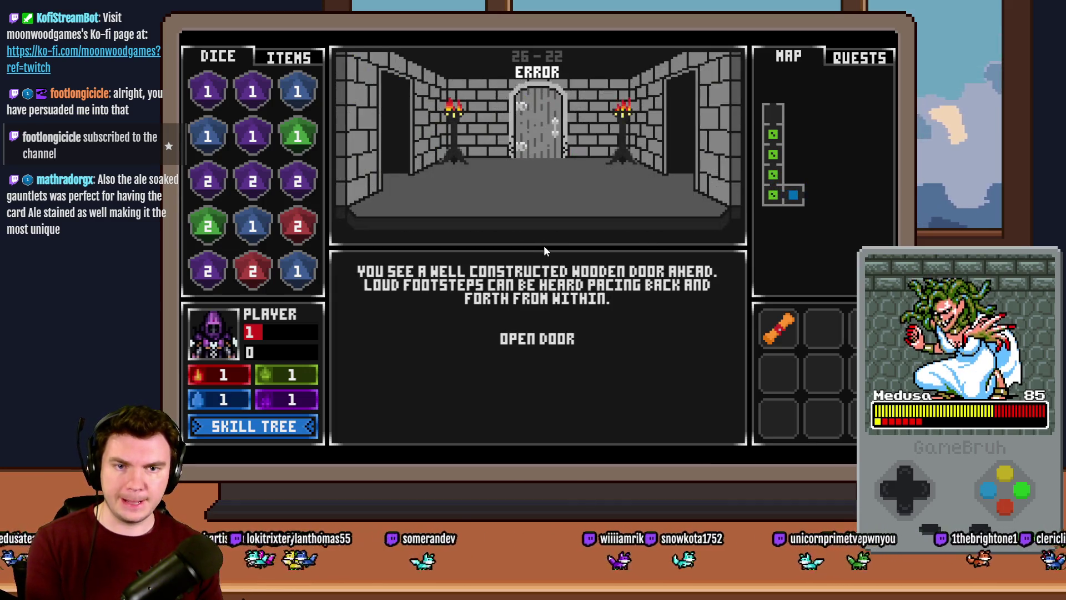
click(544, 245)
click(544, 246)
click(544, 246)
click(559, 342)
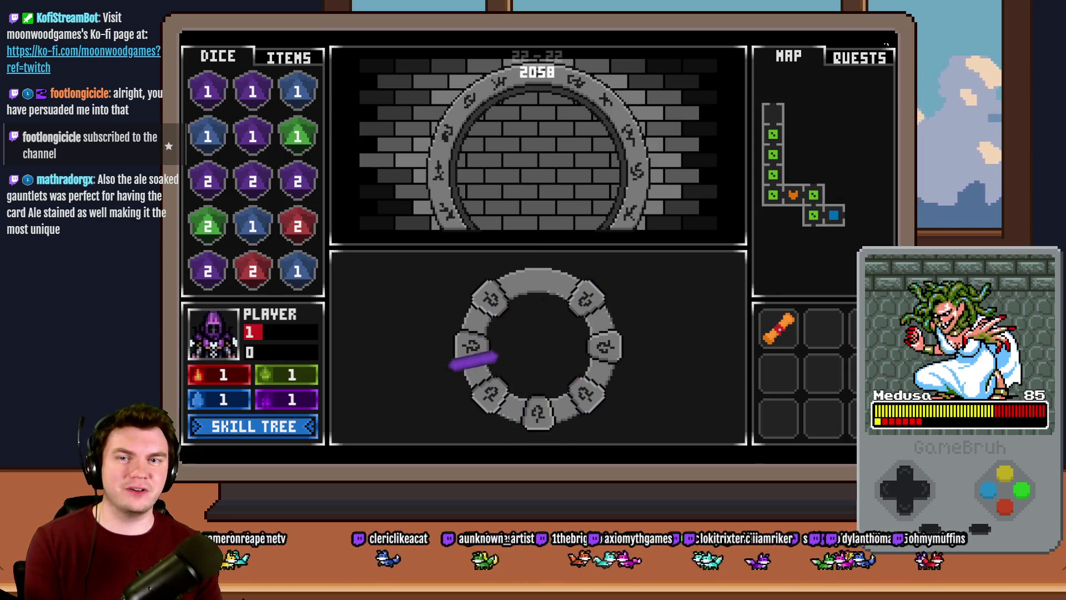
key(alt+F4)
double_click(506, 120)
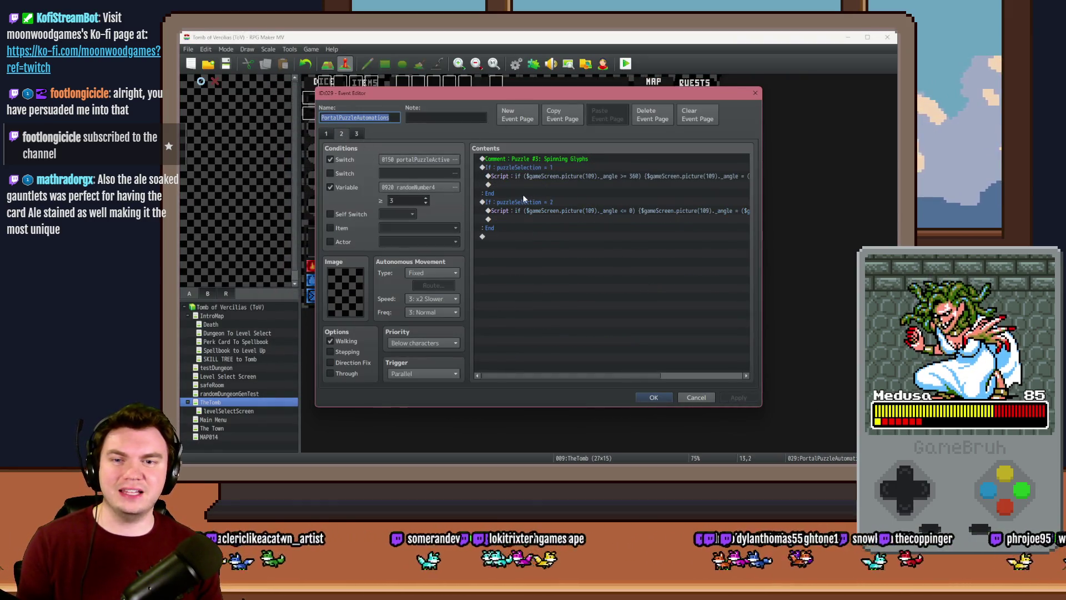
Check the puzzleSelection = 1 condition, then open PortalPuzzleInteractions and scroll its page 1 commands
double_click(540, 167)
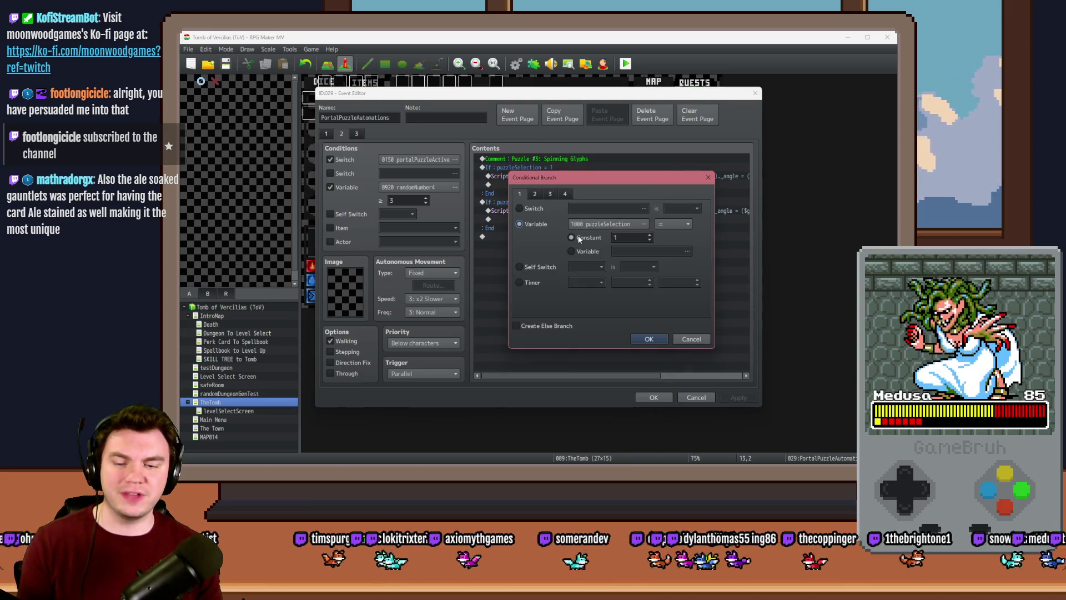
key(Escape)
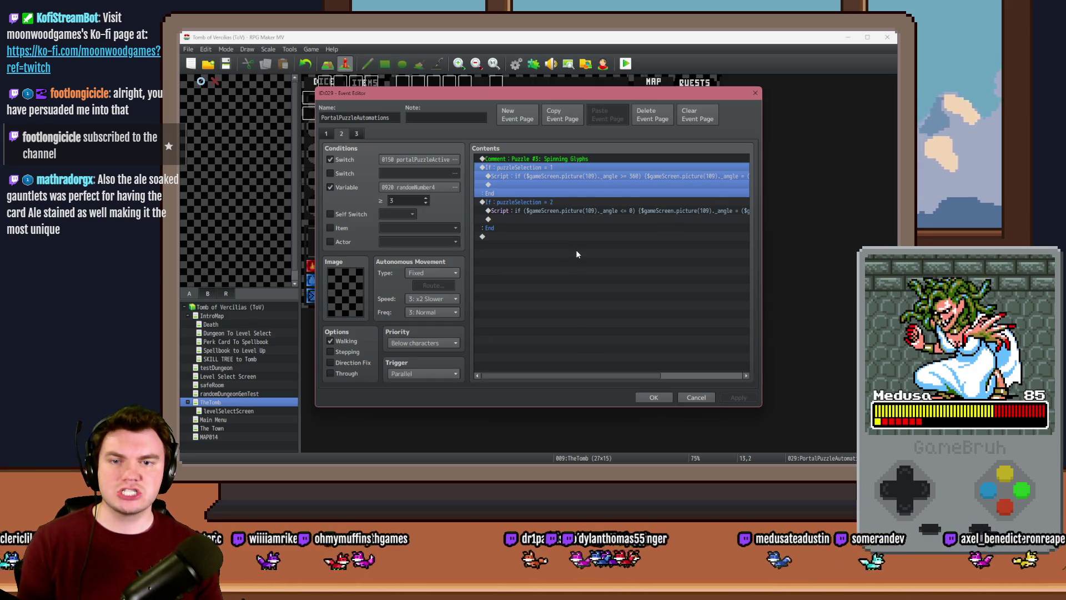
key(Escape)
double_click(496, 111)
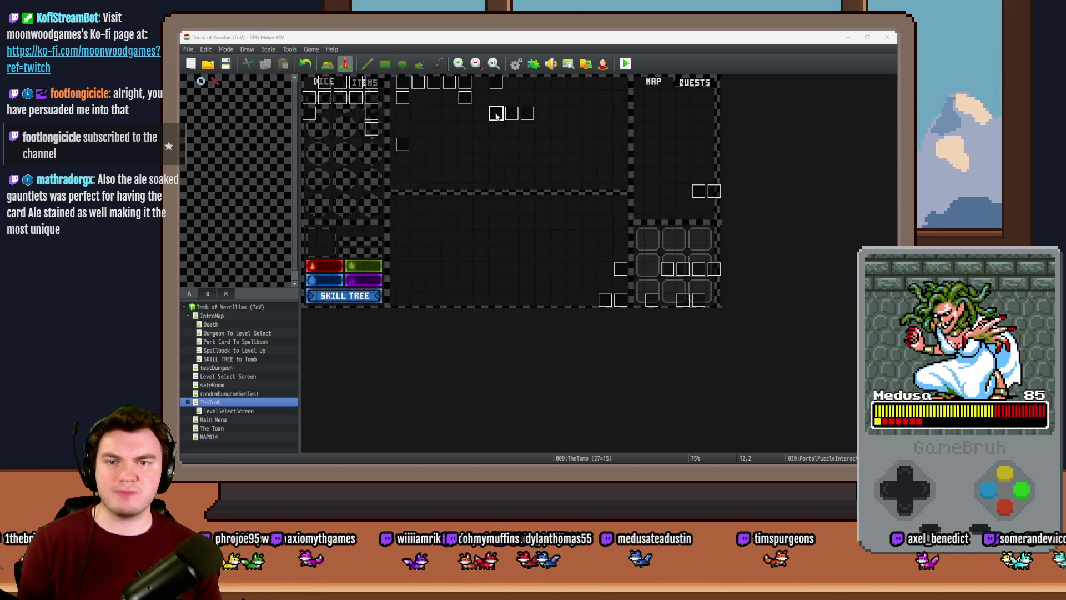
drag(745, 177, 744, 344)
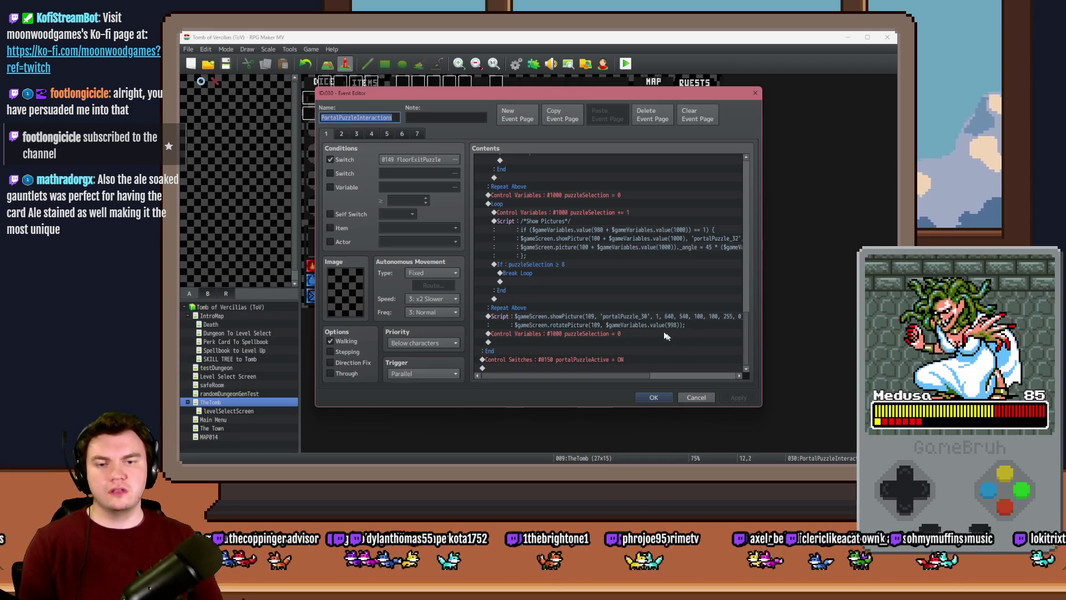
Change page 1's final puzzleSelection command to 1 and duplicate it
double_click(620, 335)
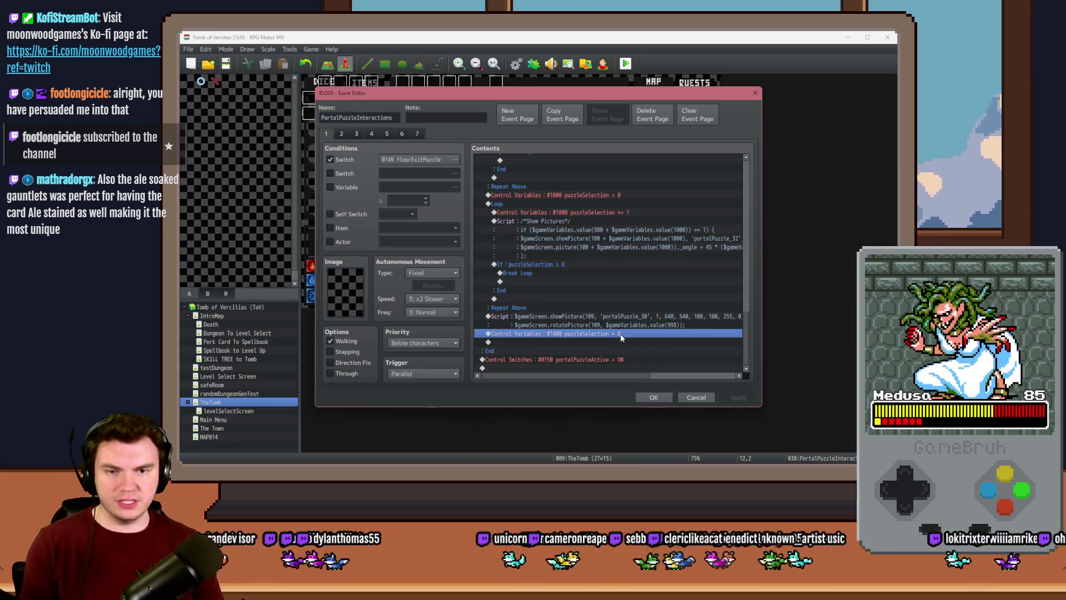
click(643, 345)
key(ctrl+c)
key(ctrl+v)
Switch the duplicate to set #0999 puzzlePiece19, then go to the Spinning Glyphs page 4
double_click(610, 342)
click(618, 198)
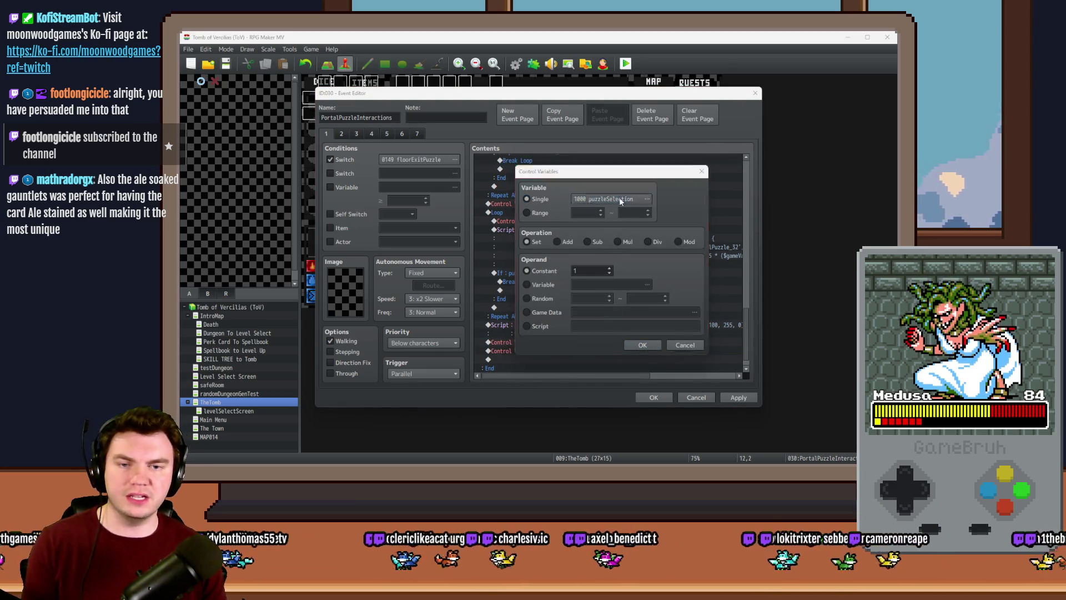
click(650, 324)
click(596, 369)
click(642, 345)
double_click(613, 342)
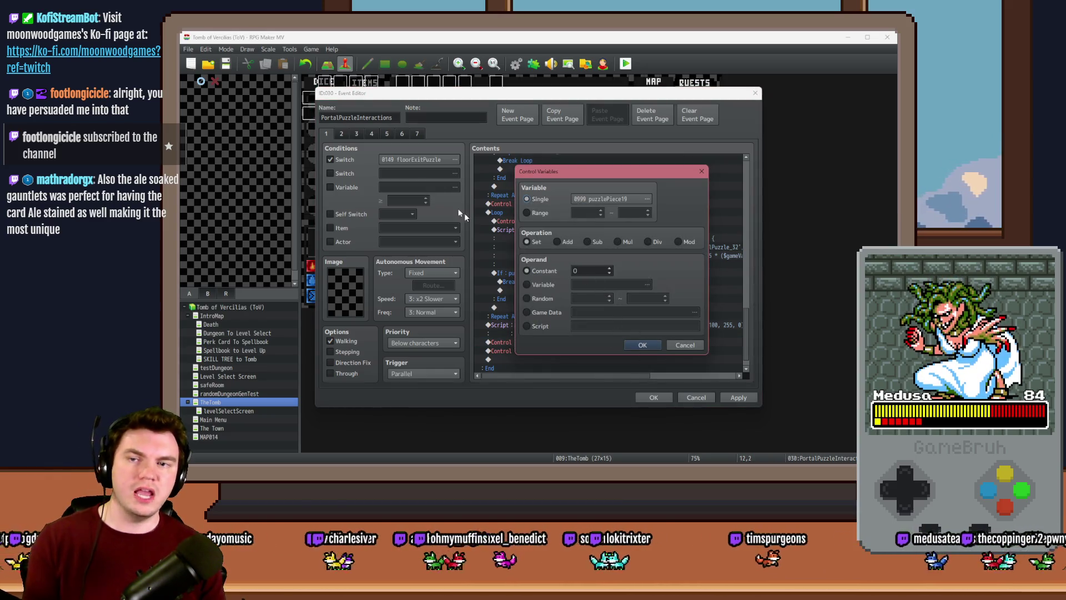
click(652, 348)
click(356, 135)
click(367, 134)
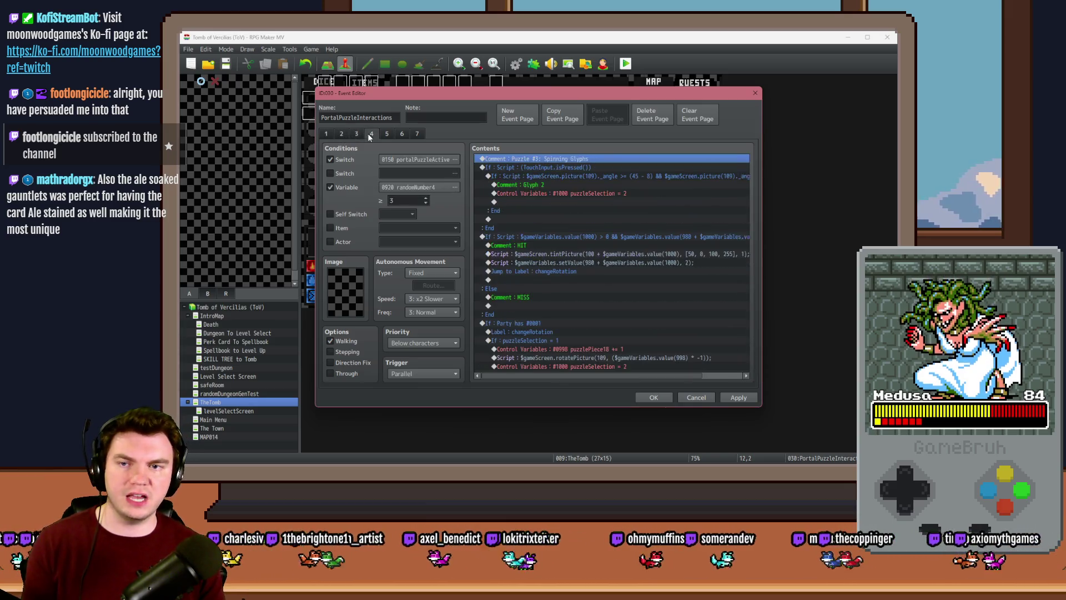
Change the Glyph 2 assignment so it sets puzzlePiece19 to 2
click(544, 194)
double_click(544, 195)
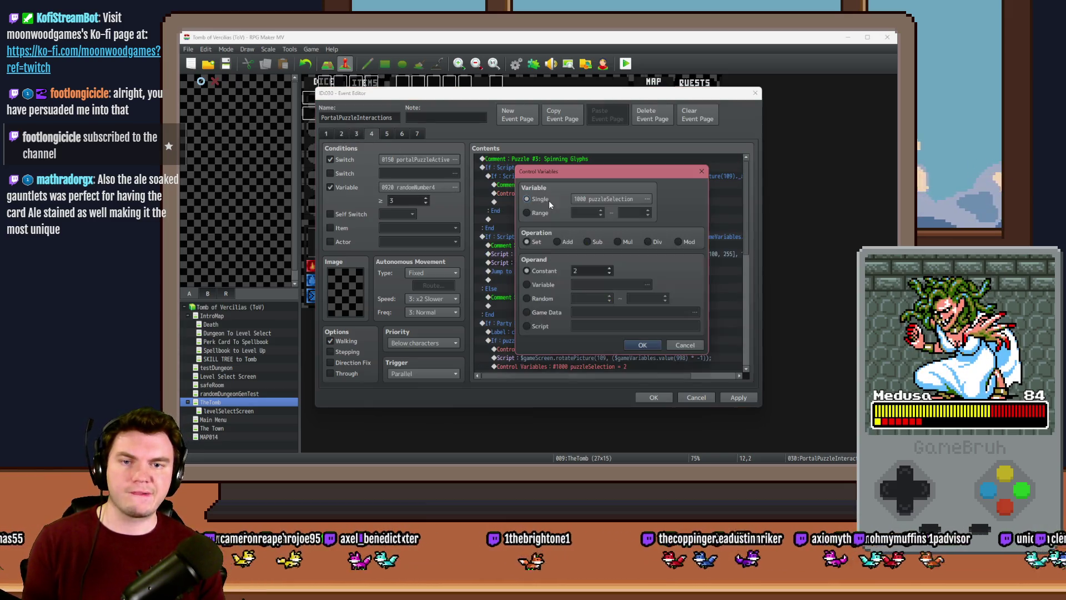
click(584, 198)
double_click(625, 314)
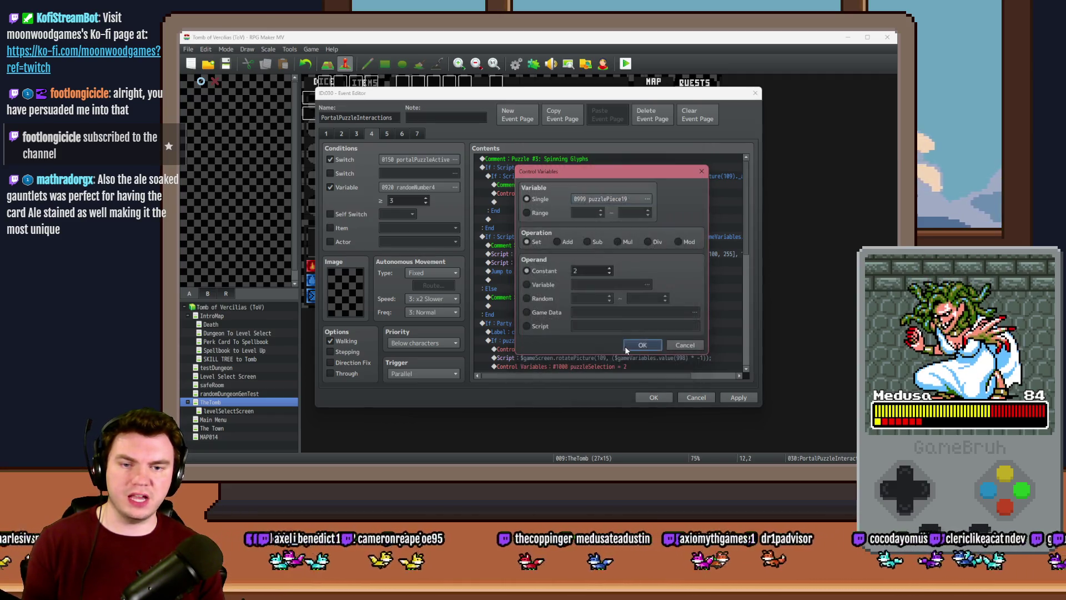
click(627, 346)
Edit the HIT/MISS script condition so its 1000 variable references read 999
click(568, 237)
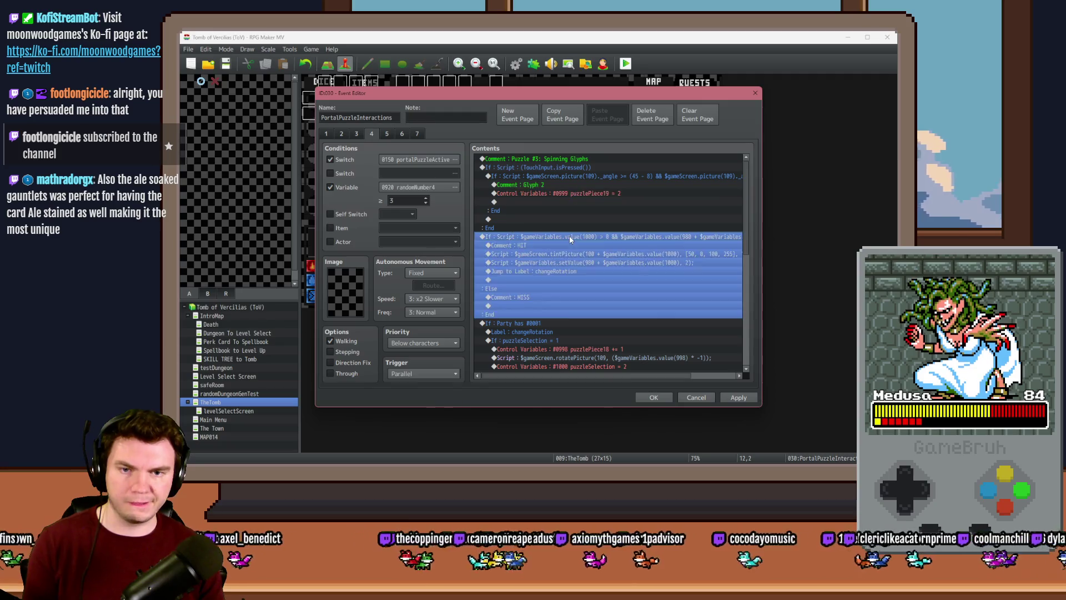
double_click(570, 237)
double_click(638, 304)
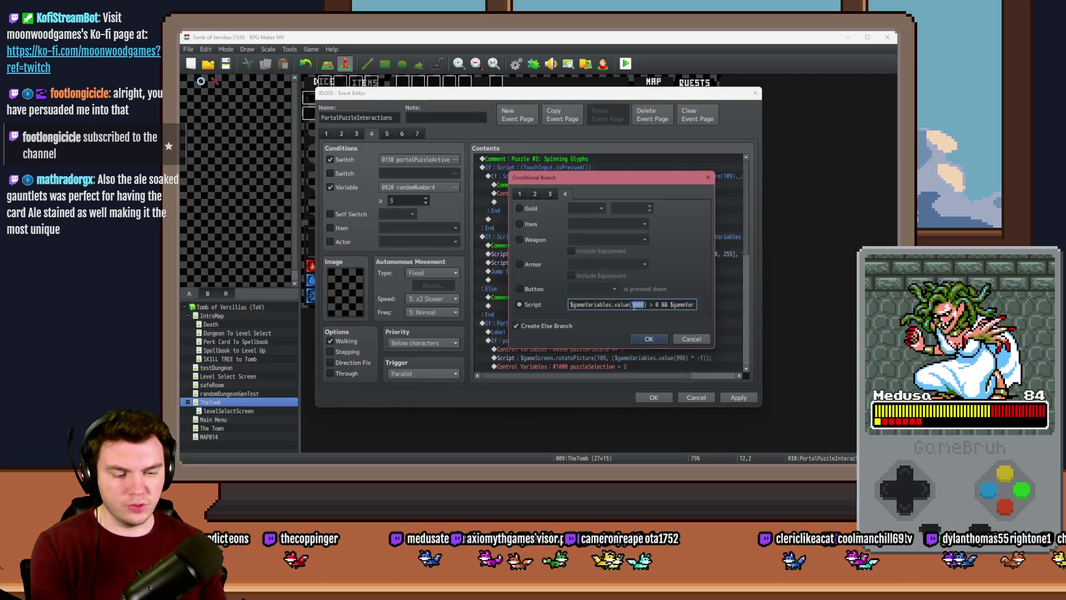
text(999)
double_click(689, 305)
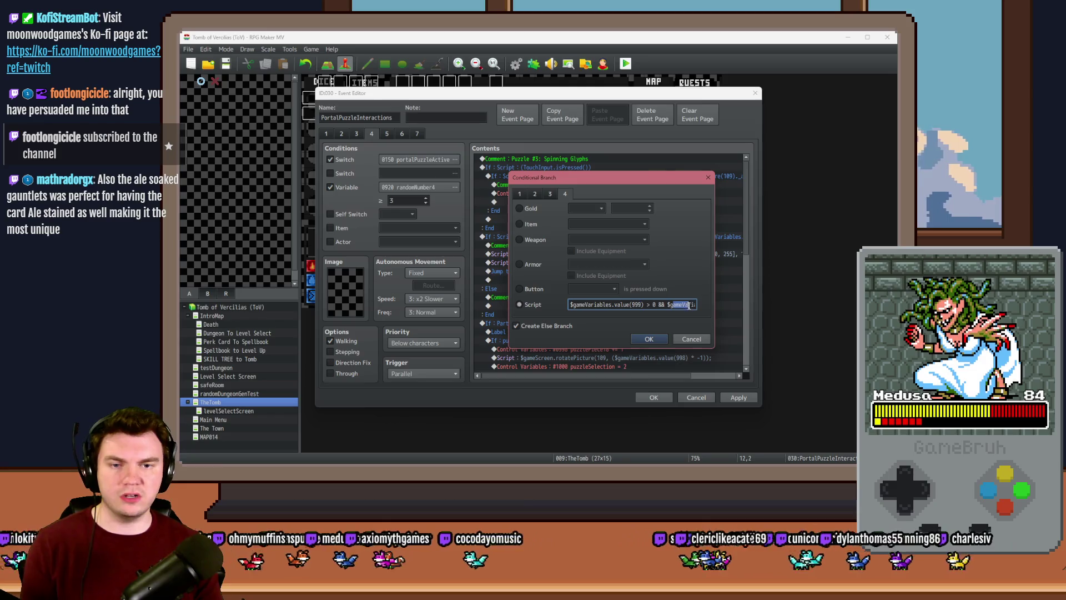
drag(689, 304, 696, 305)
double_click(666, 304)
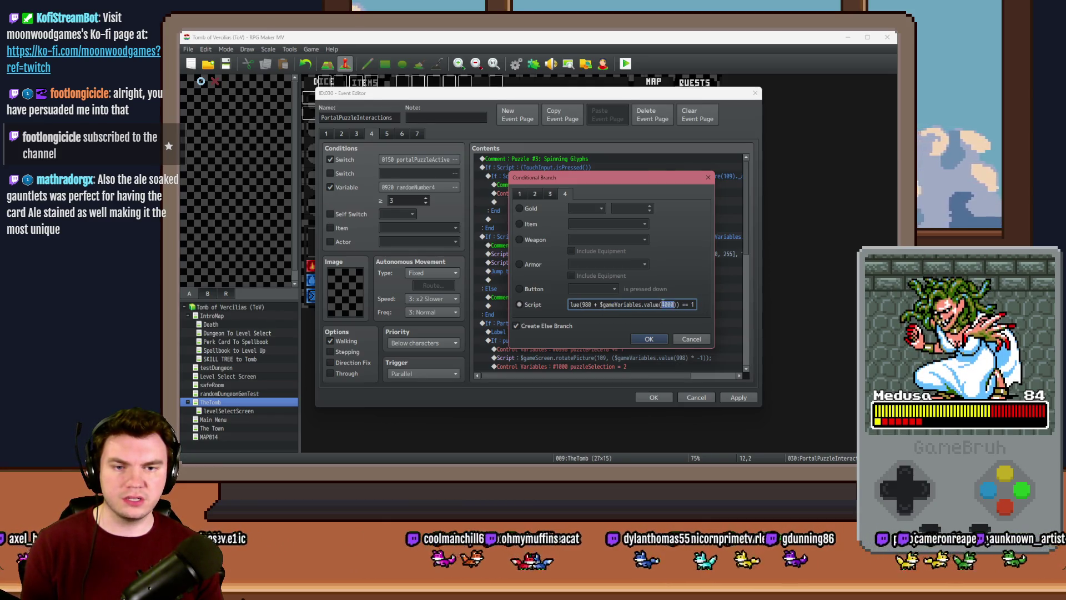
click(655, 337)
click(581, 254)
Leave the tint script unchanged and make the setValue script read value(999) instead of 1000
click(581, 248)
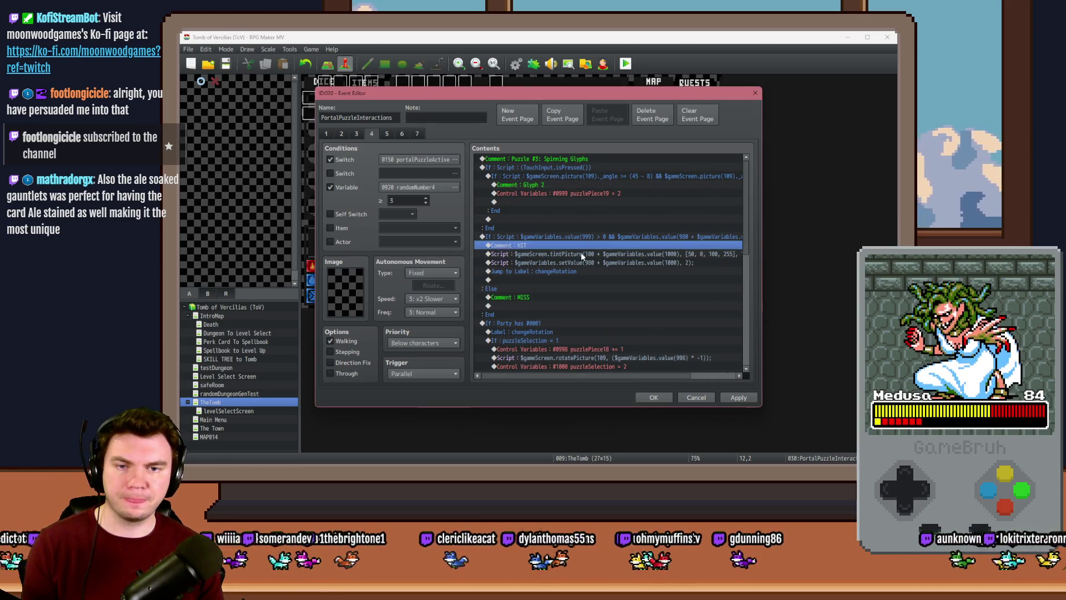
double_click(581, 254)
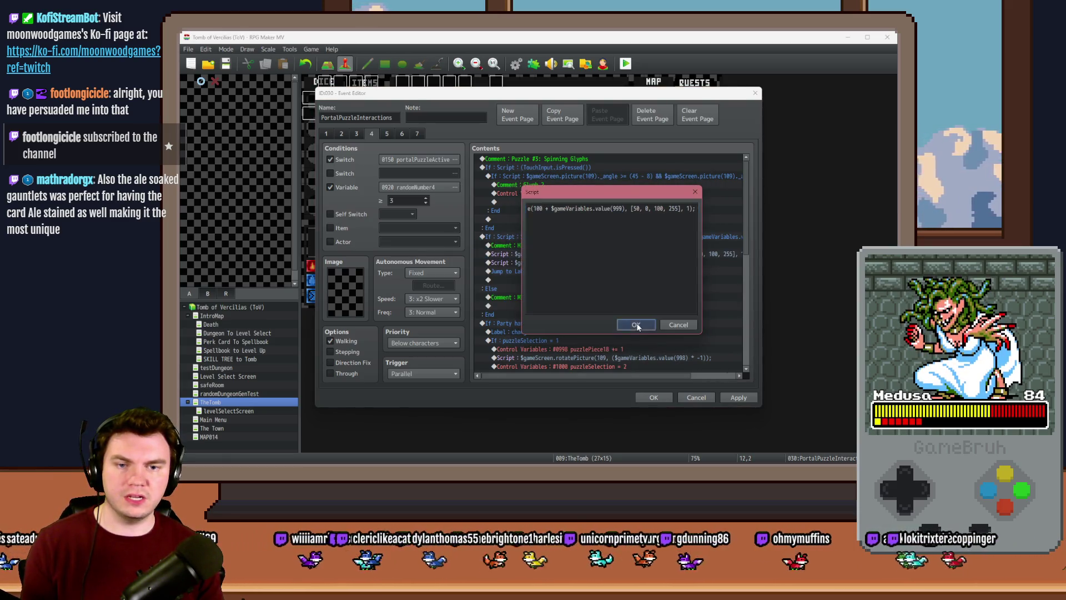
click(635, 324)
double_click(615, 265)
double_click(672, 208)
text(999)
click(636, 325)
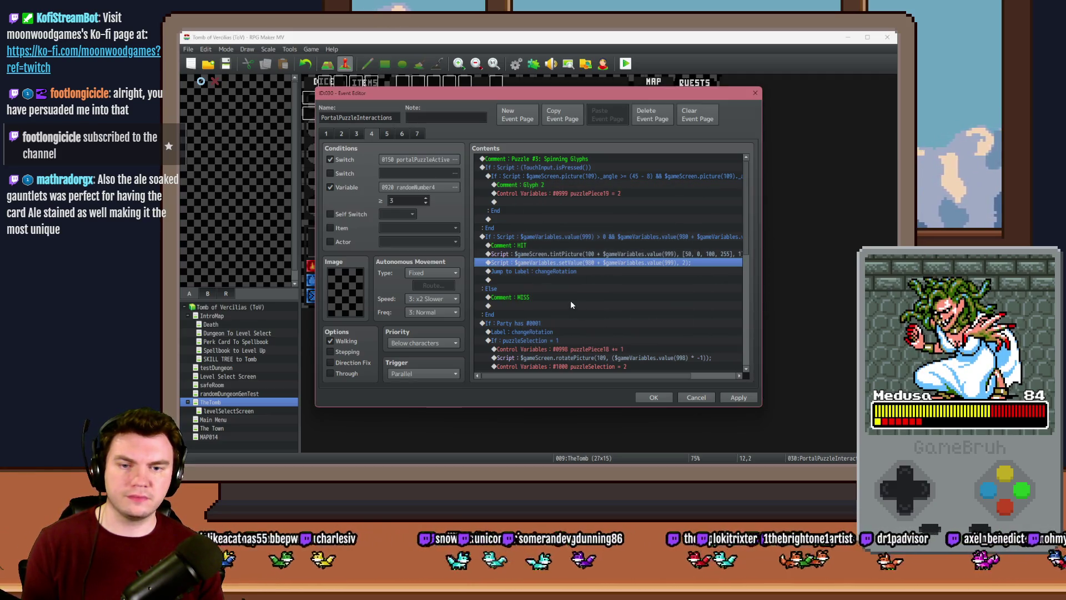
Inspect the puzzleSelection = 1 branch condition without changing it
scroll(571, 300, down, 2)
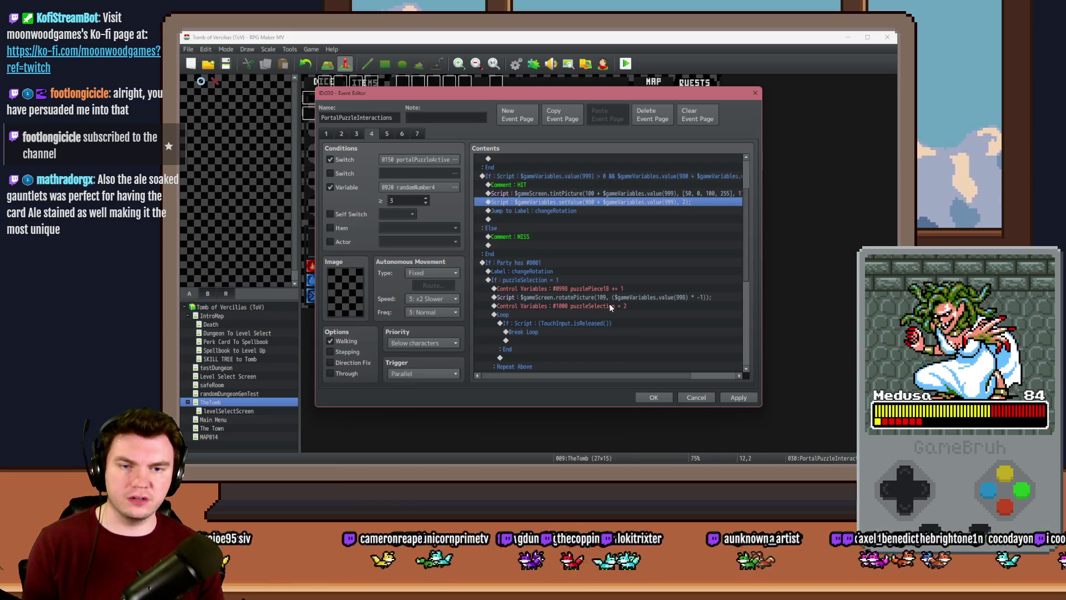
double_click(576, 280)
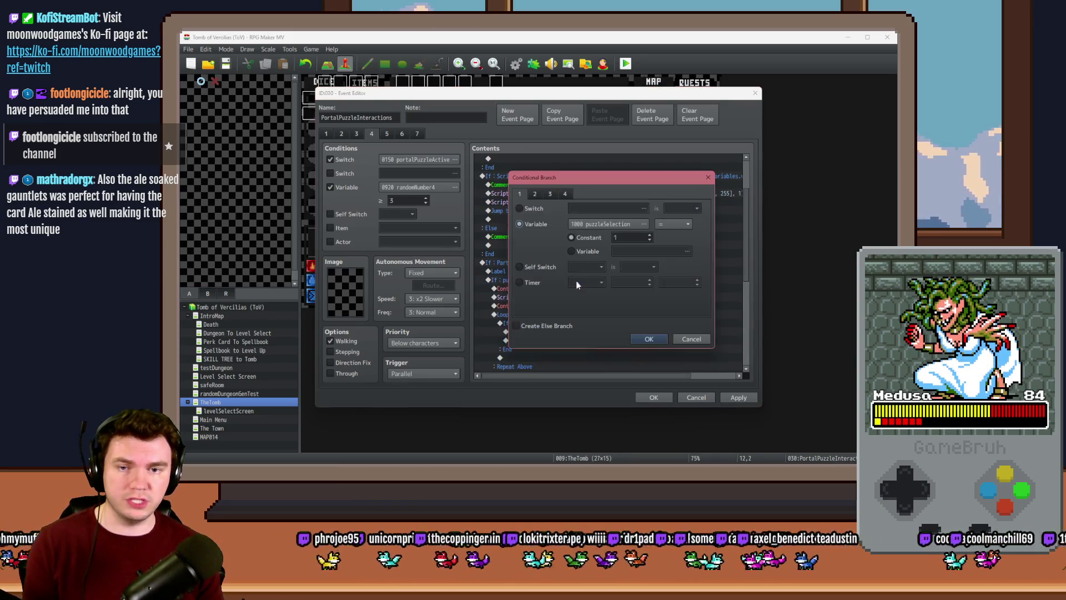
key(Escape)
click(578, 285)
scroll(575, 302, down, 3)
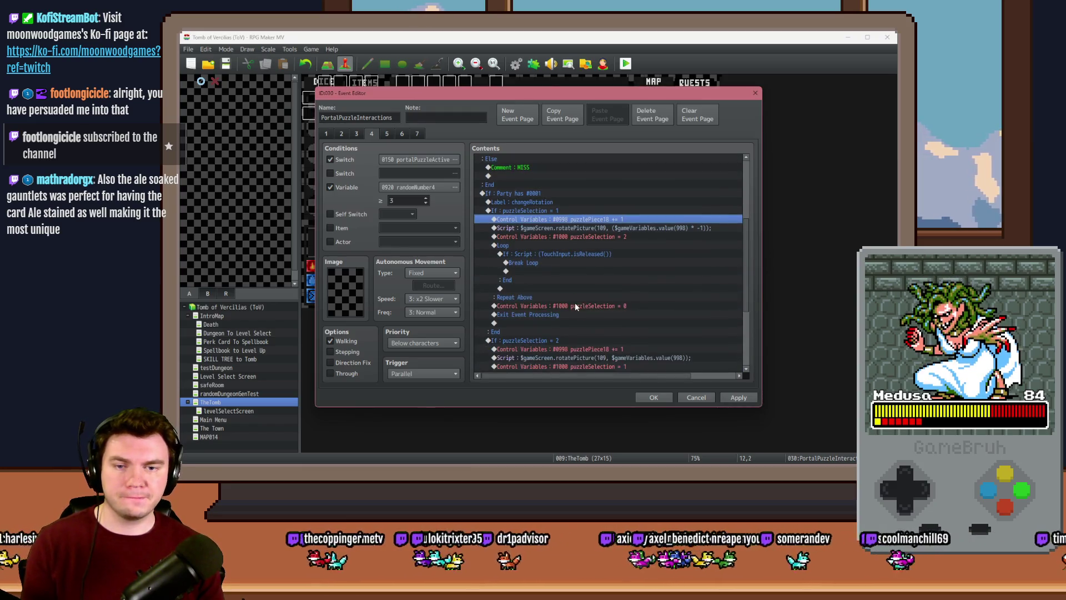
click(568, 209)
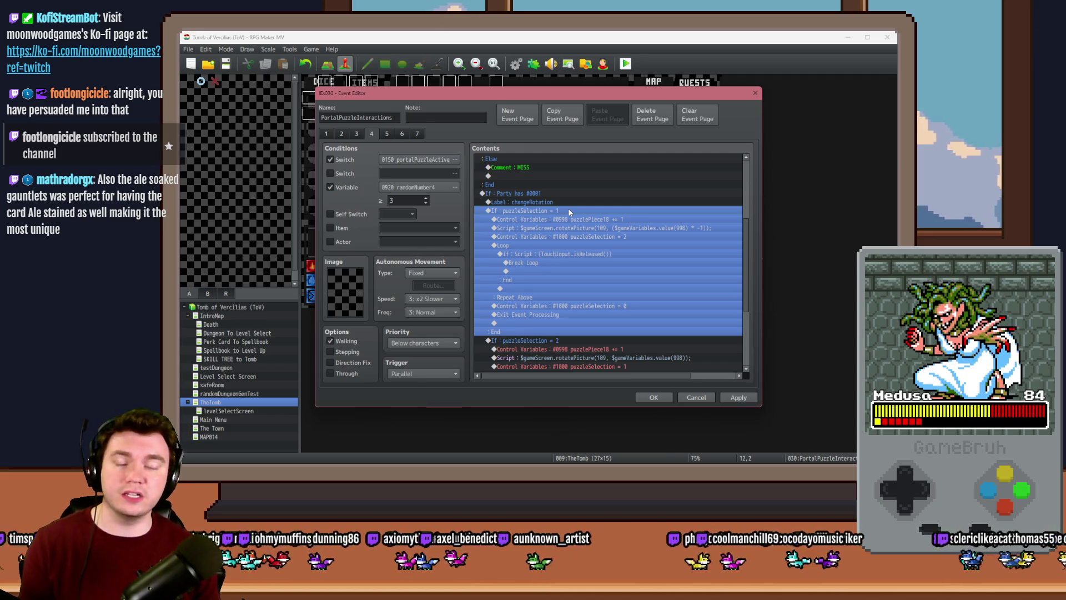
double_click(569, 211)
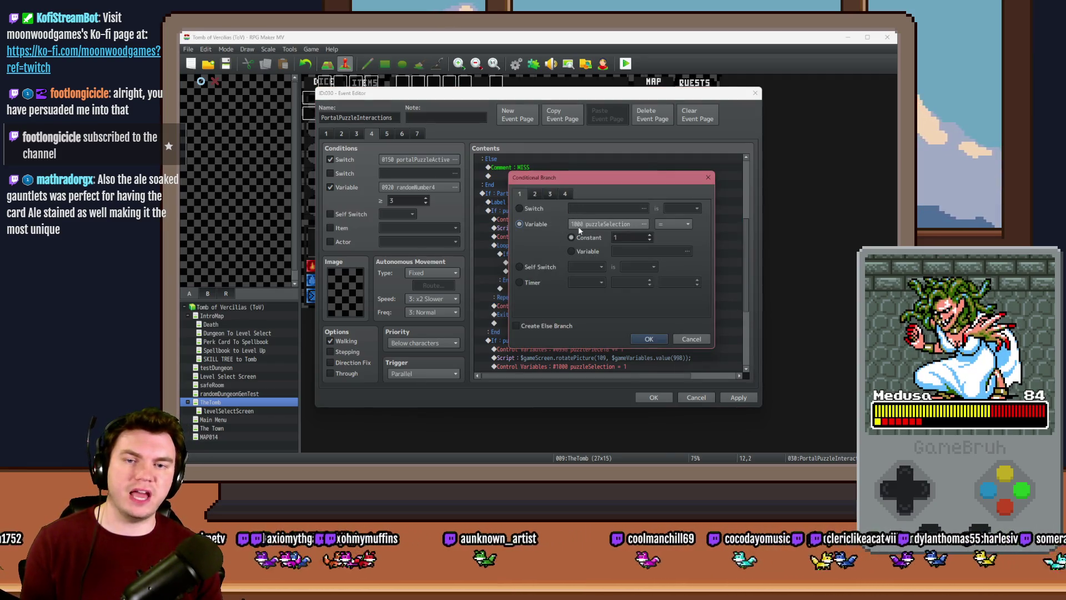
key(Escape)
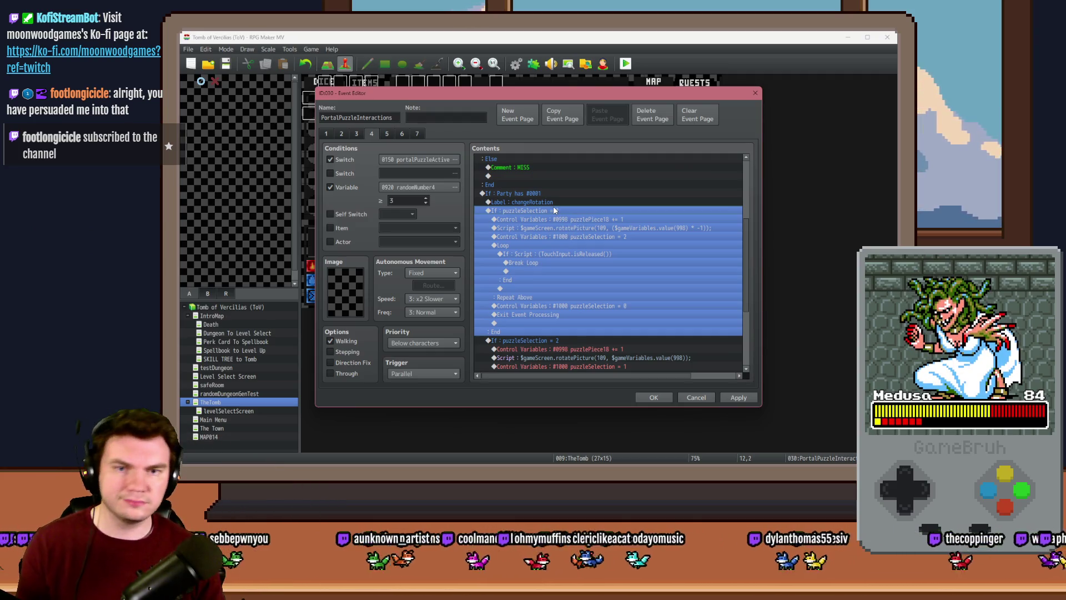
Close the event editor keeping the edits and launch a playtest
click(560, 220)
scroll(564, 246, down, 3)
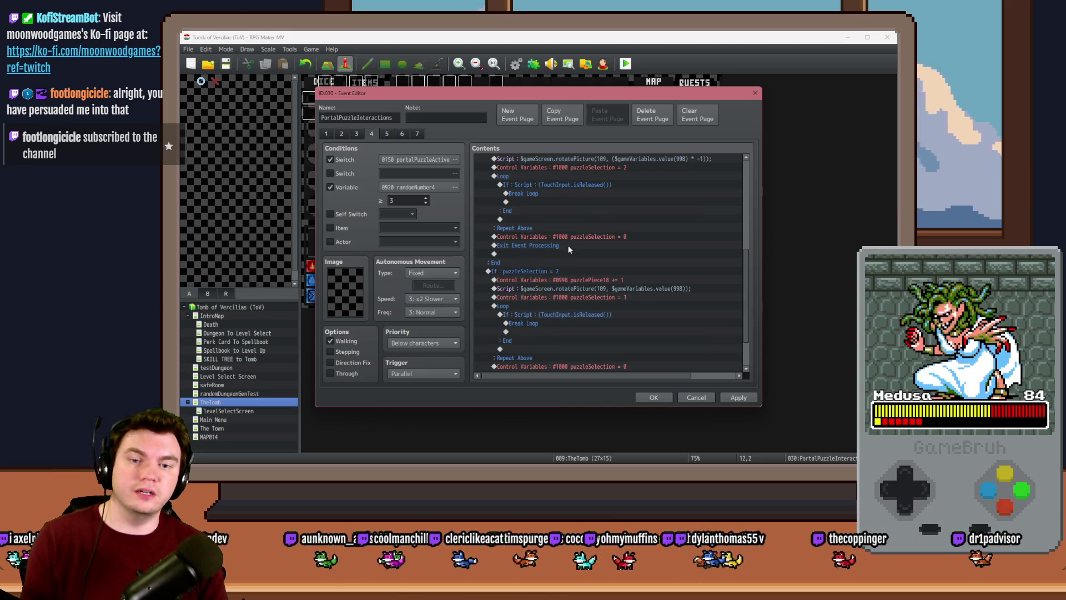
click(653, 397)
click(626, 64)
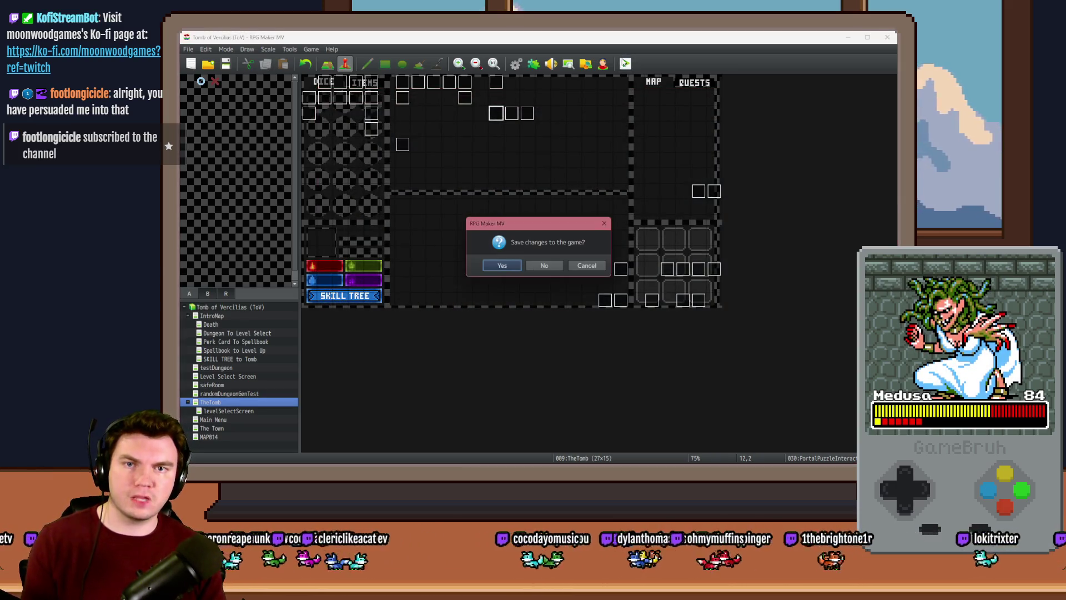
Save the project, take the Pyro Charge perk, and walk to the glyph frame room
click(511, 264)
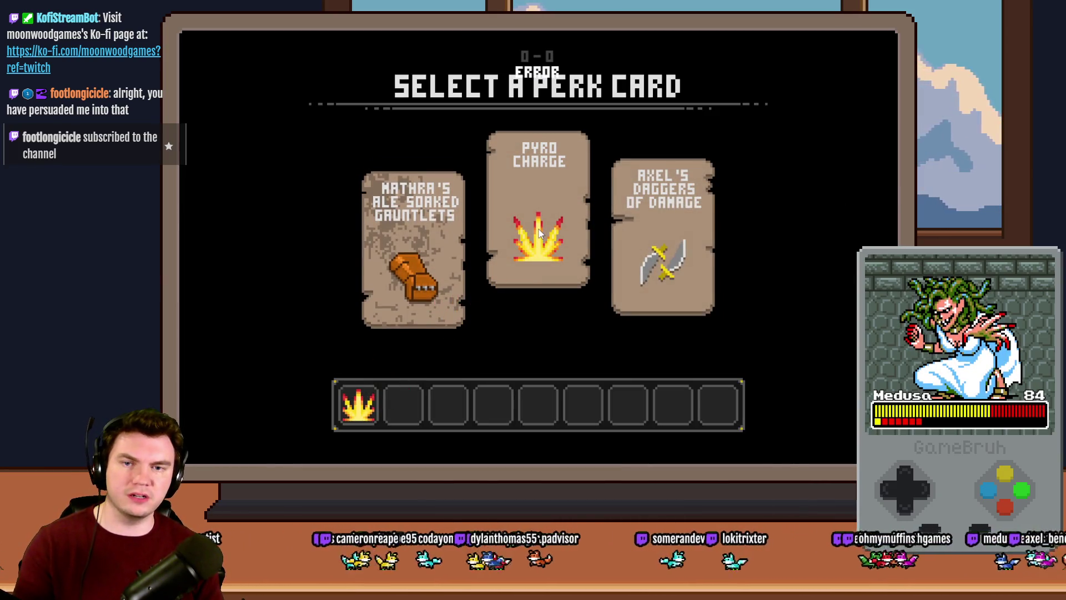
click(538, 233)
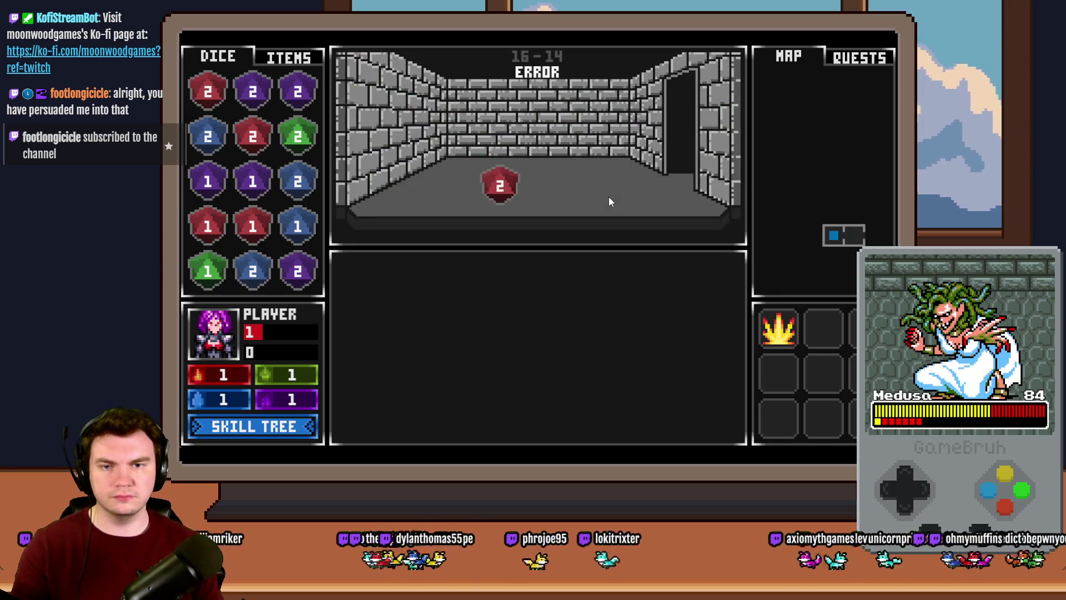
key(Right)
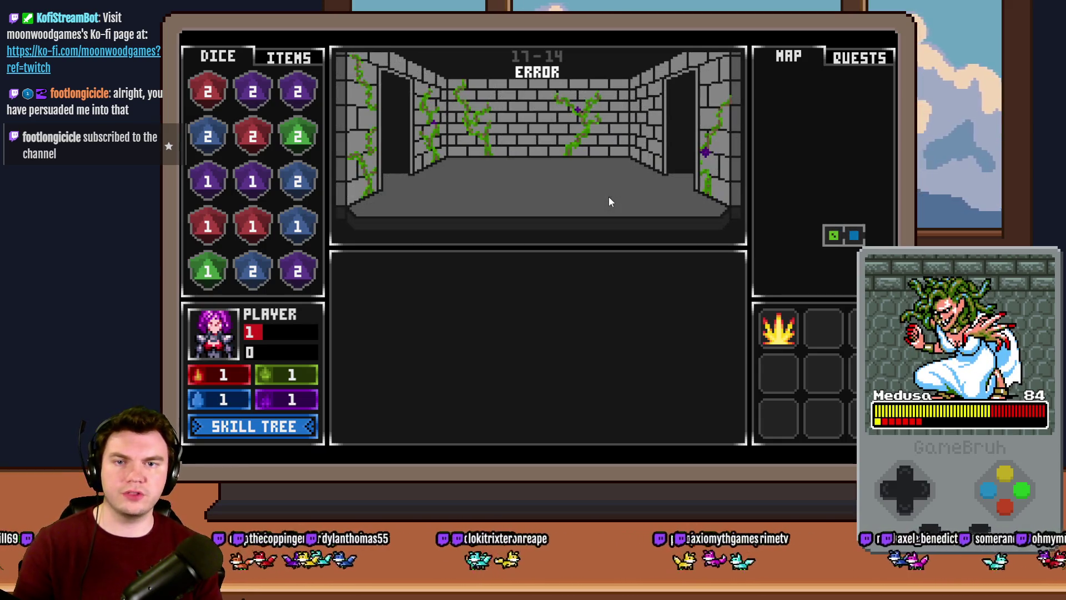
key(Right)
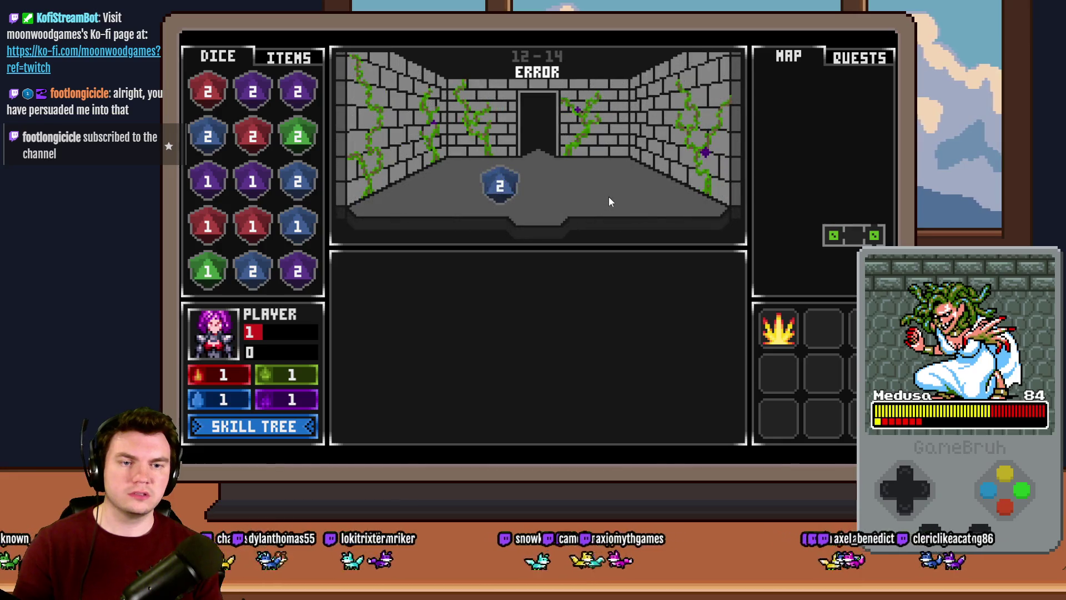
key(Up)
key(Up)
key(Left)
key(Left)
key(Up)
key(Up)
key(Left)
key(Left)
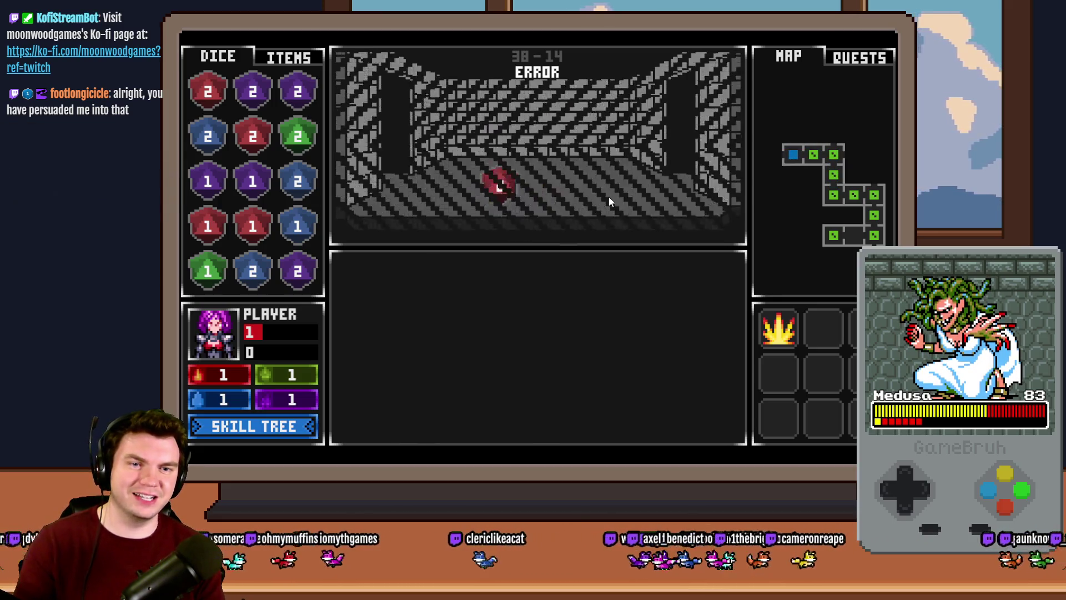
key(Left)
key(Down)
key(Down)
key(Down)
key(Down)
key(Right)
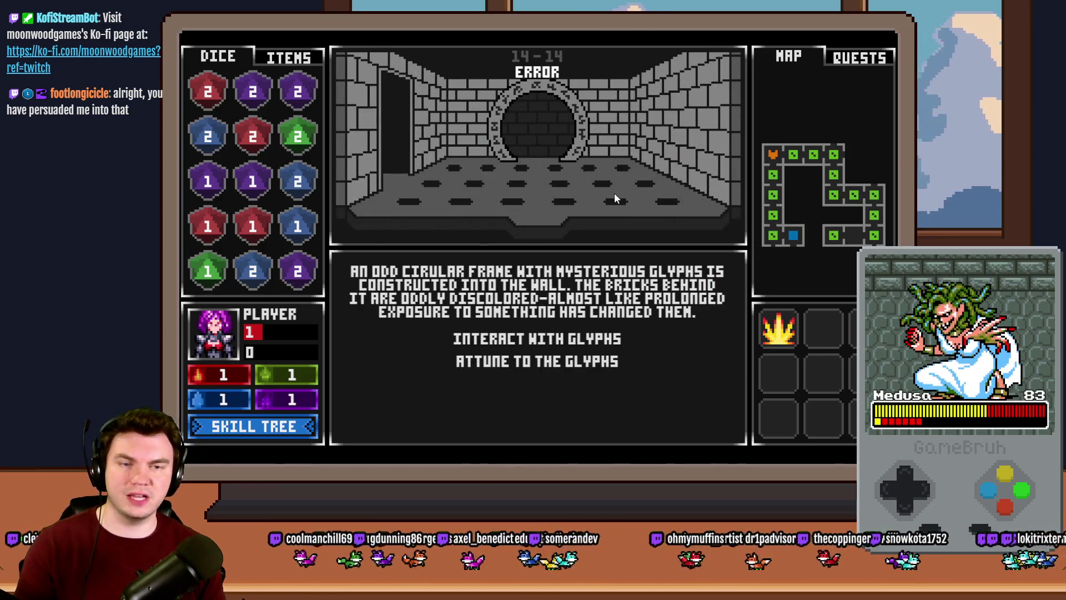
Test the spinning glyph ring over two Pyro Charge runs, then close the playtest and open PortalPuzzleAutomations
click(581, 337)
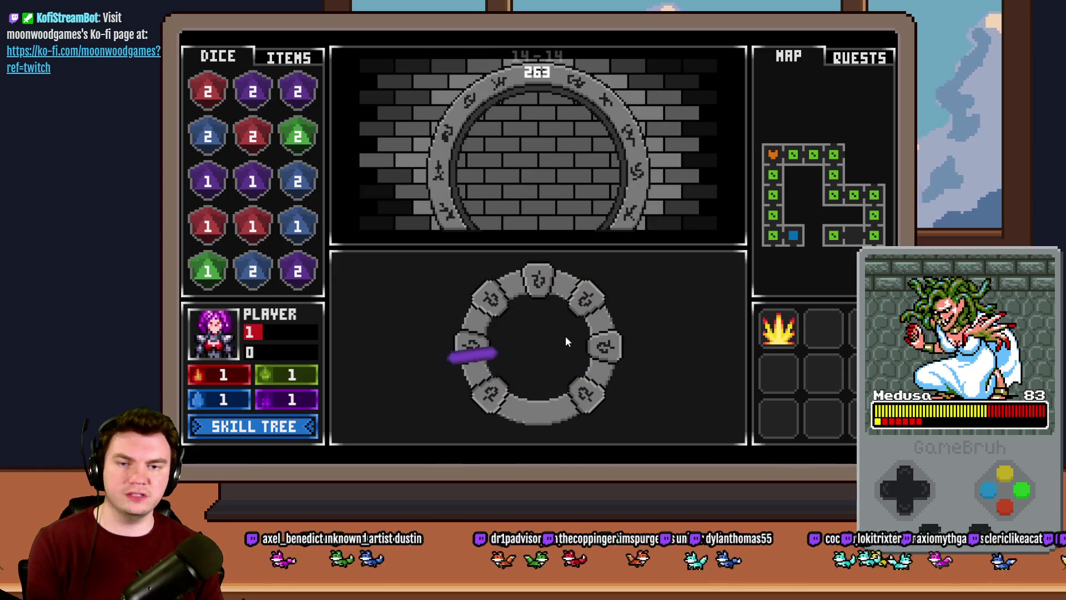
click(564, 340)
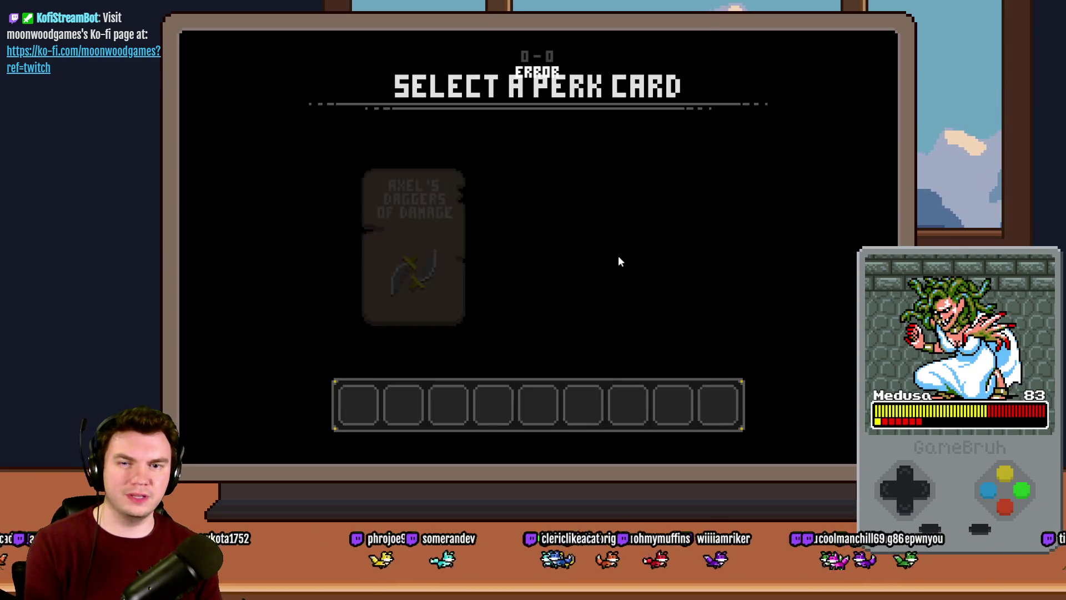
click(531, 247)
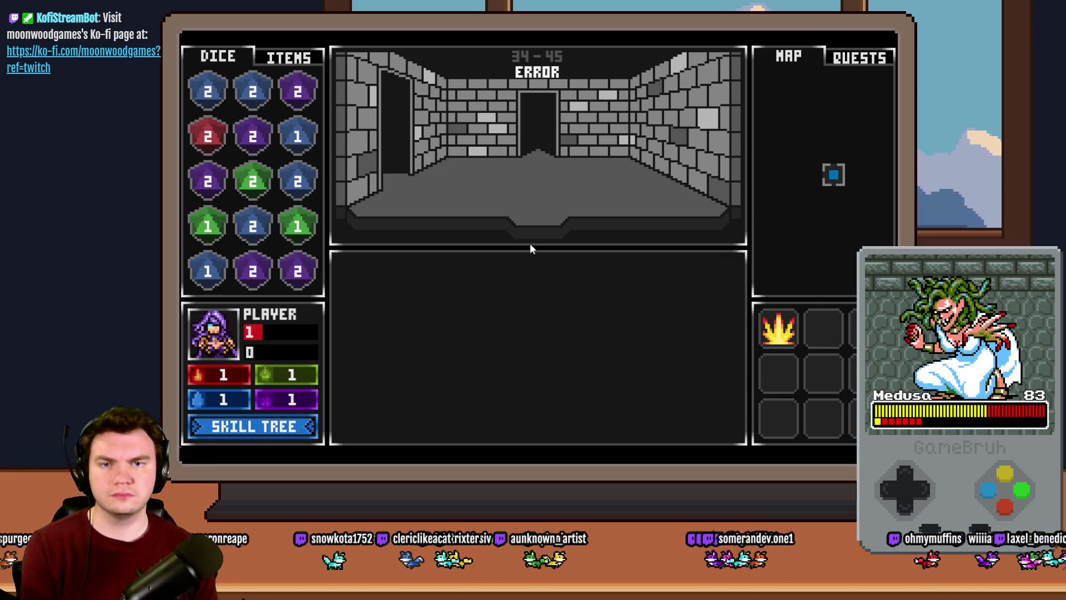
key(w)
key(w)
key(w)
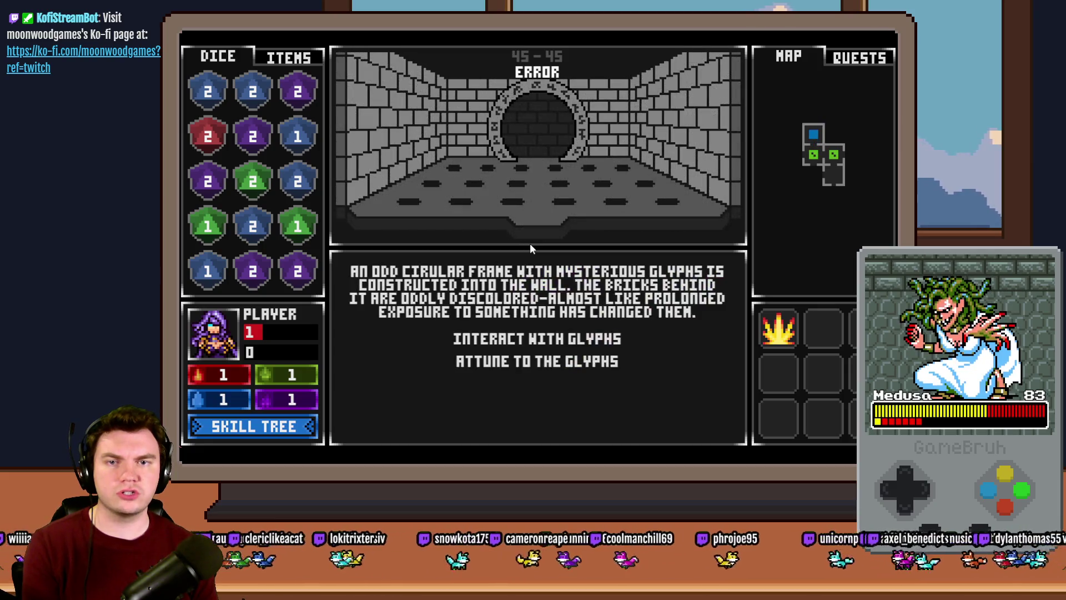
click(547, 339)
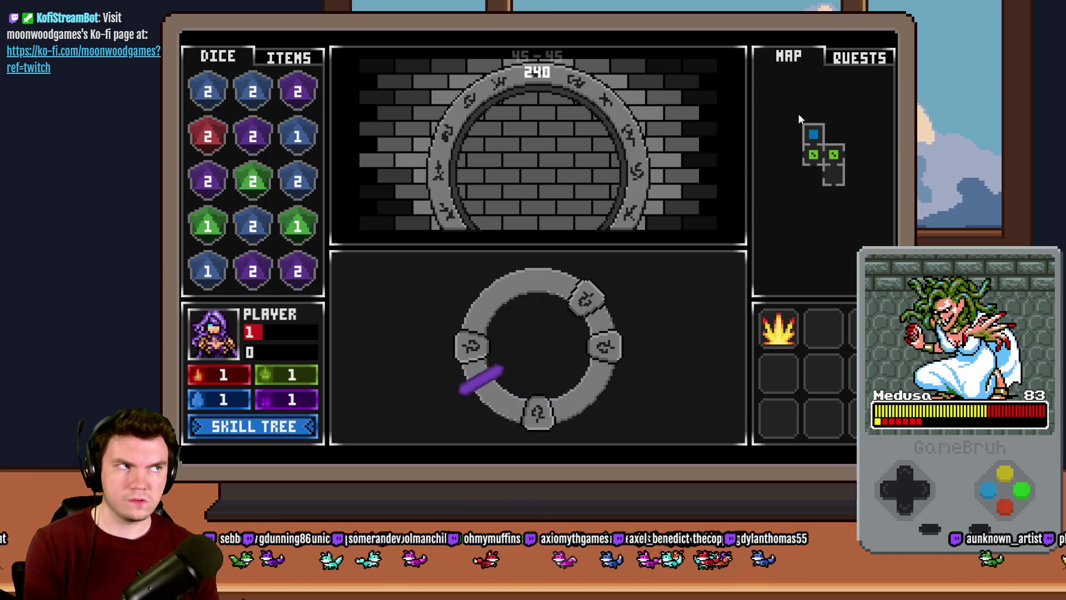
click(887, 43)
double_click(572, 122)
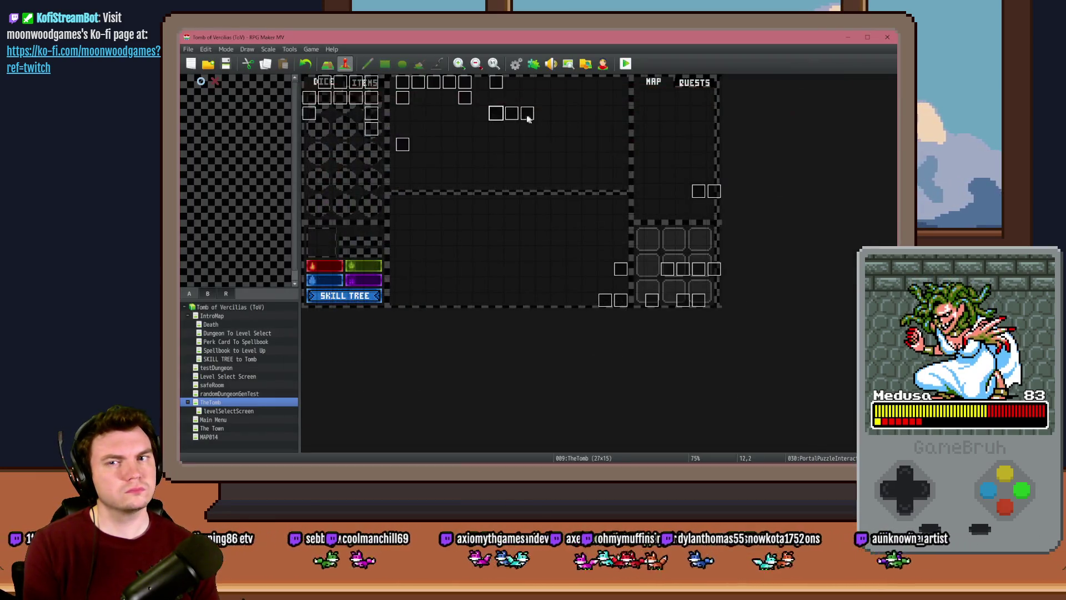
click(340, 134)
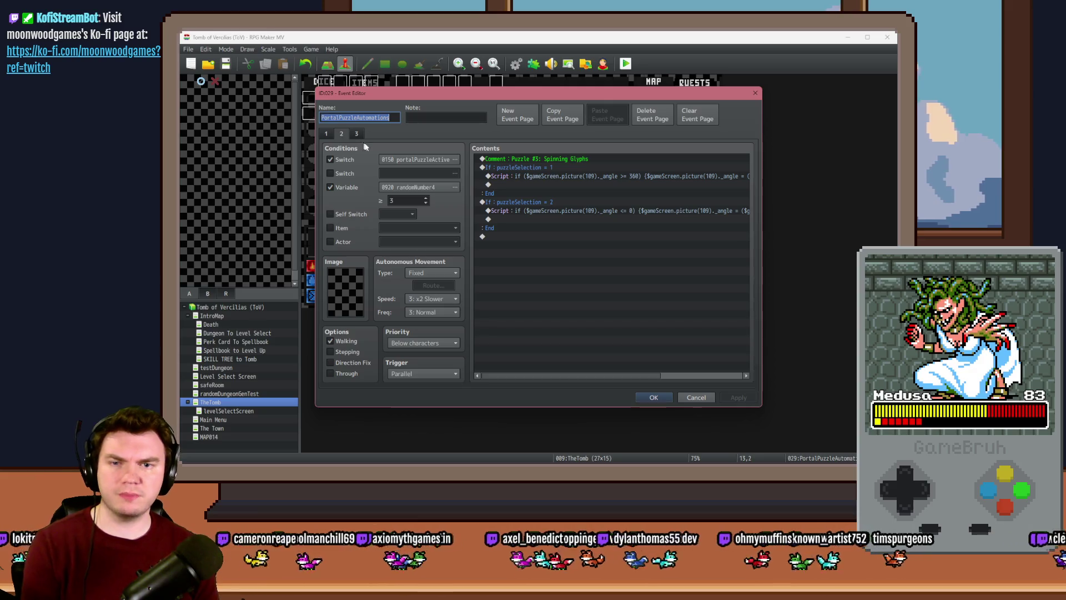
click(513, 202)
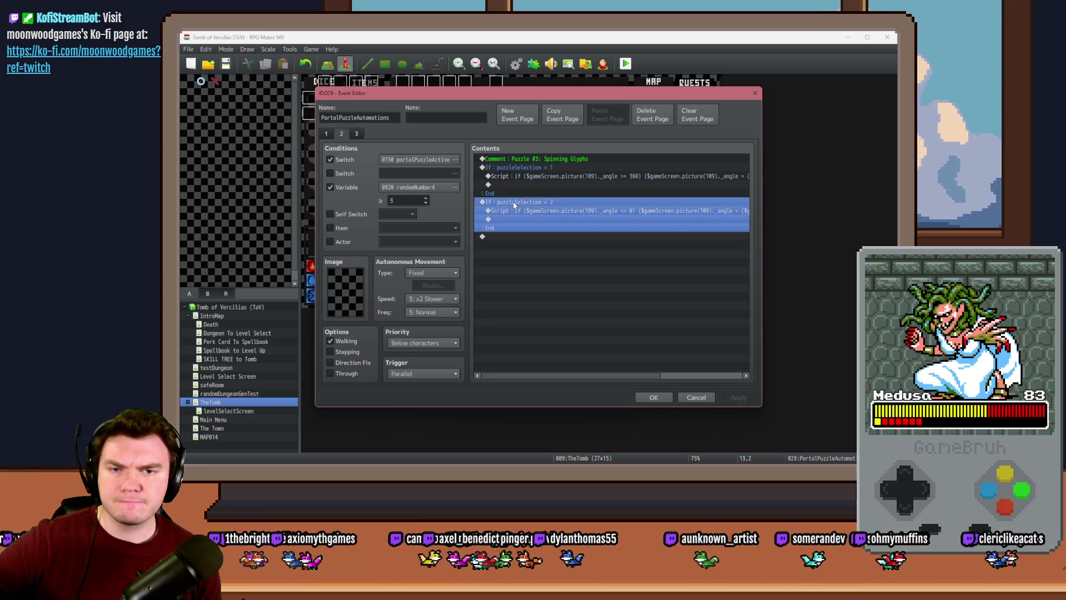
drag(560, 377, 644, 386)
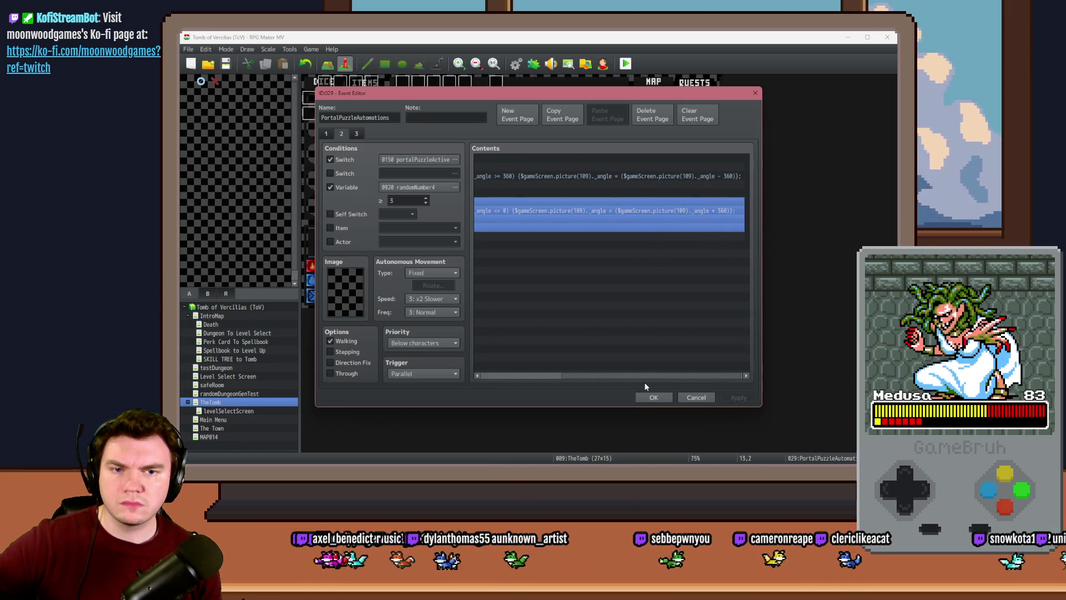
drag(644, 382, 519, 381)
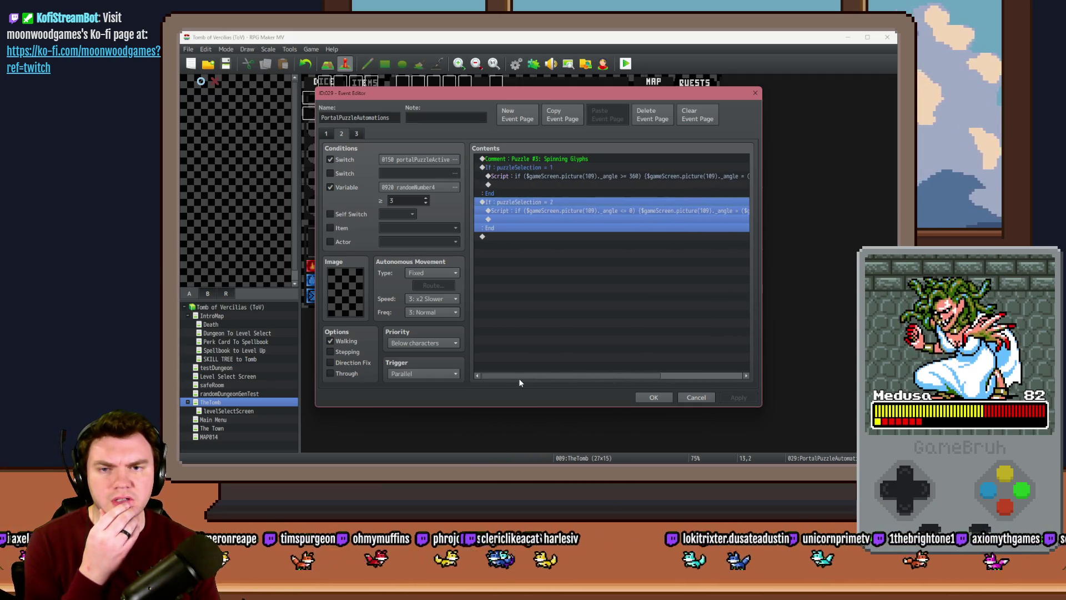
double_click(510, 221)
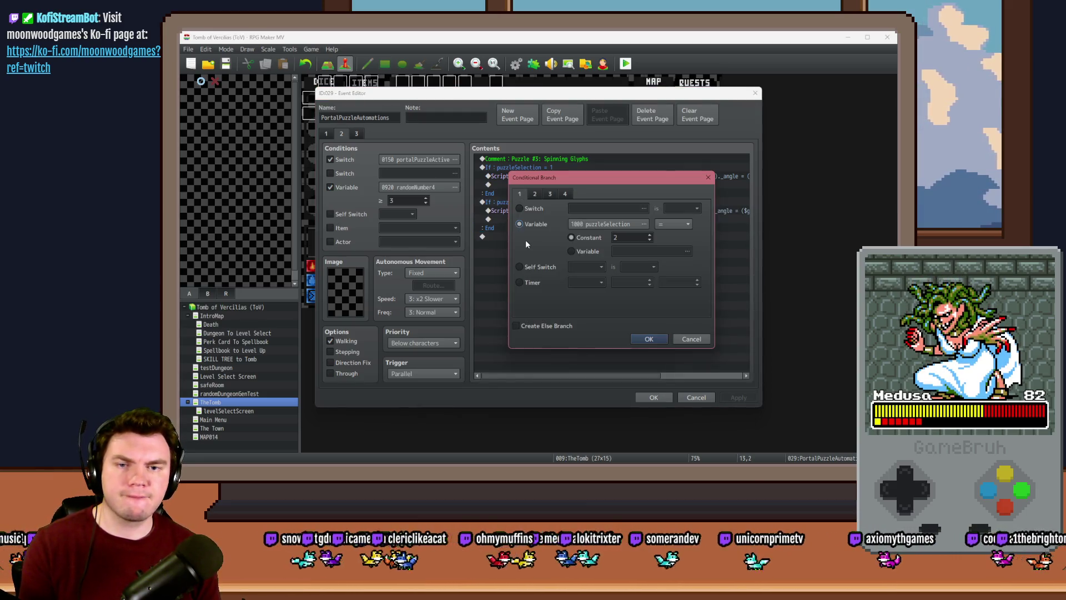
key(Escape)
key(Escape)
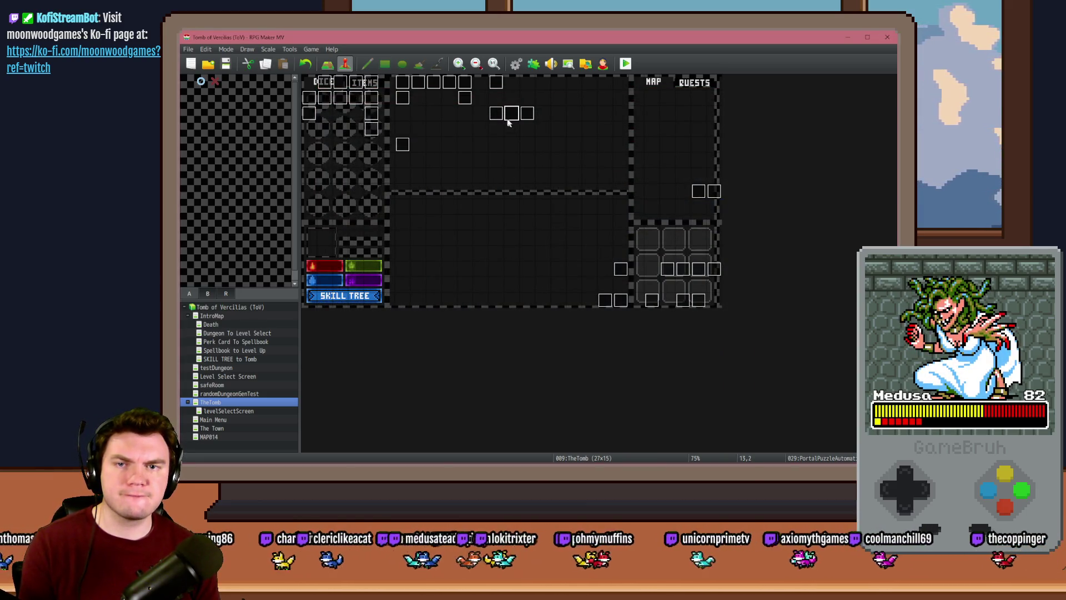
Open the PortalPuzzleInteractions event on its Spinning Glyphs page
double_click(492, 113)
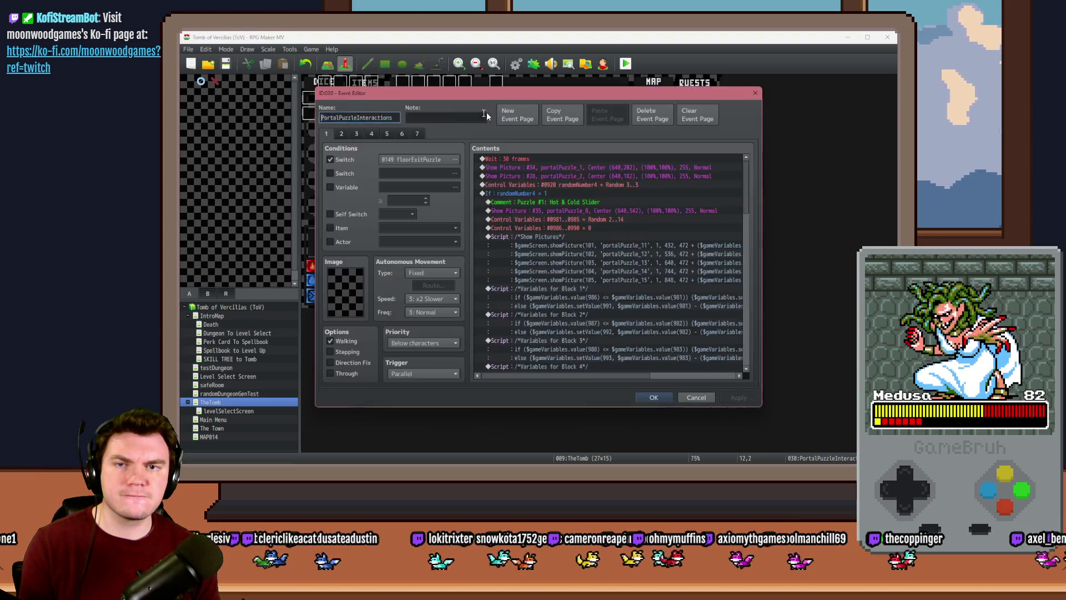
click(357, 134)
click(372, 134)
click(387, 134)
click(372, 134)
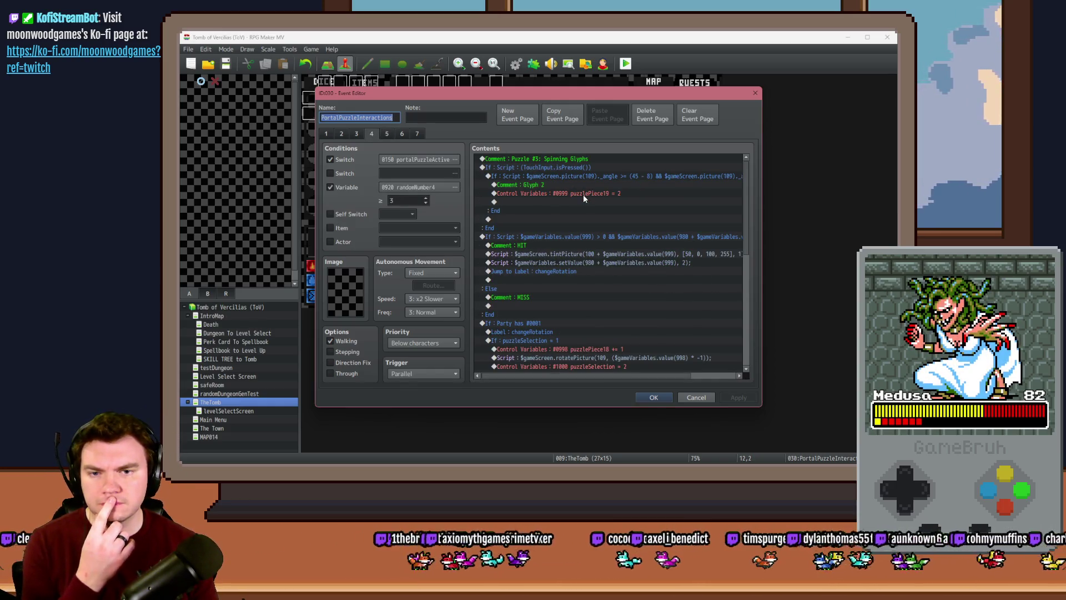
Inspect the puzzleSelection = 1 branch: its condition, puzzlePiece10 increment, rotation script and assignment
scroll(587, 285, down, 5)
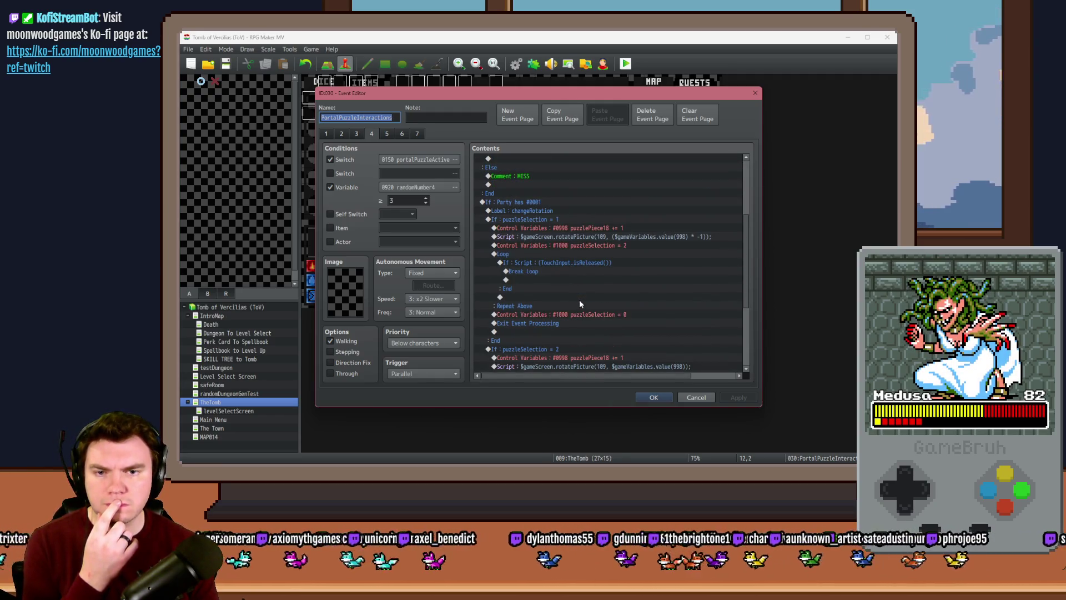
scroll(579, 303, down, 2)
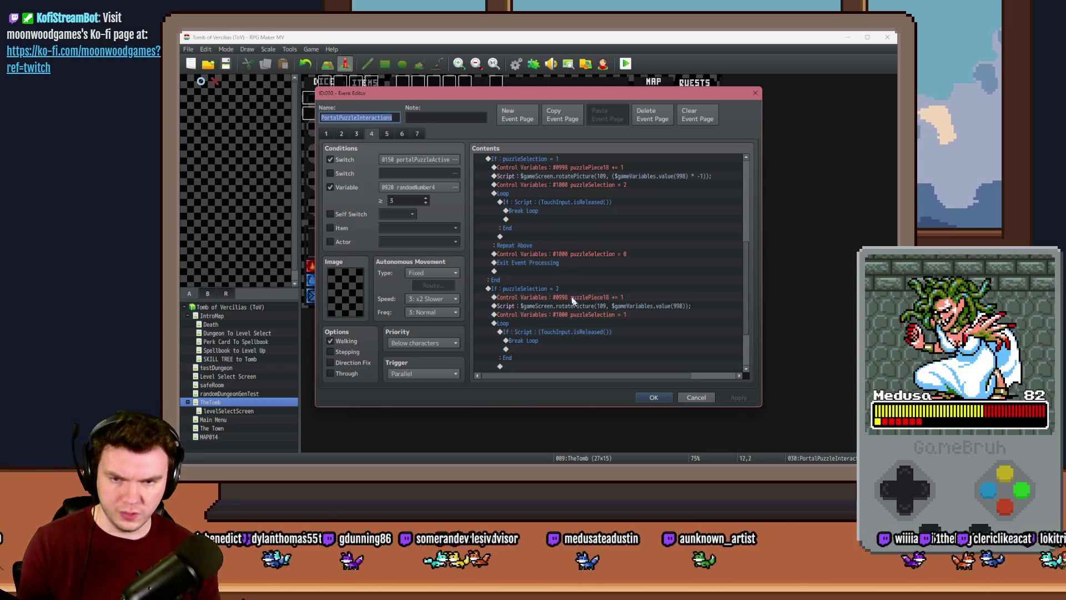
double_click(567, 289)
key(Escape)
click(578, 298)
click(580, 306)
click(588, 314)
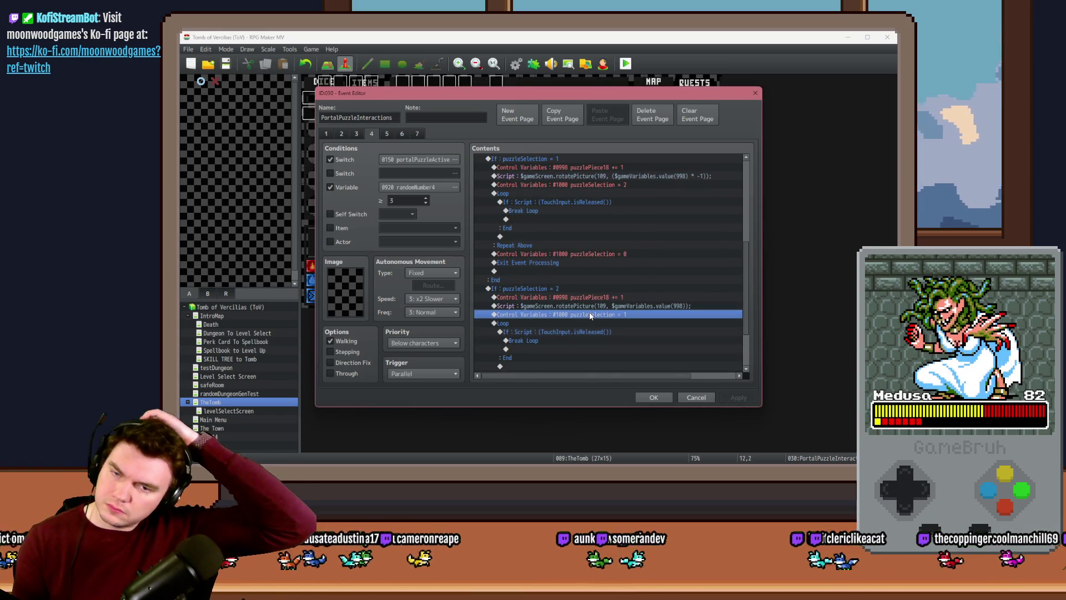
scroll(549, 261, up, 2)
click(523, 220)
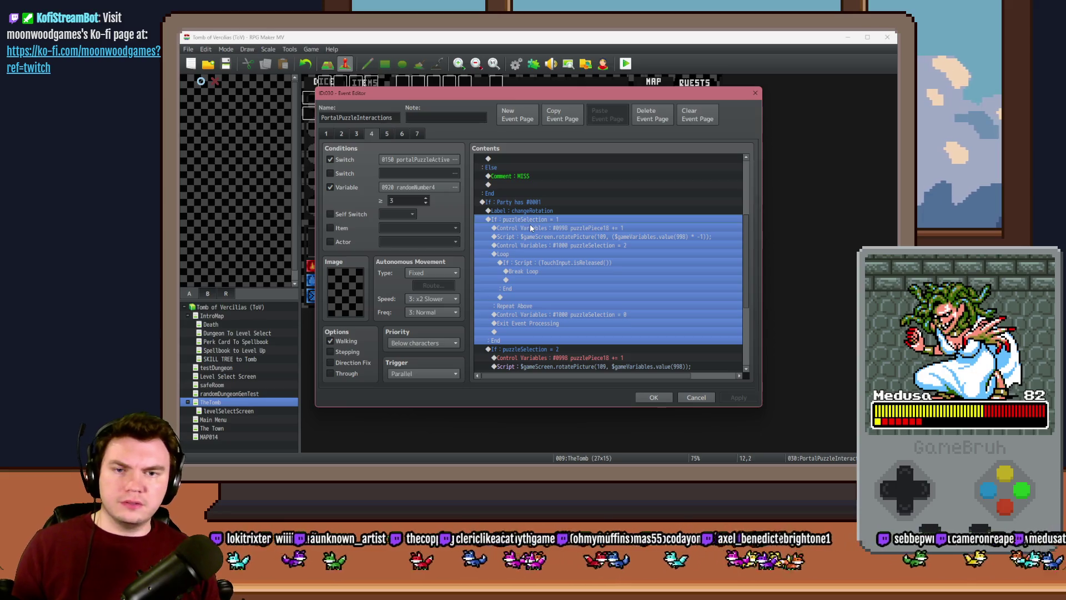
Check the puzzleSelection = 2 branch, close the editor, and open the PortalPuzzleAutomations event
scroll(527, 253, down, 2)
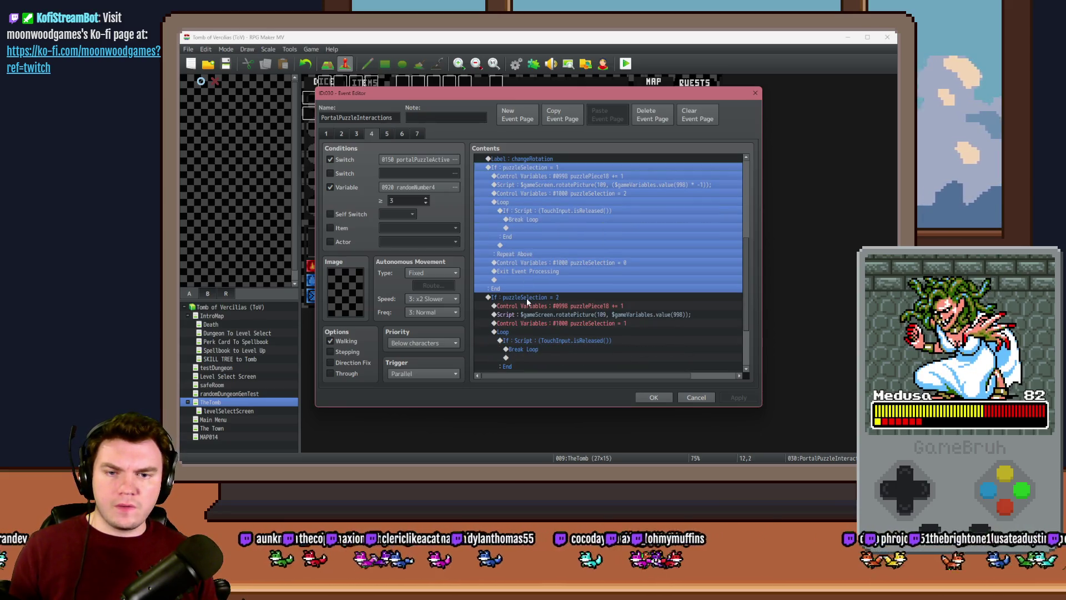
click(527, 300)
scroll(535, 304, down, 3)
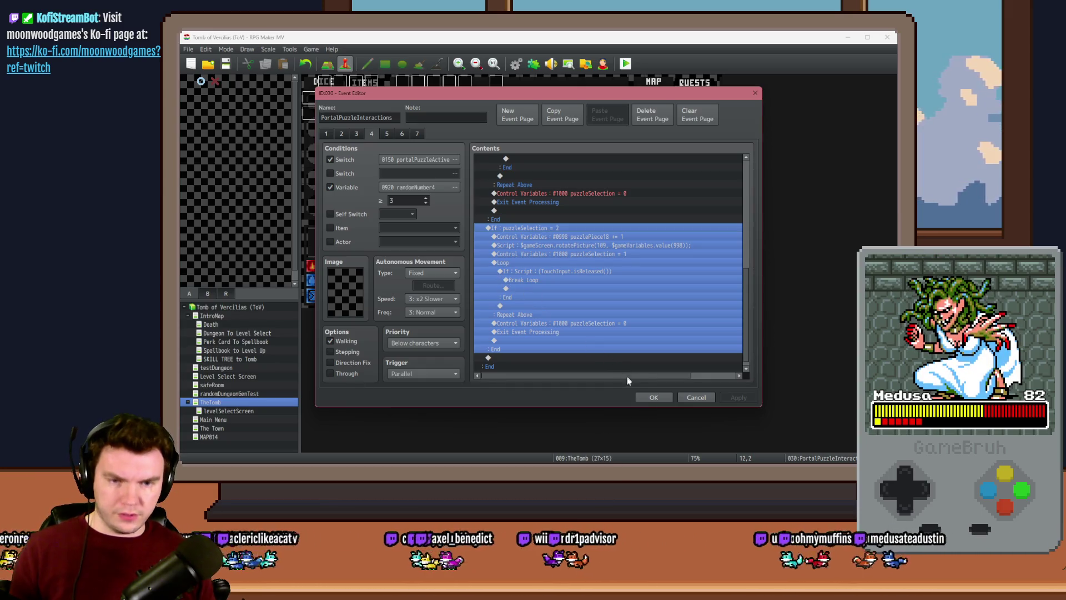
click(654, 398)
double_click(572, 126)
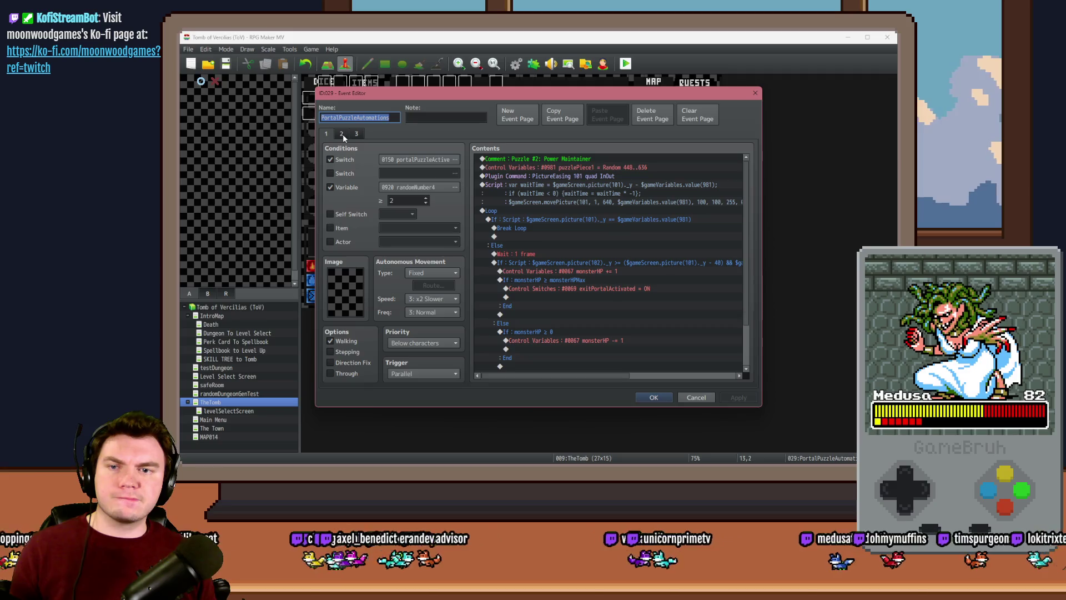
Read the page 2 Spinning Glyphs angle-wrapping scripts, then close the editor and save the project
click(339, 134)
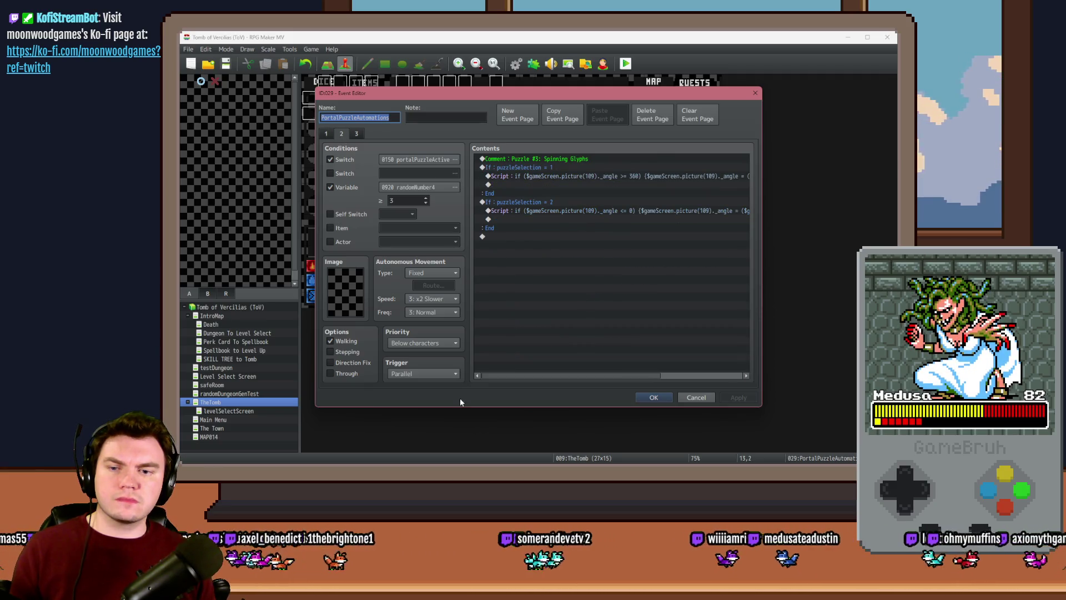
click(326, 134)
click(341, 134)
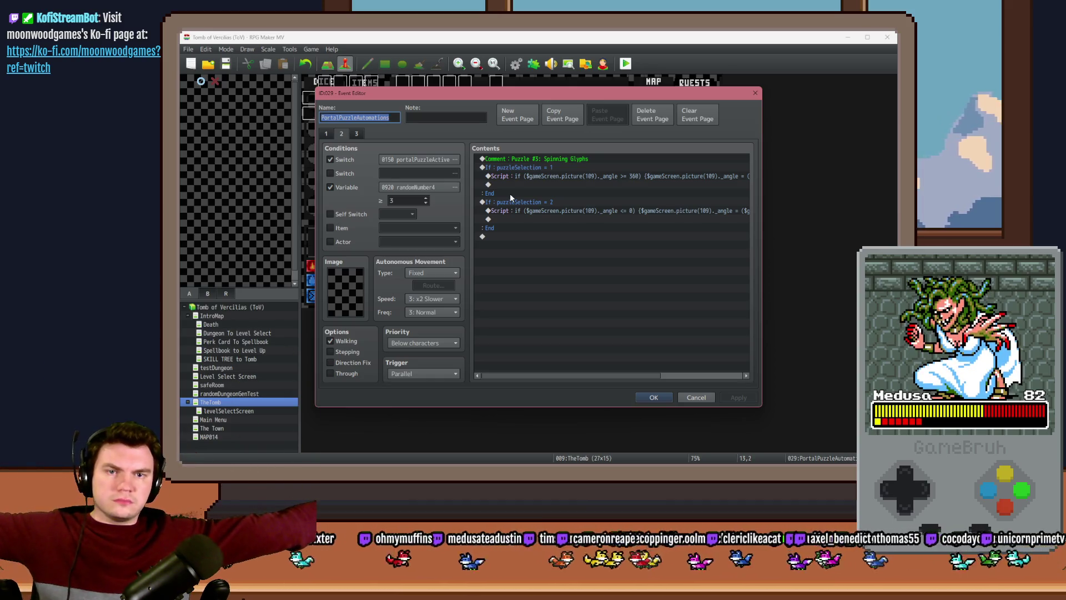
drag(600, 375, 728, 382)
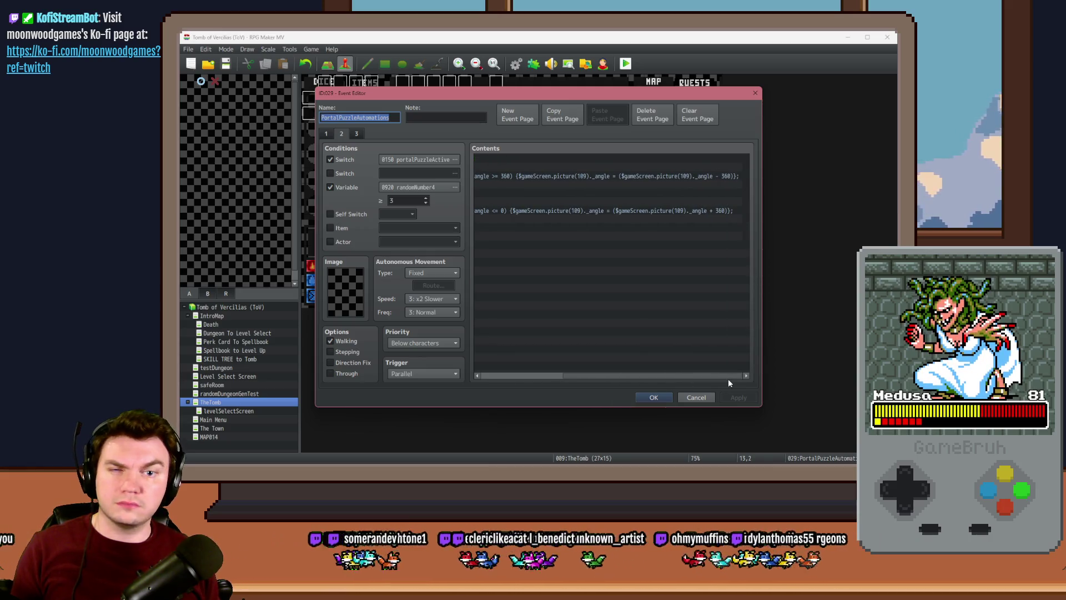
drag(728, 379, 564, 376)
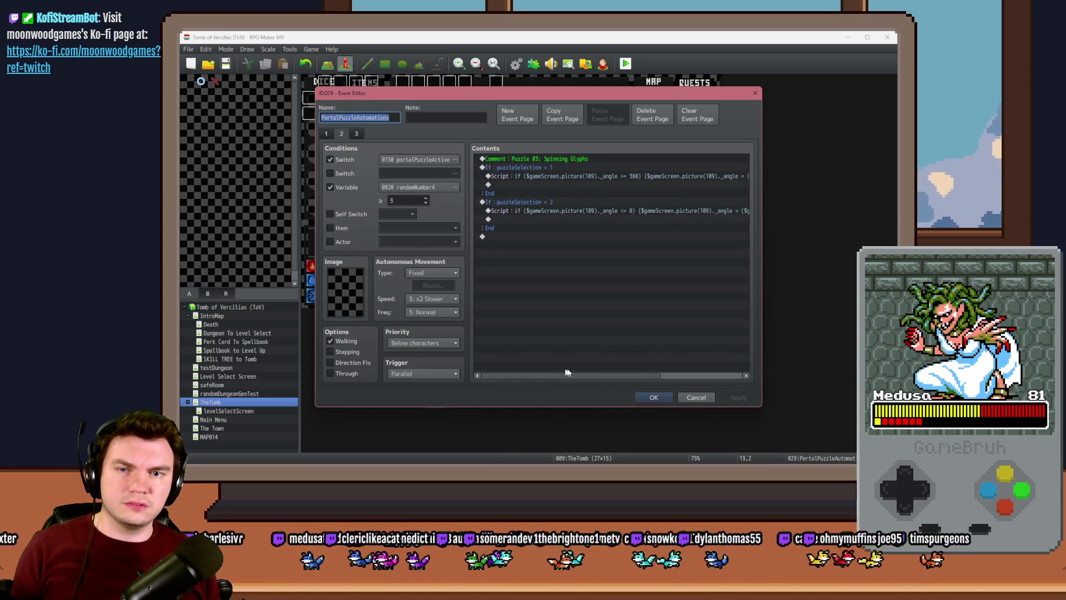
click(650, 397)
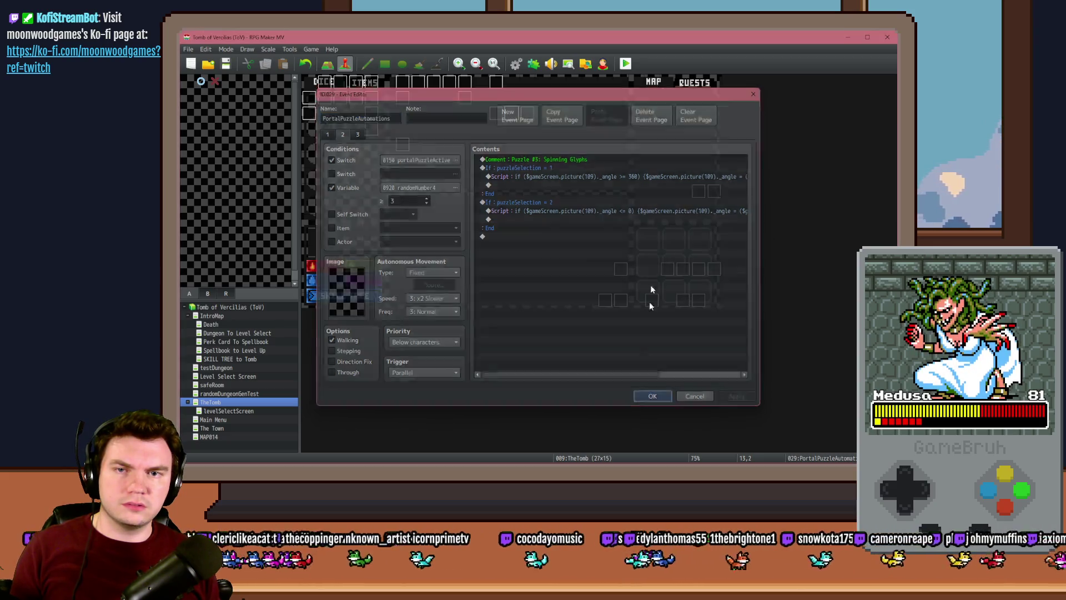
click(498, 266)
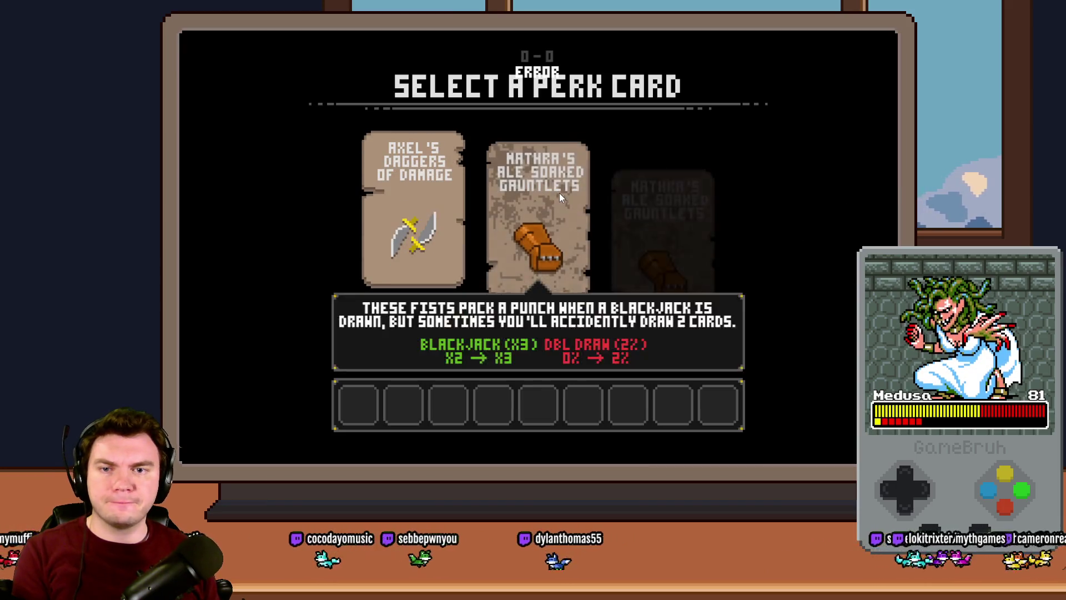
click(555, 193)
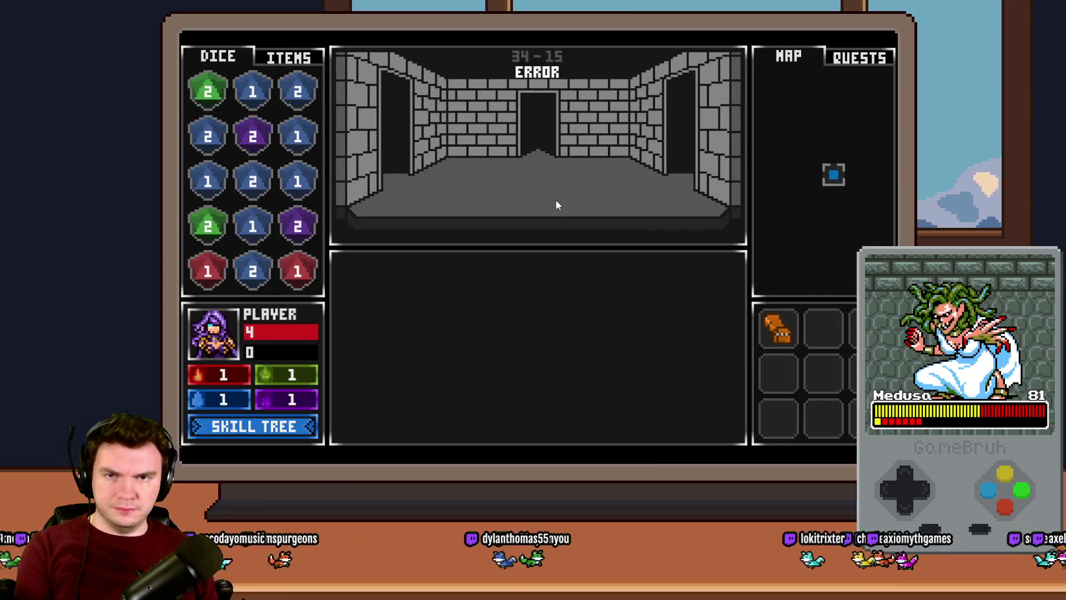
key(w)
key(w)
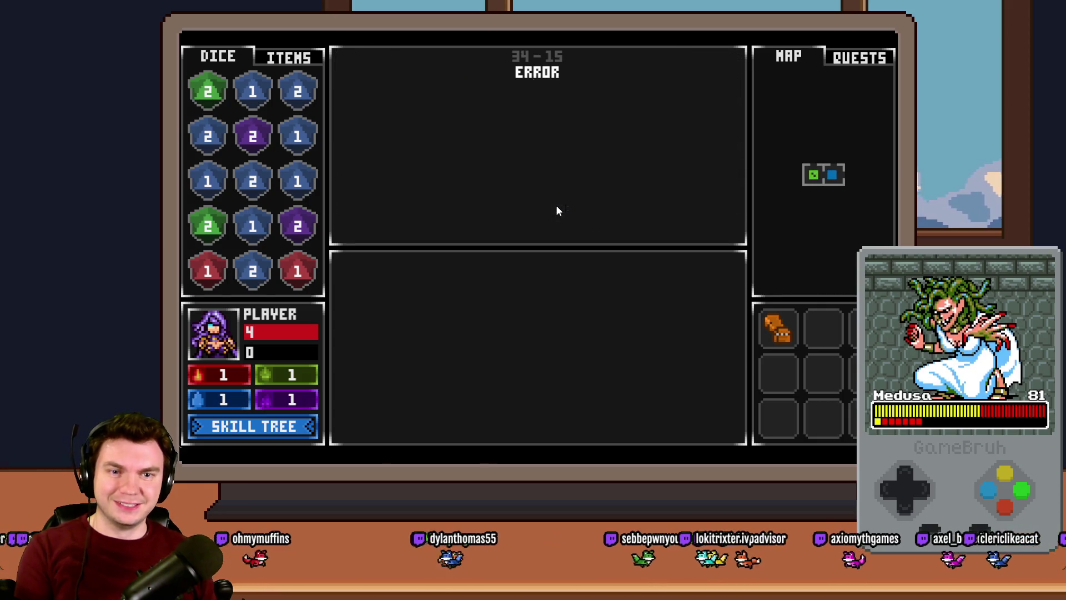
key(d)
key(w)
key(w)
key(w)
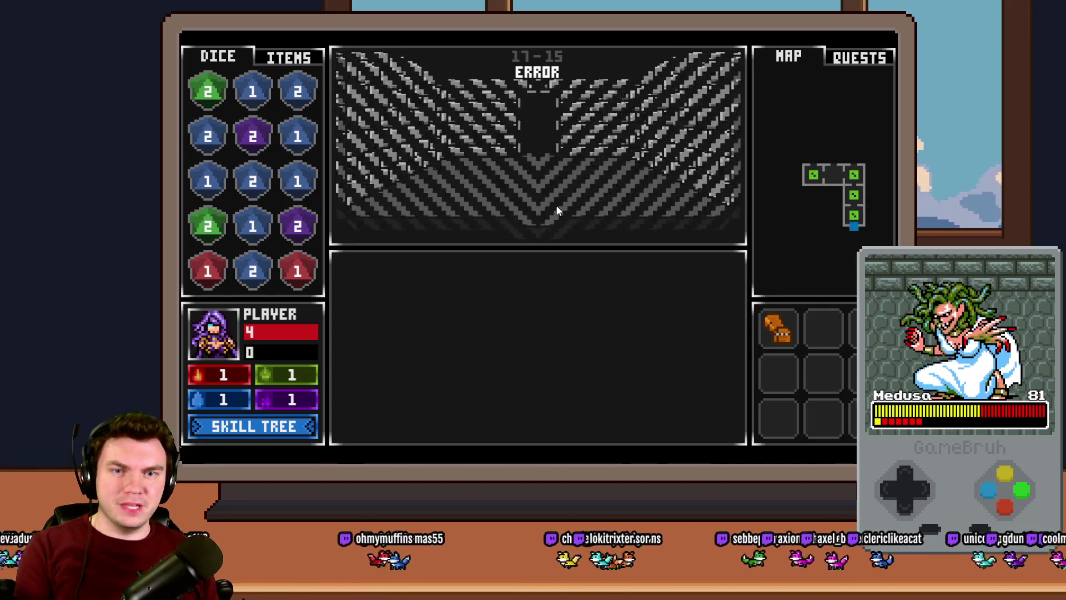
key(d)
key(w)
key(w)
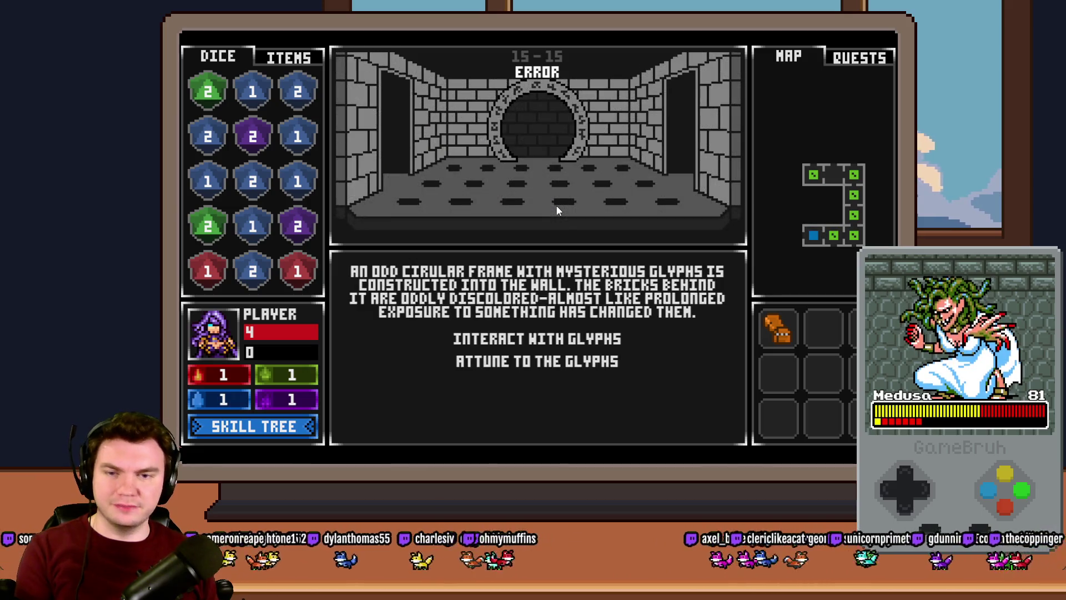
click(584, 338)
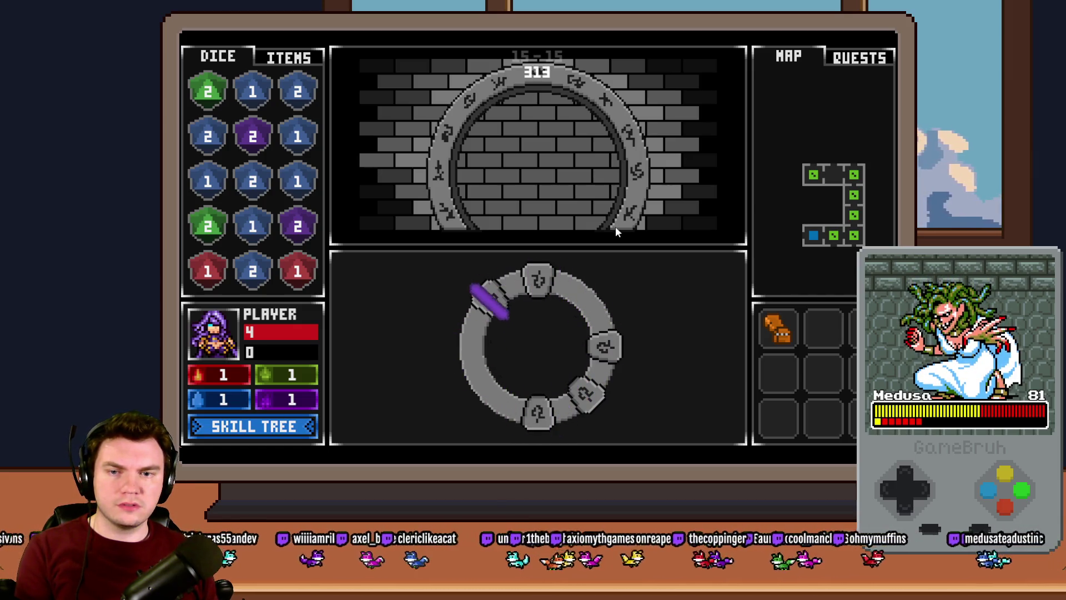
key(F9)
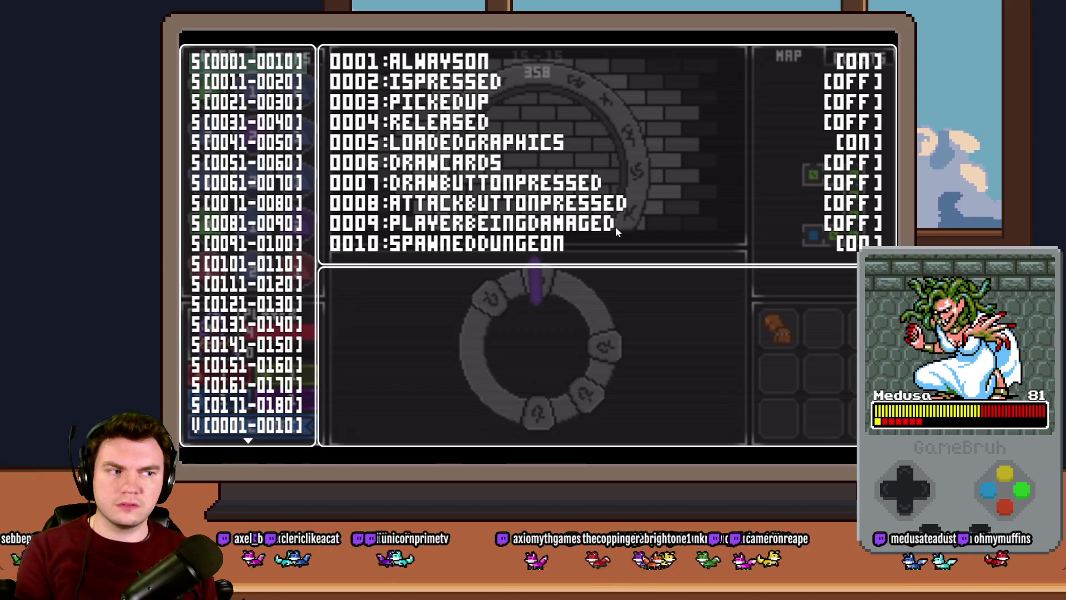
key(alt+F4)
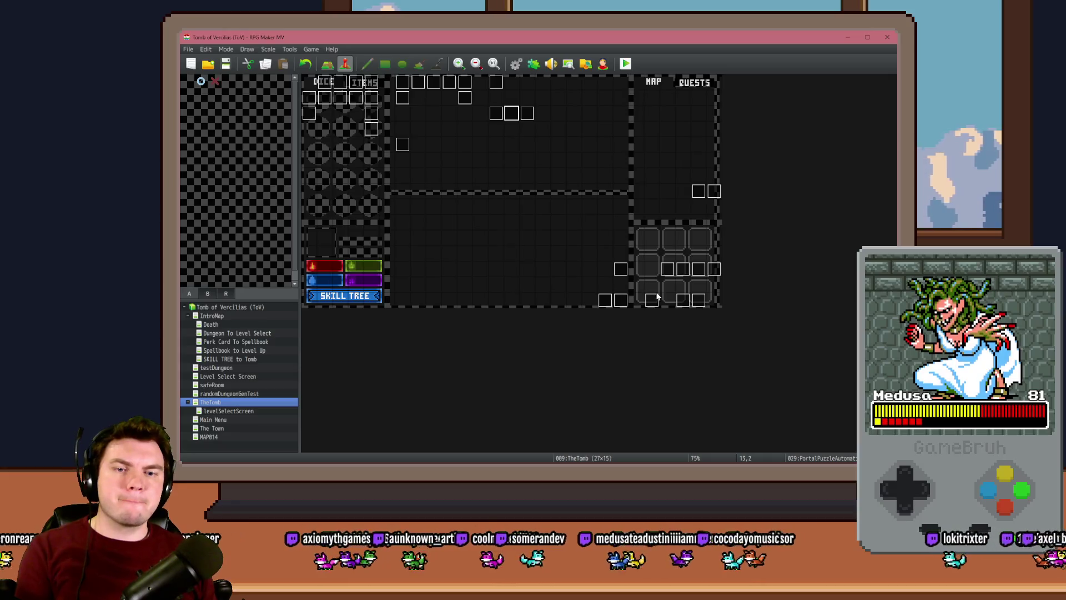
Open PortalPuzzleInteractions page 4 and confirm the setValue script reads variable 999
double_click(495, 113)
click(357, 133)
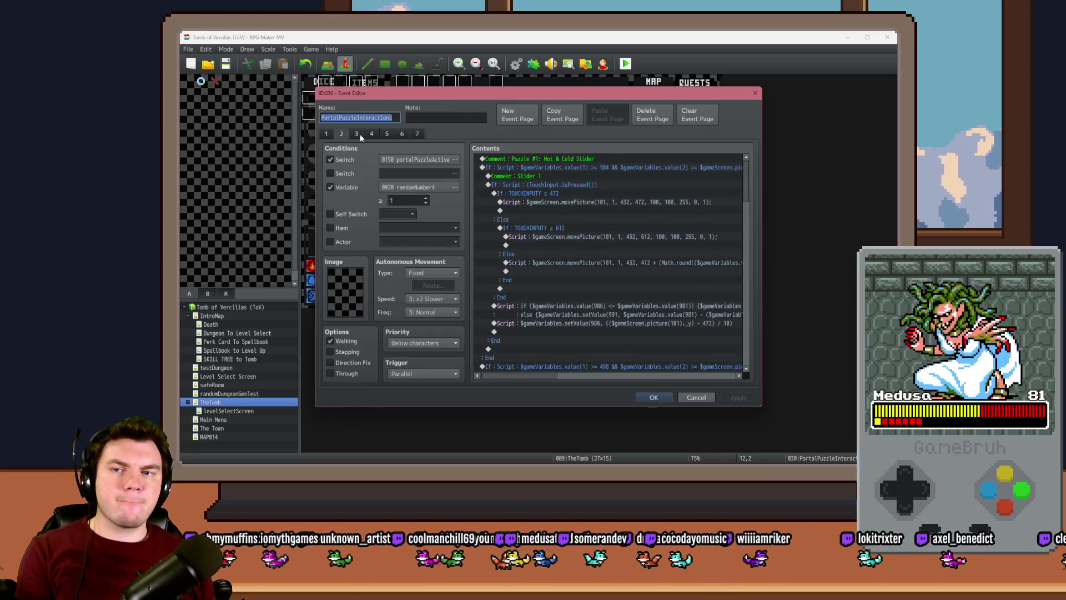
click(372, 132)
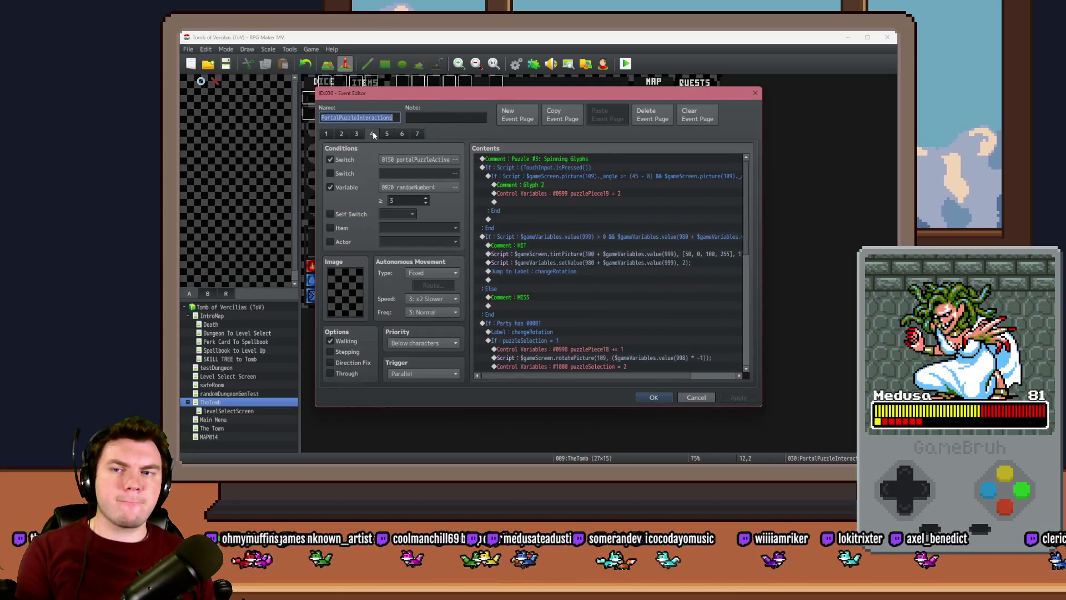
click(585, 263)
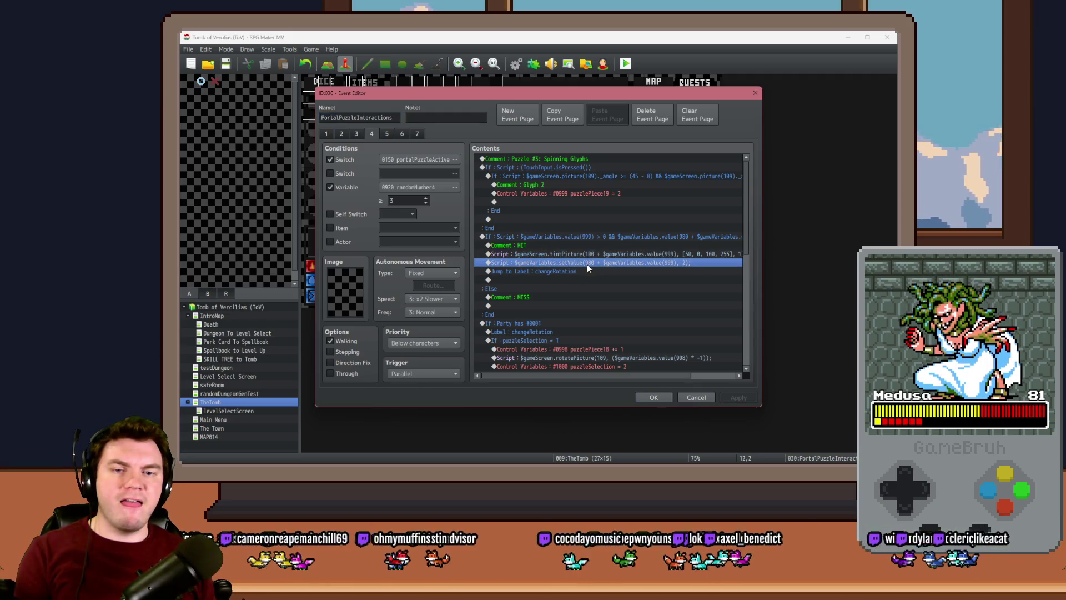
double_click(587, 264)
double_click(670, 209)
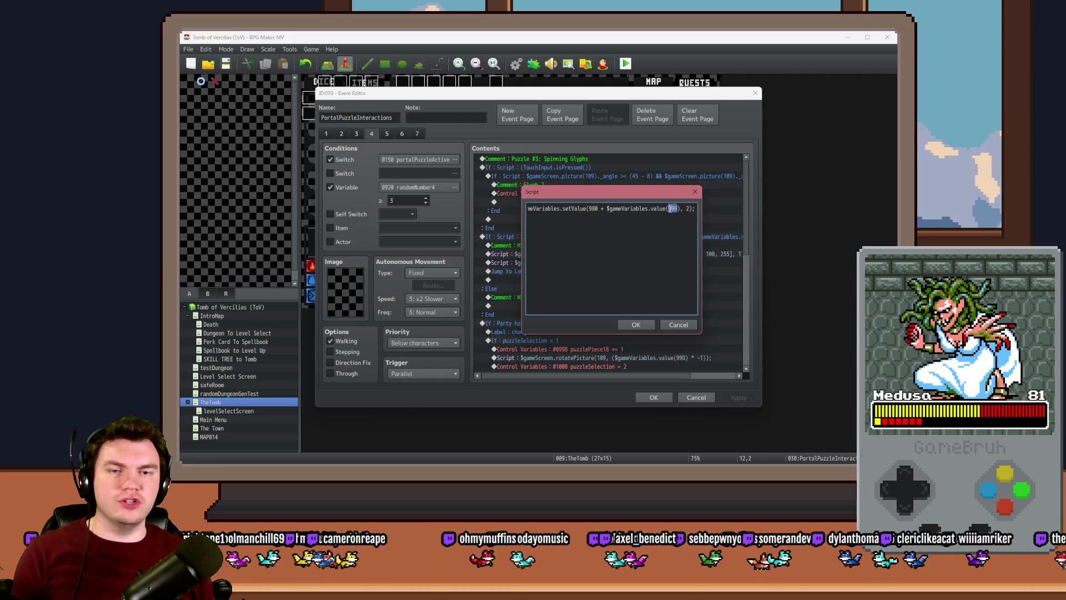
mouse_move(651, 194)
mouse_down()
mouse_move(626, 335)
mouse_move(637, 135)
mouse_up()
click(666, 266)
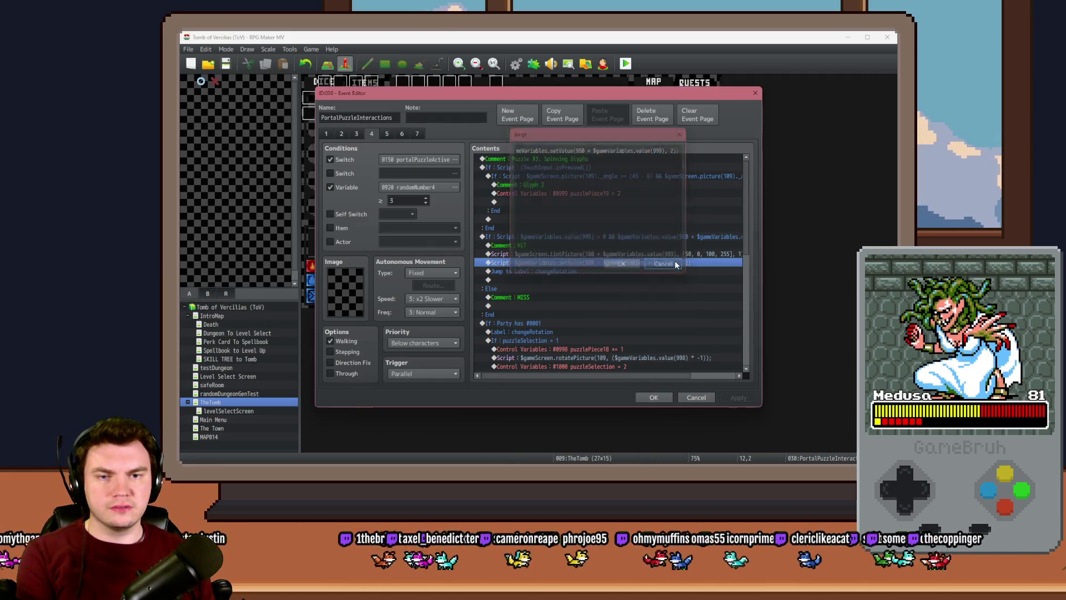
Review the puzzlePiece19 = 2 assignment and the Glyph 2 angle check block
click(622, 262)
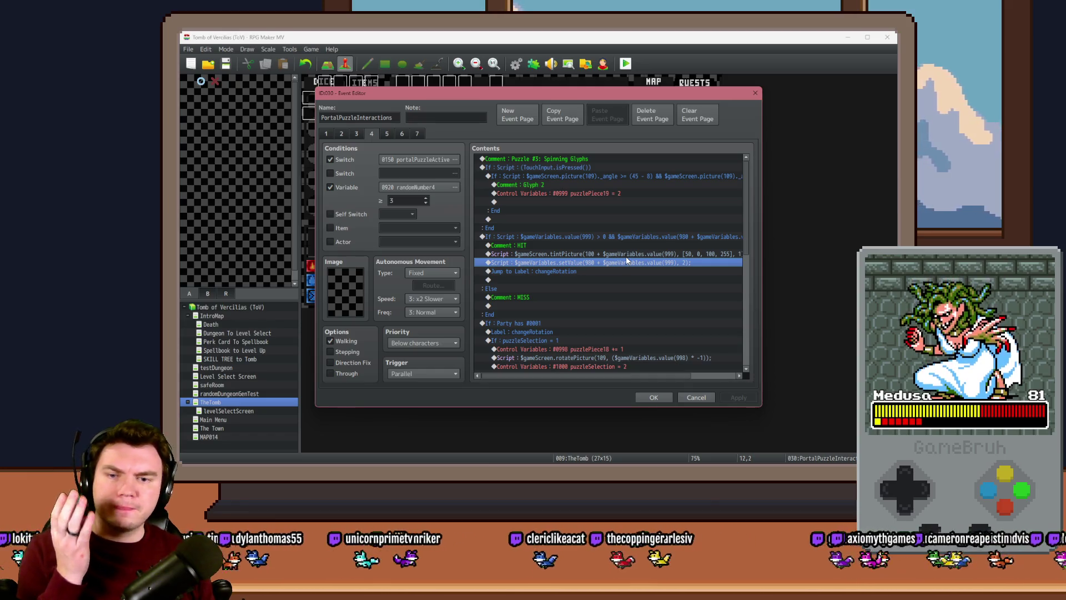
click(598, 194)
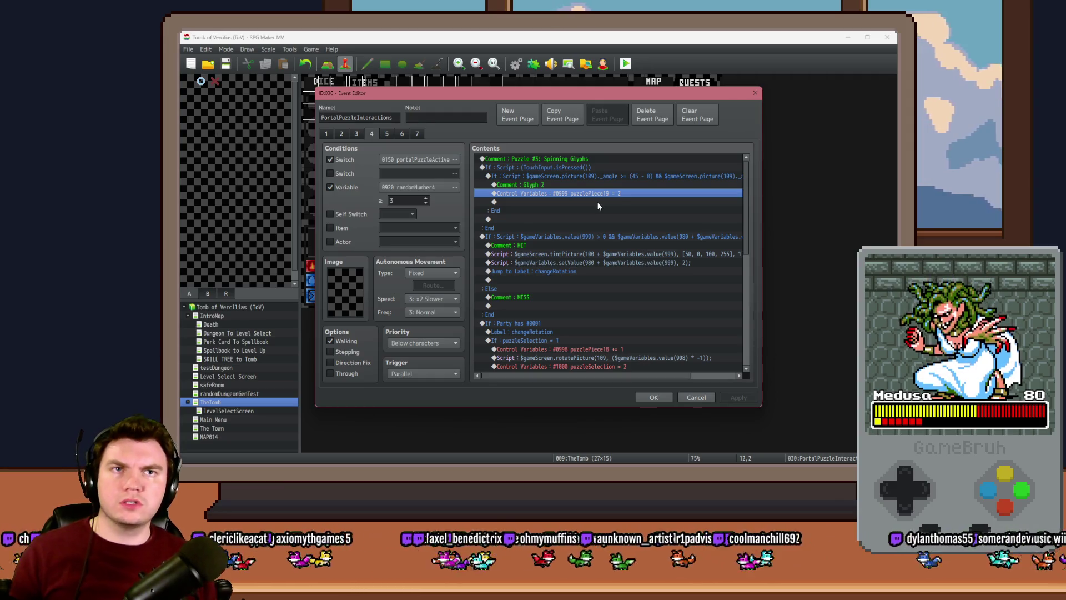
click(607, 176)
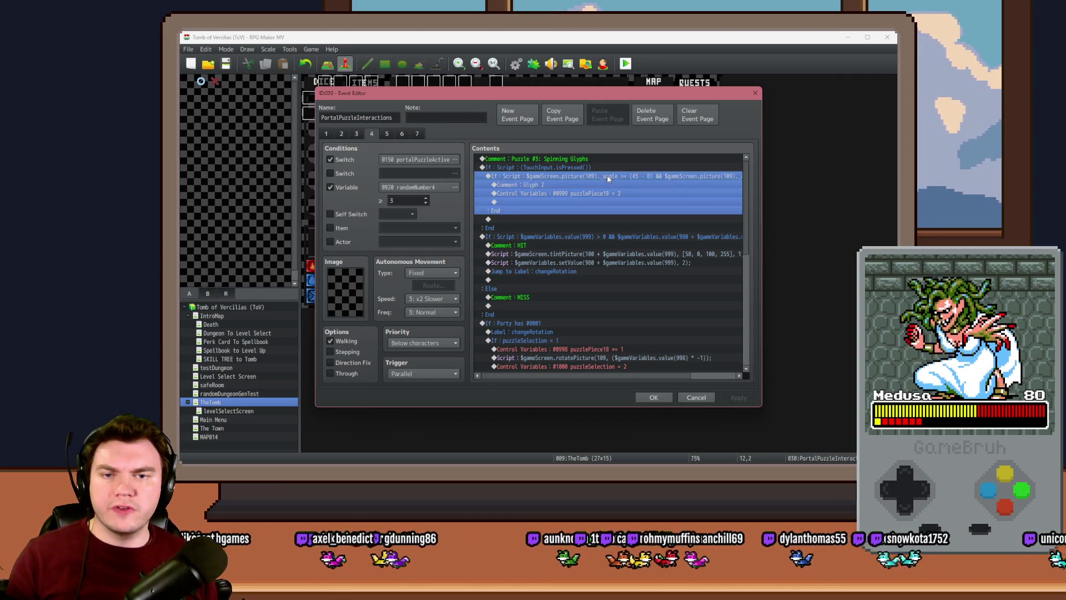
Read through the Glyph 2 comment, the HIT comment and the tintPicture script line
mouse_move(578, 376)
mouse_down()
mouse_move(642, 377)
mouse_move(601, 376)
mouse_up()
click(548, 186)
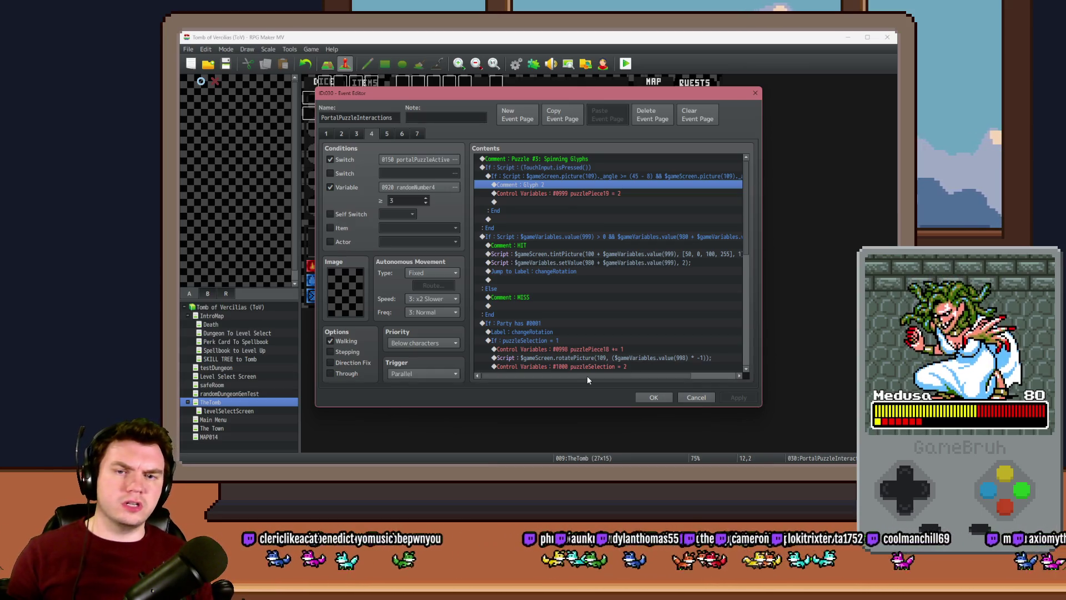
drag(587, 378, 638, 378)
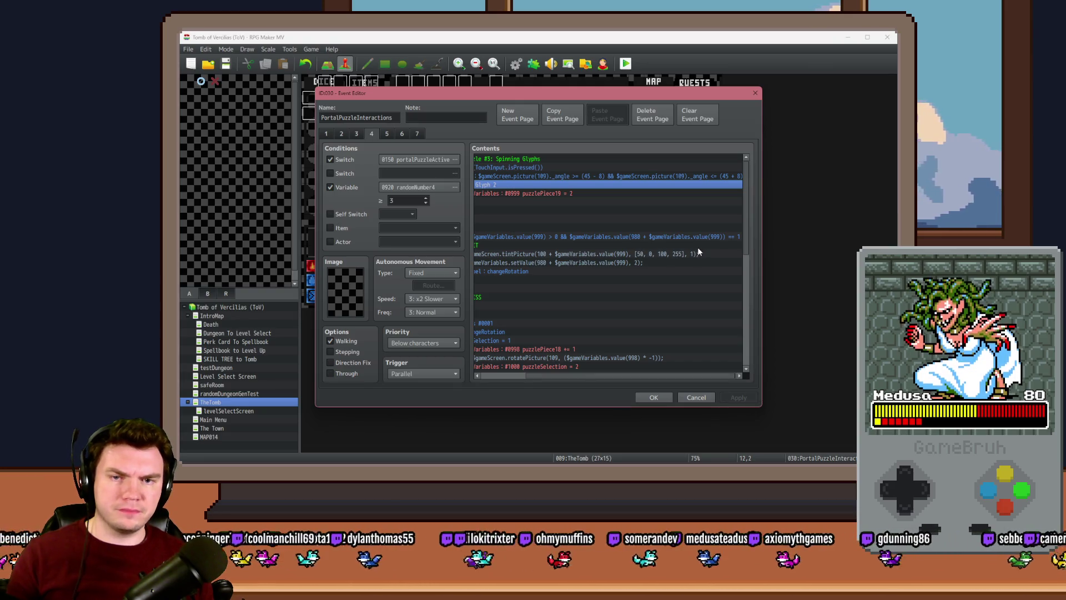
scroll(638, 372, left, 2)
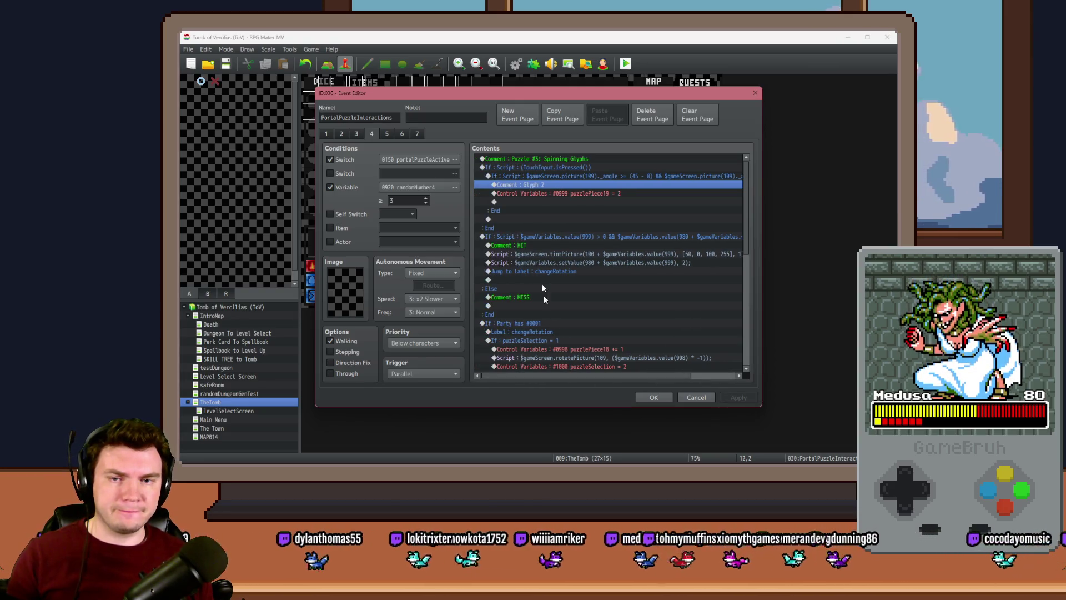
click(537, 246)
click(536, 255)
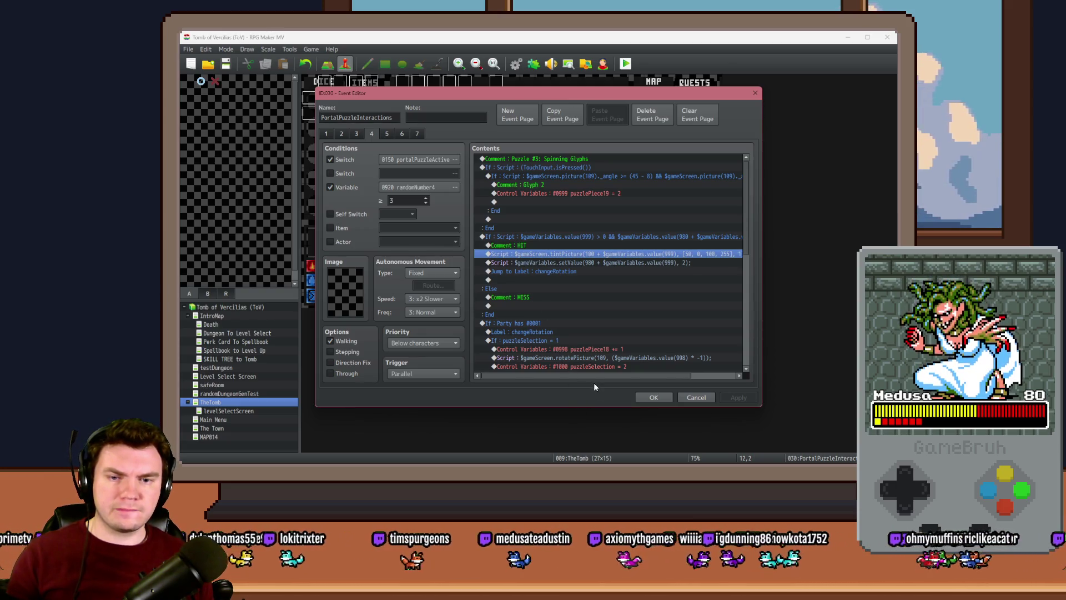
Review the puzzleSelection = 1 branch and its #0998 increment, then close the event editor
scroll(570, 268, down, 2)
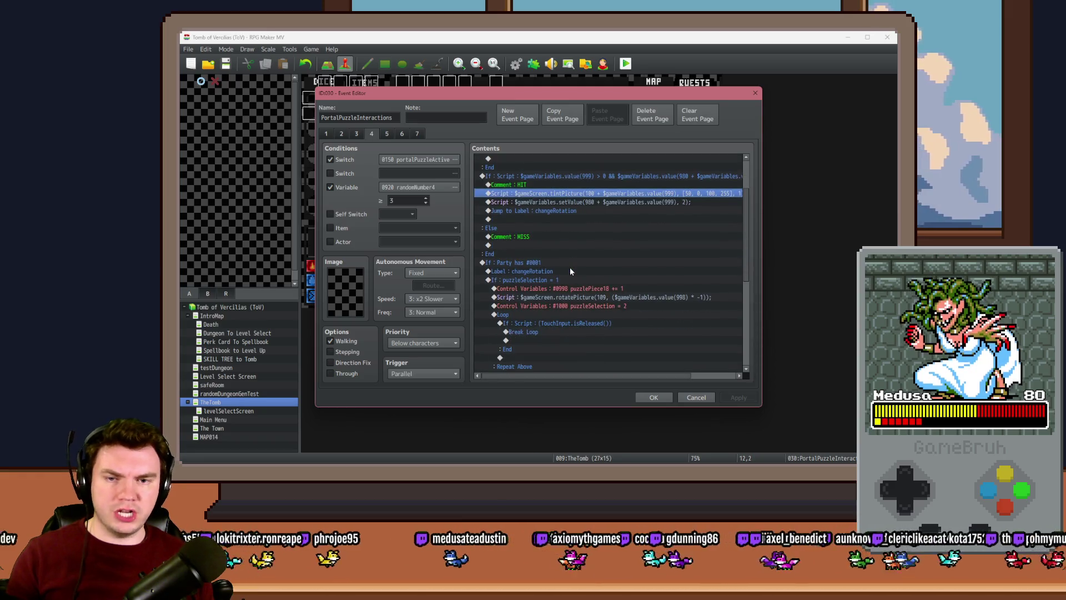
click(561, 275)
scroll(563, 281, down, 1)
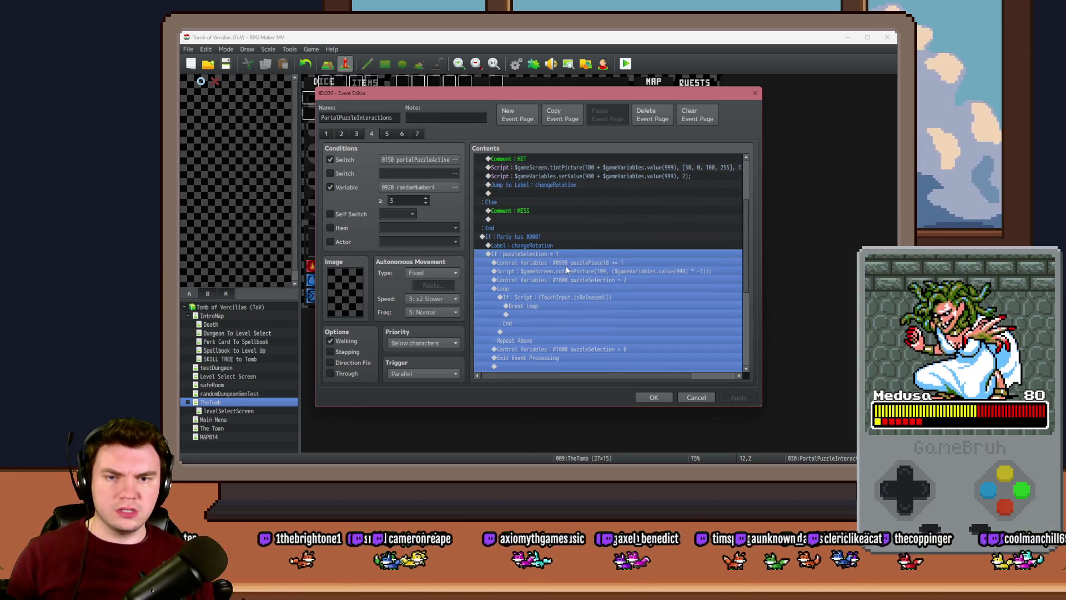
click(566, 264)
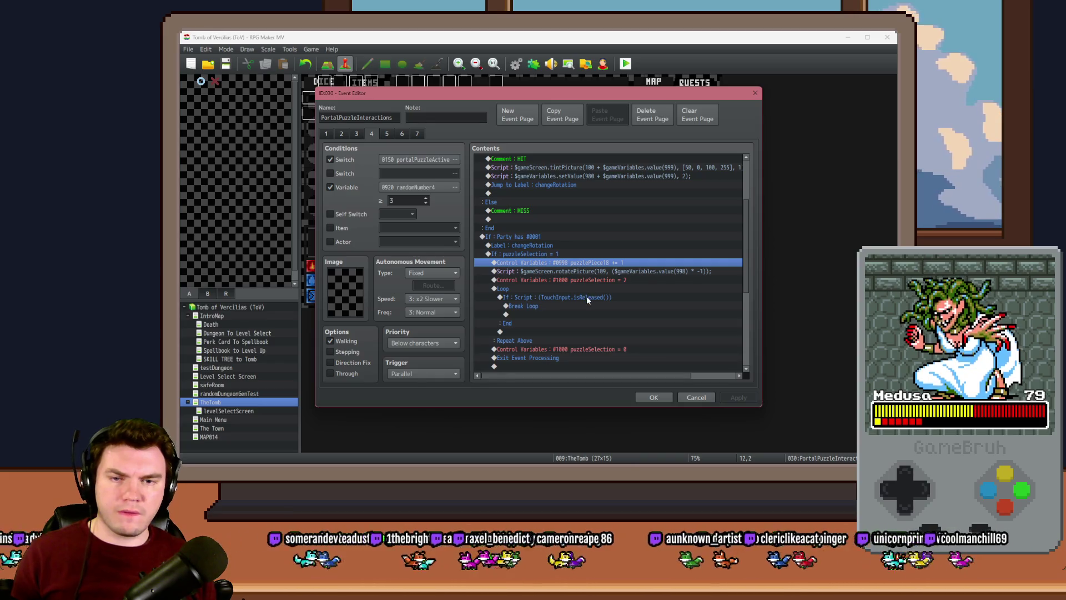
scroll(587, 296, down, 4)
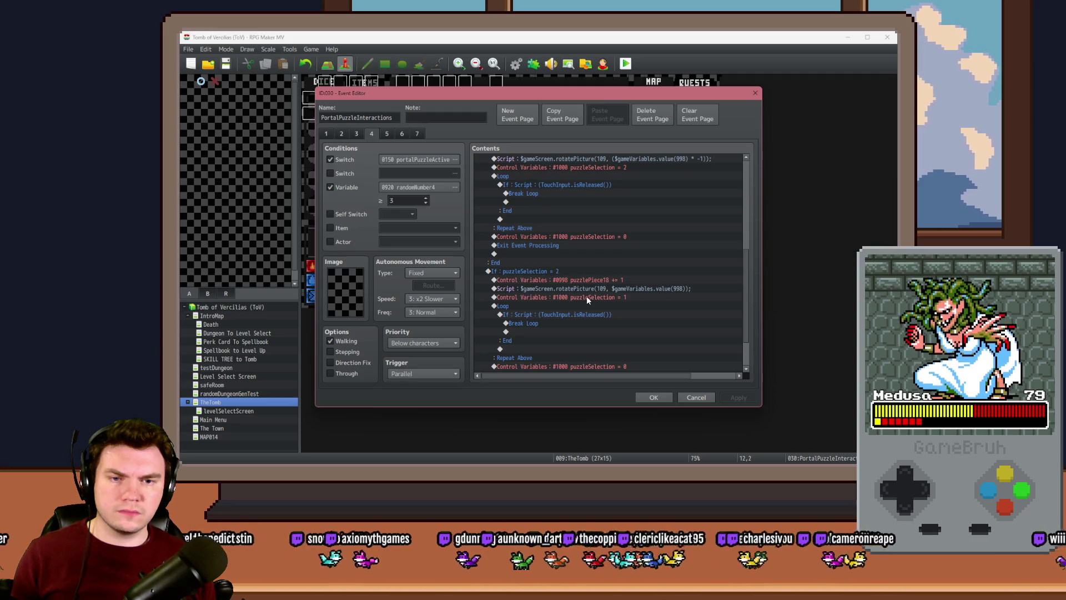
scroll(587, 298, up, 2)
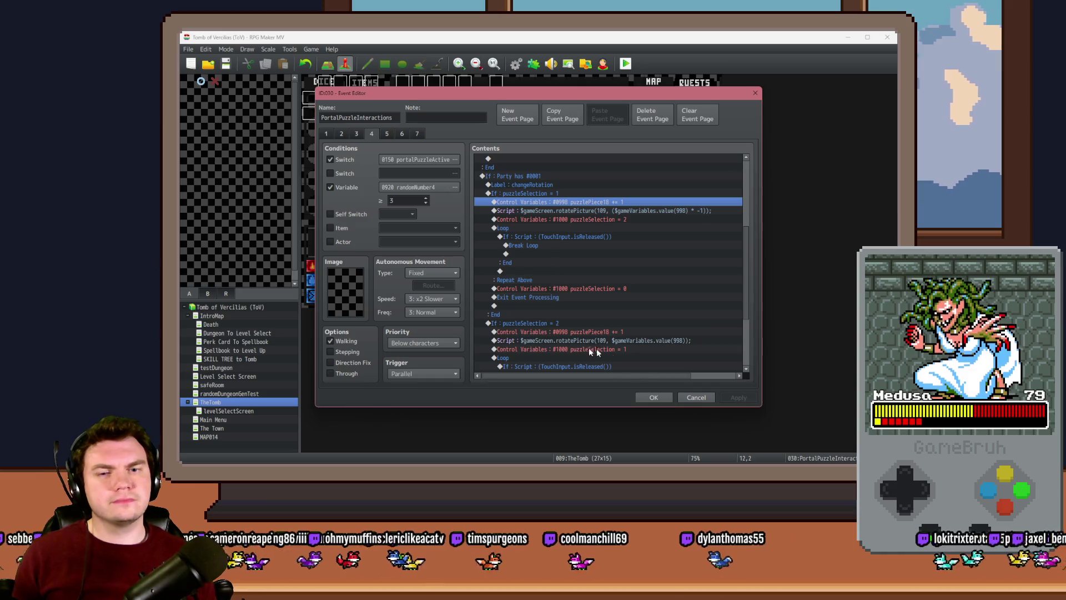
click(653, 394)
Start a playtest with Ctrl+R, saving first, and take the scroll perk card
key(ctrl+r)
click(498, 268)
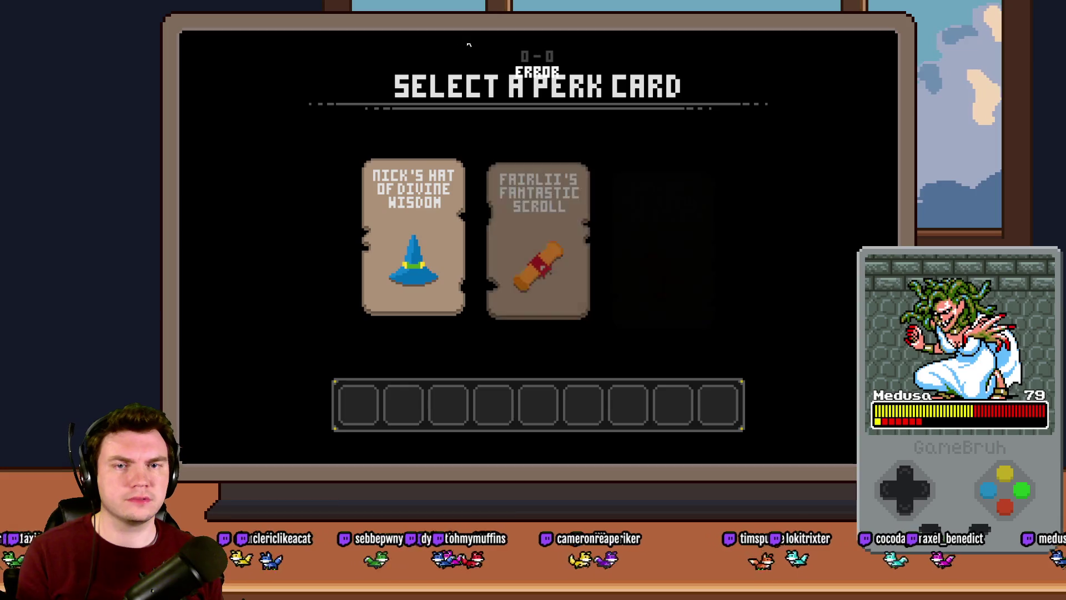
click(518, 201)
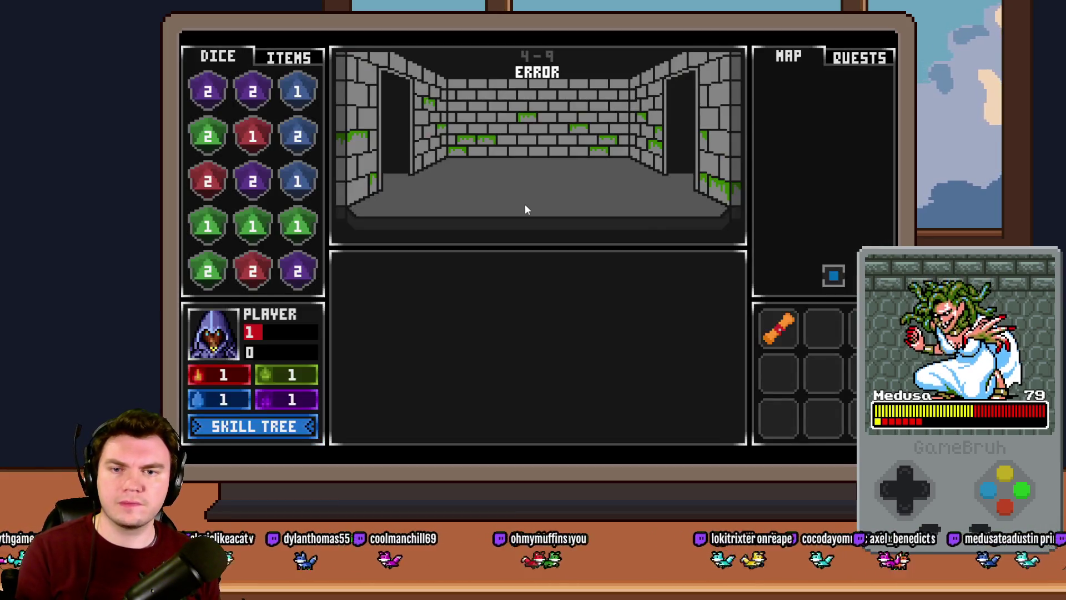
Walk through the dungeon rooms to the glyph circle room
key(w)
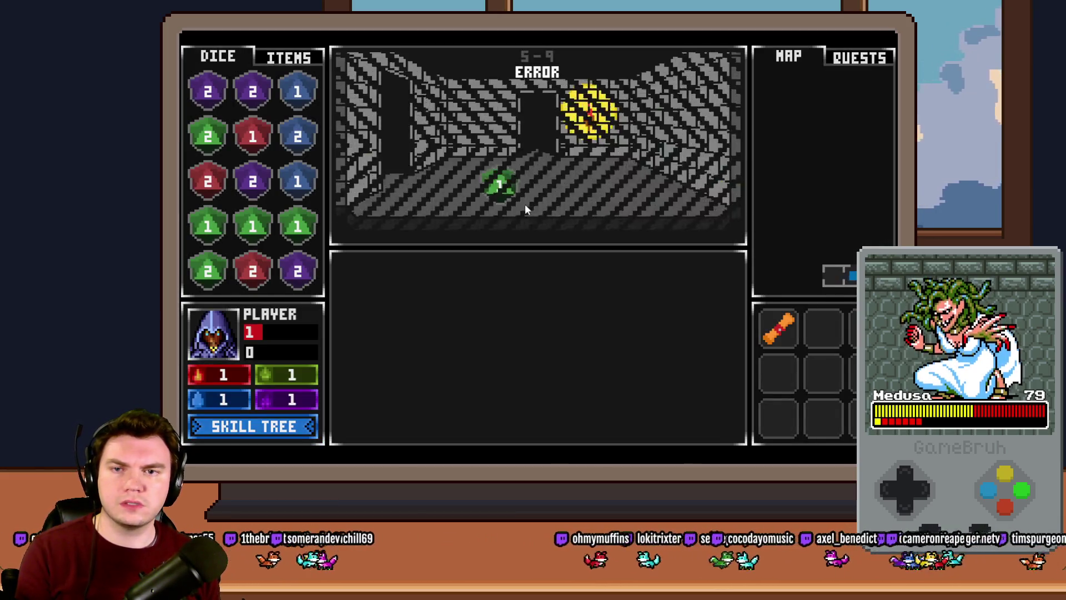
key(w)
key(w)
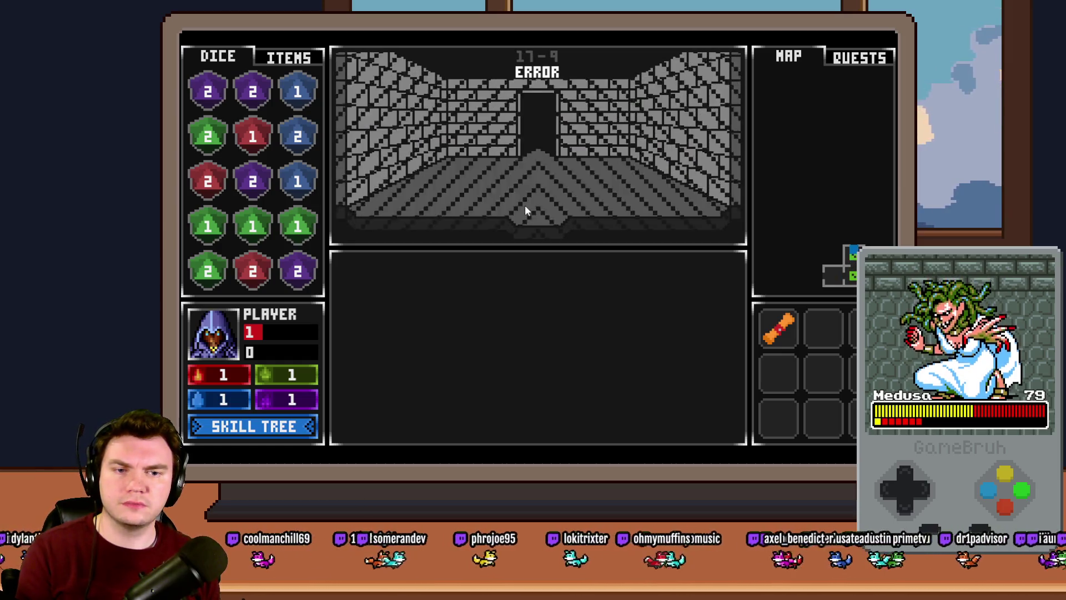
key(a)
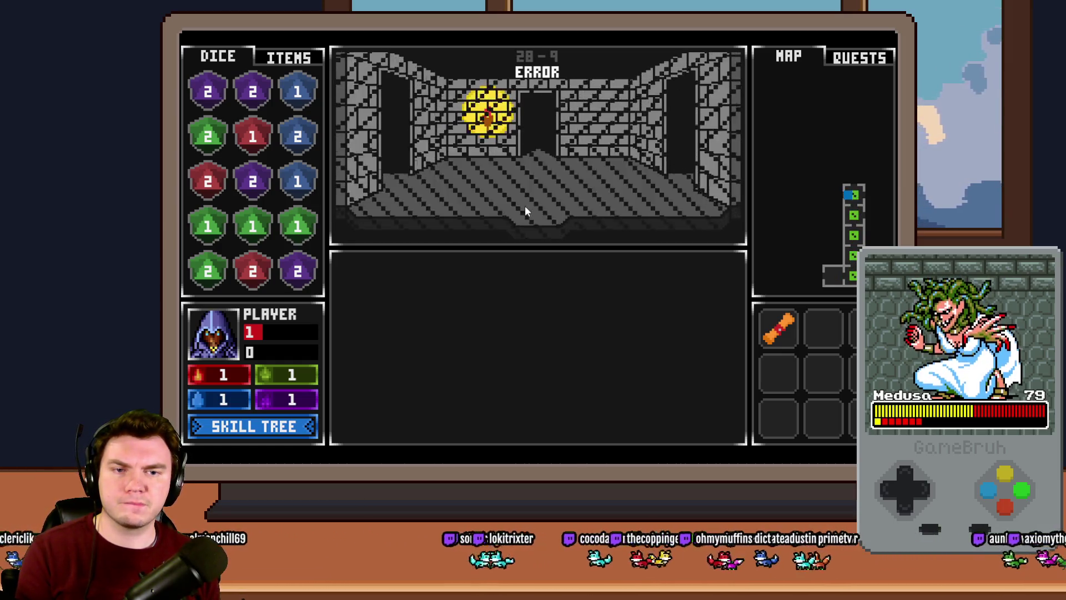
key(s)
key(a)
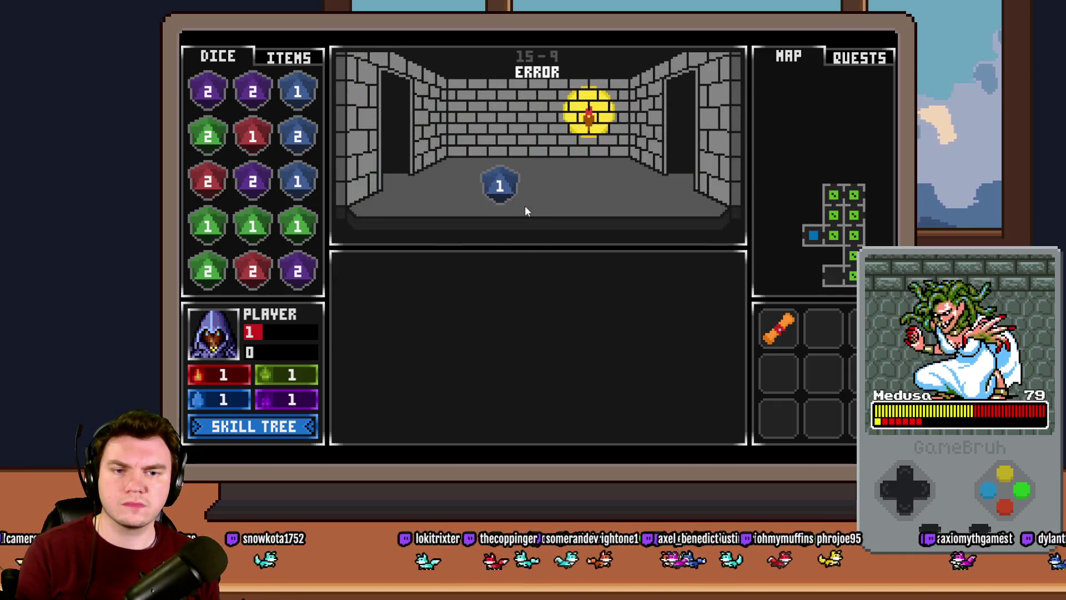
key(s)
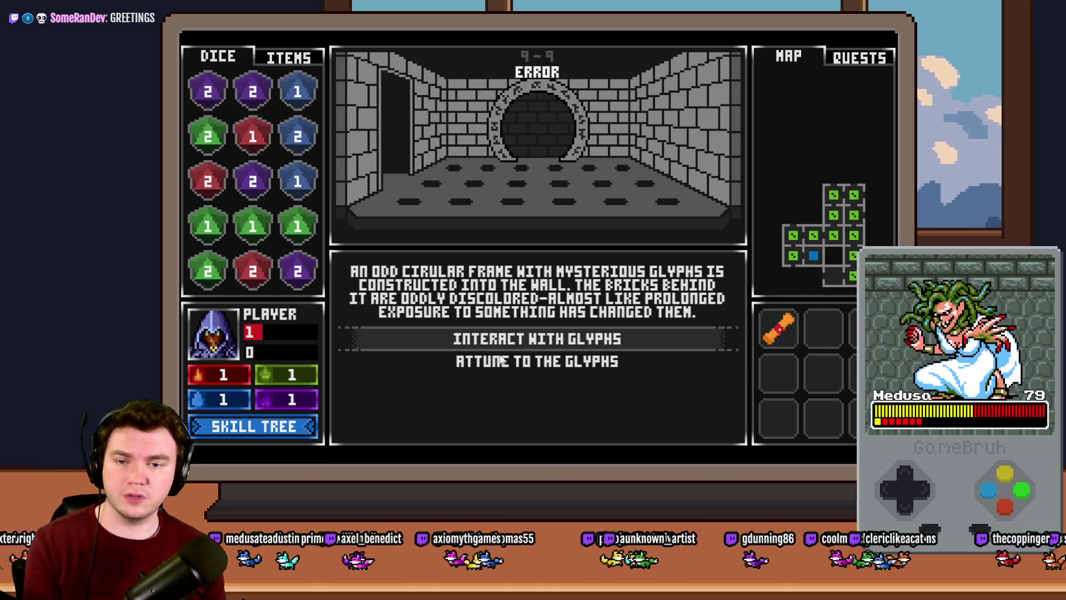
Start the glyph puzzle, view debug variables 0911–0920 via F9, then return to the editor
click(527, 343)
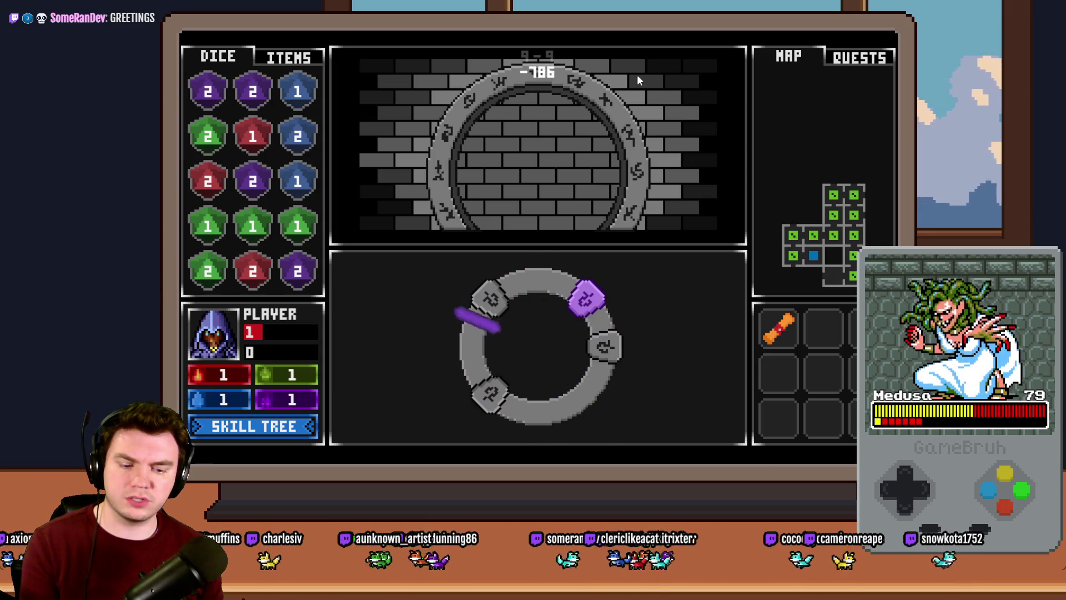
key(F9)
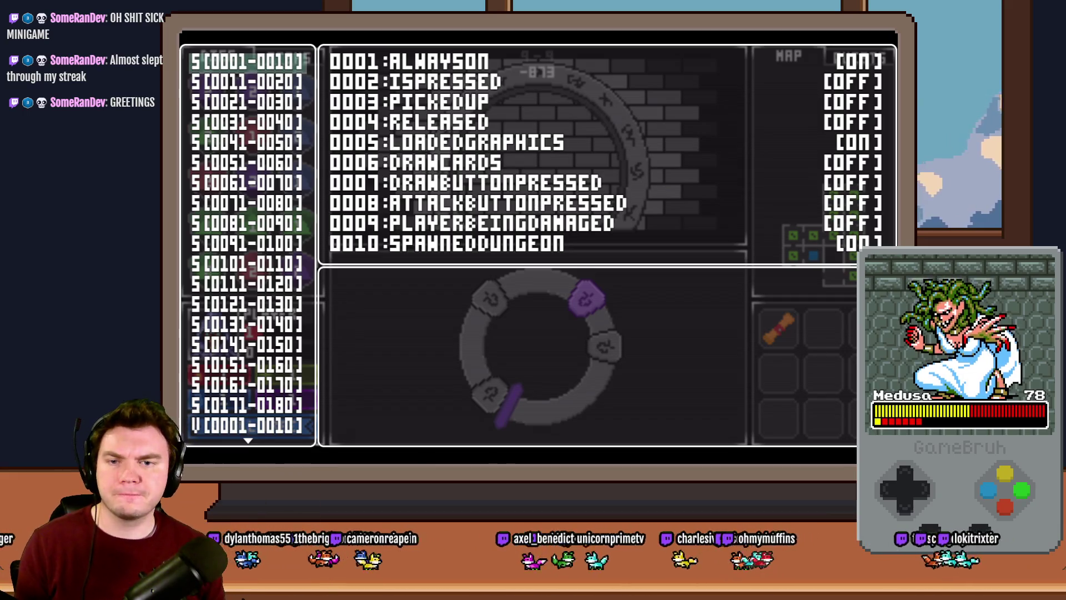
scroll(250, 250, down, 10)
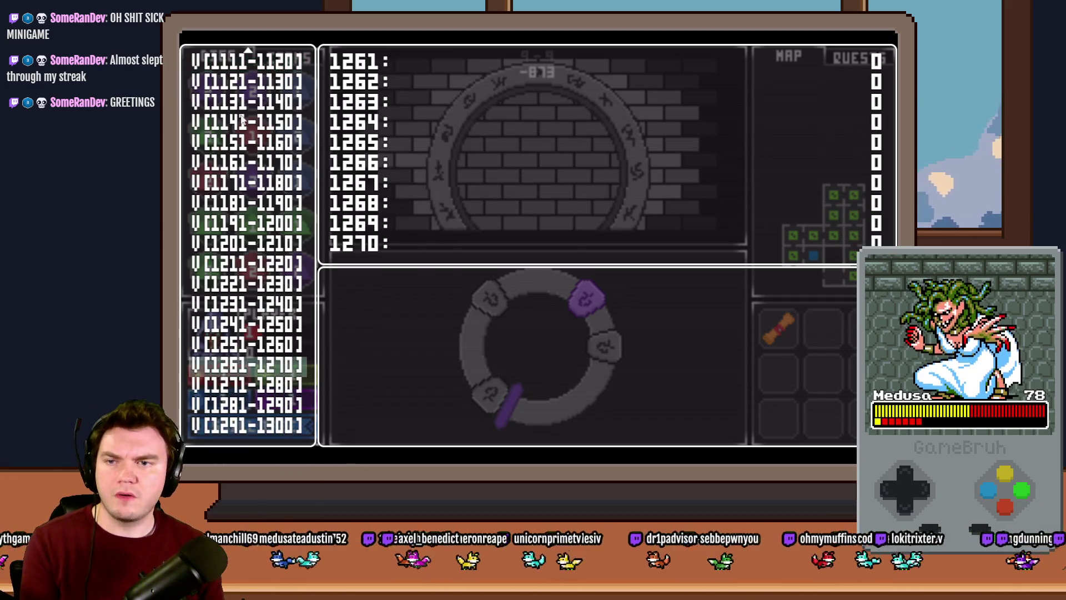
key(Up)
key(Up)
key(Up)
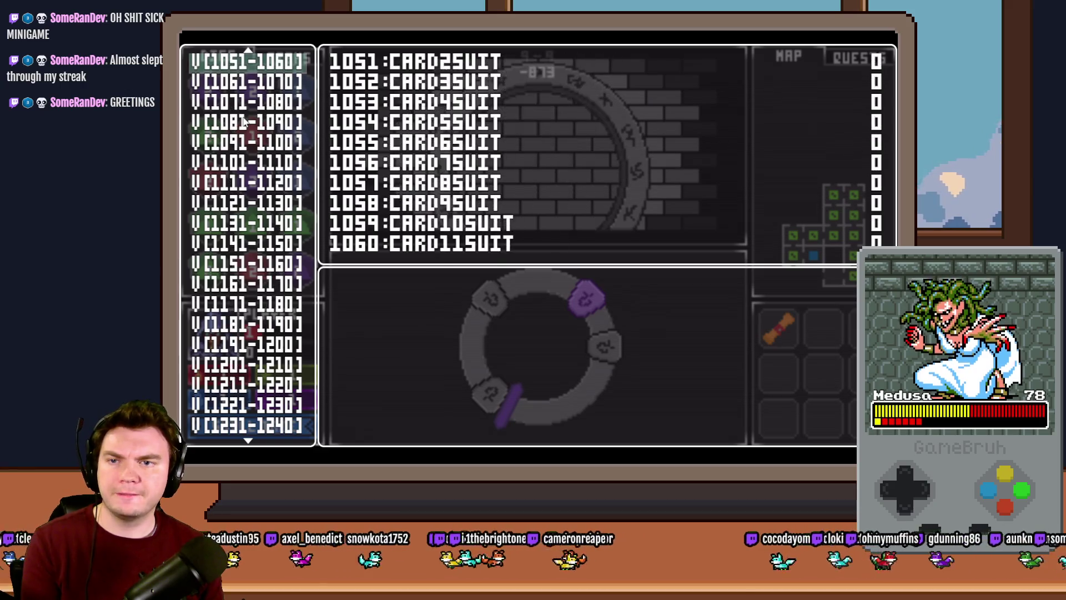
key(Up)
key(Up)
key(Up)
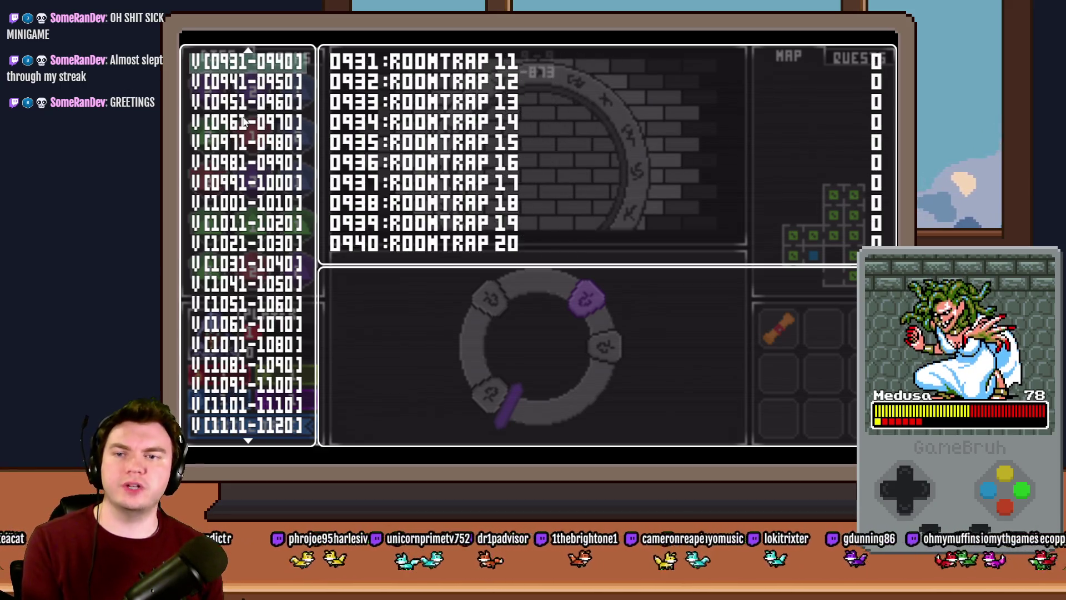
key(Up)
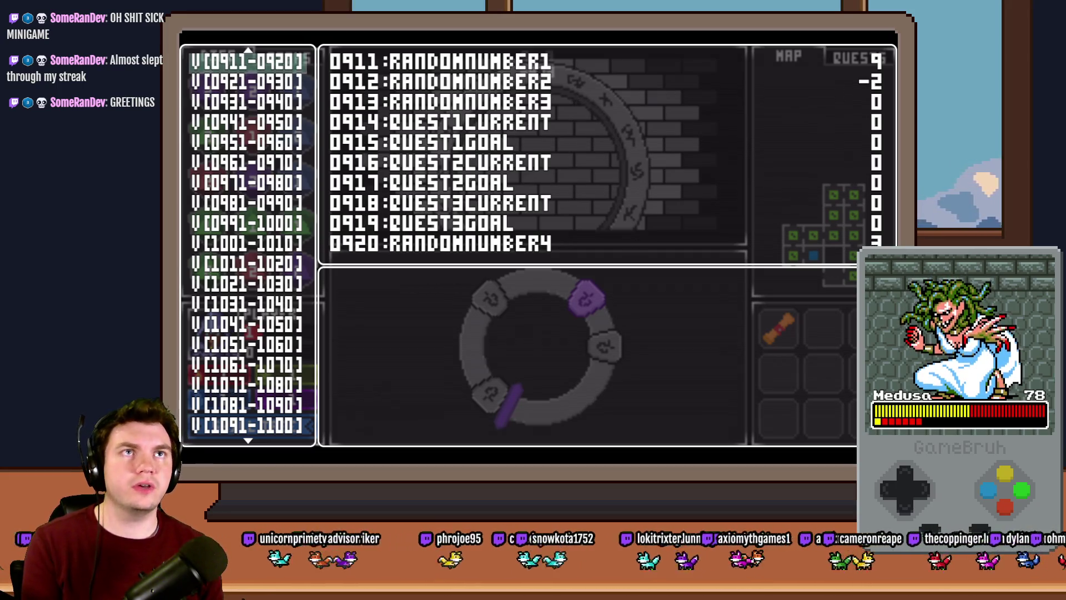
key(alt+F4)
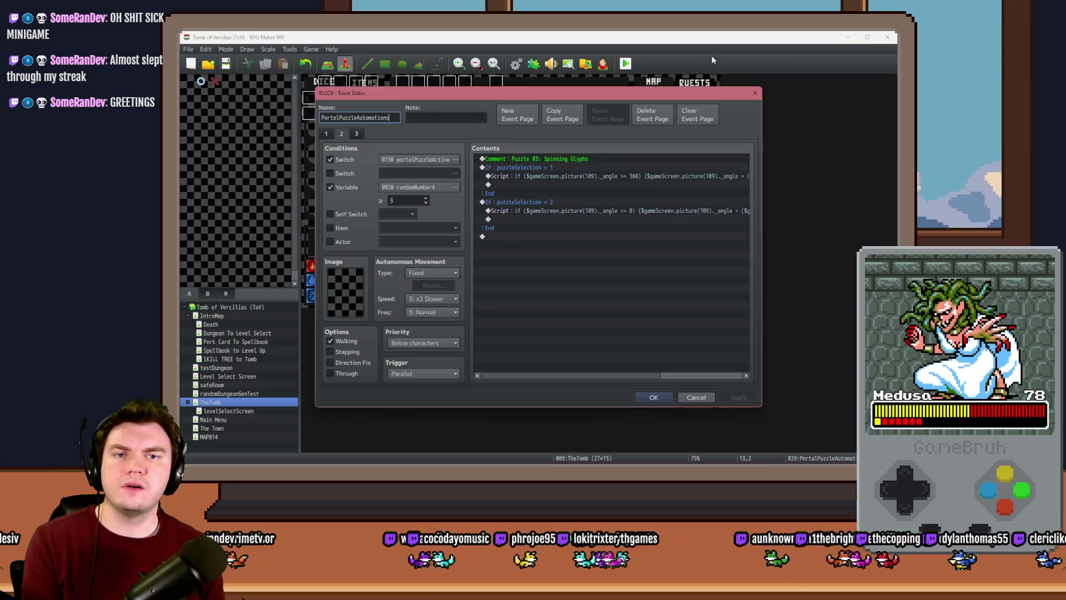
Read the puzzleSelection = 2 angle-wrapping script, then switch back to the running playtest
click(536, 203)
click(535, 211)
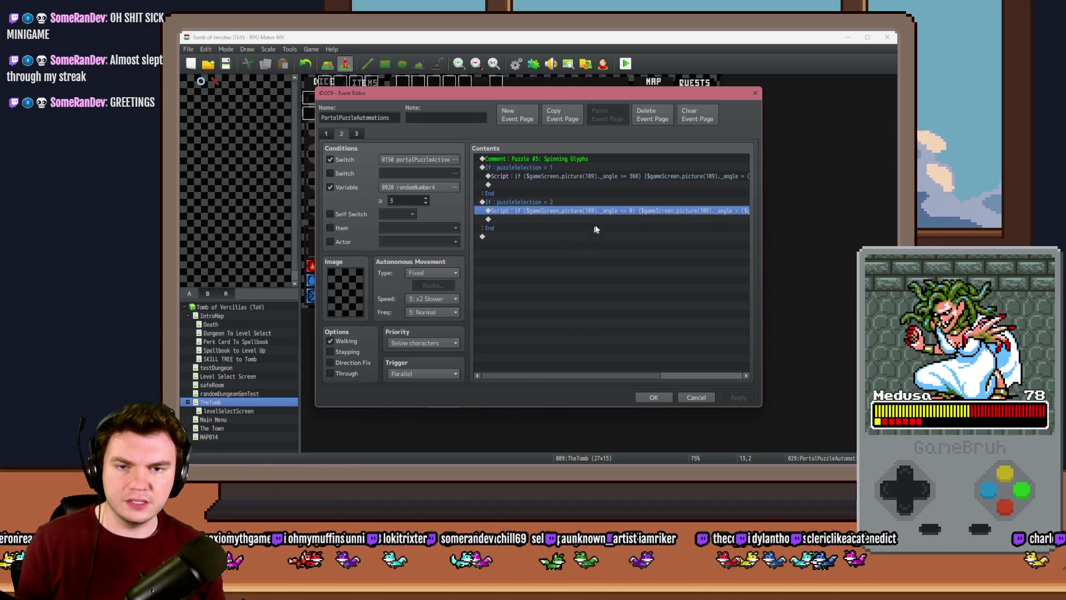
drag(601, 376, 691, 373)
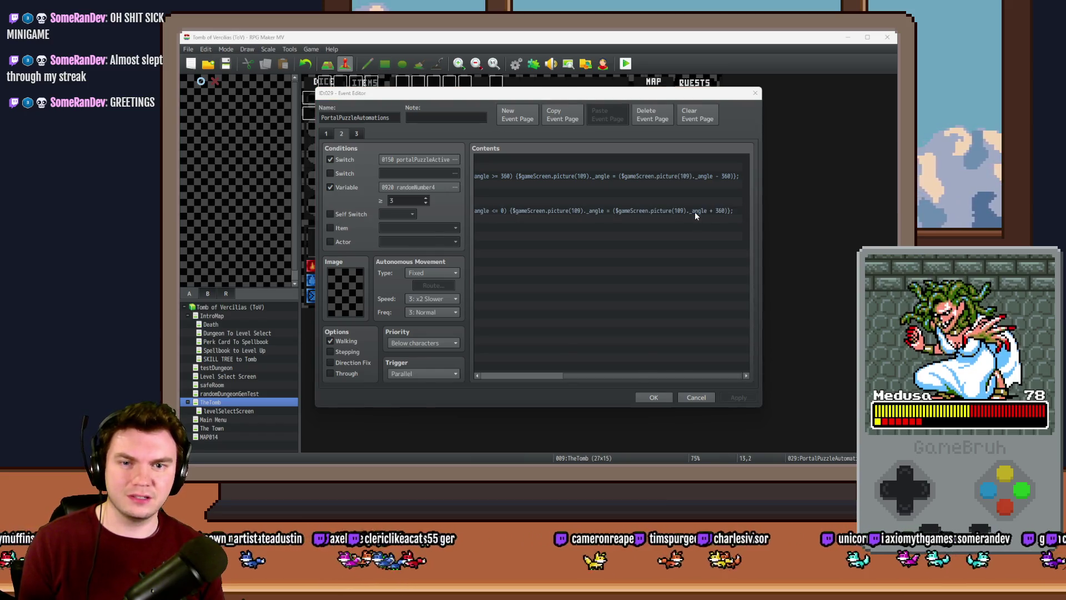
key(alt+Tab)
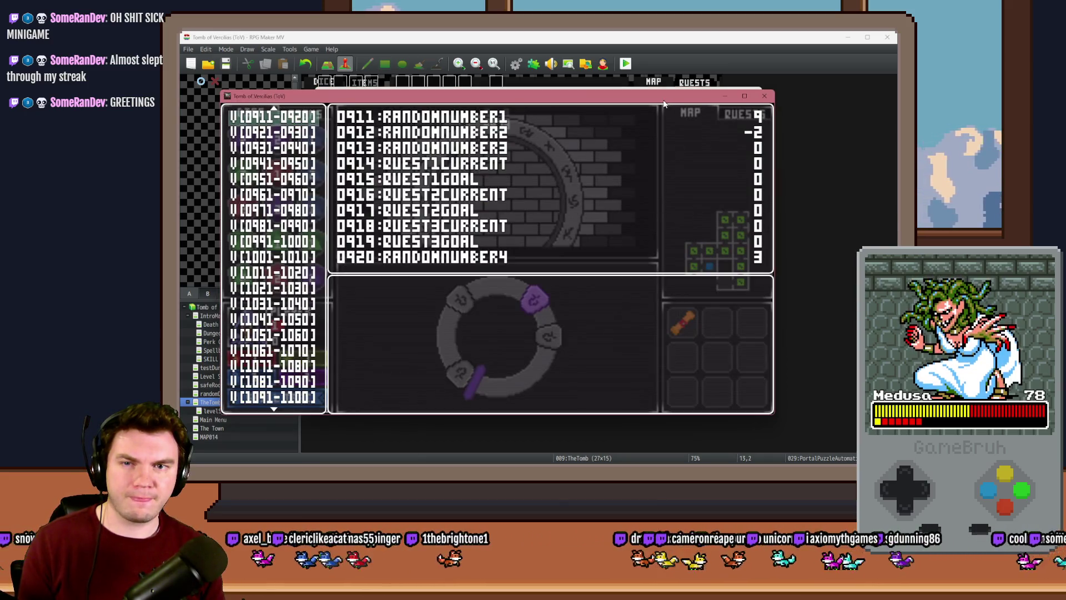
Reopen the F9 debug list, then review the PortalPuzzleAutomations event's pages
key(Escape)
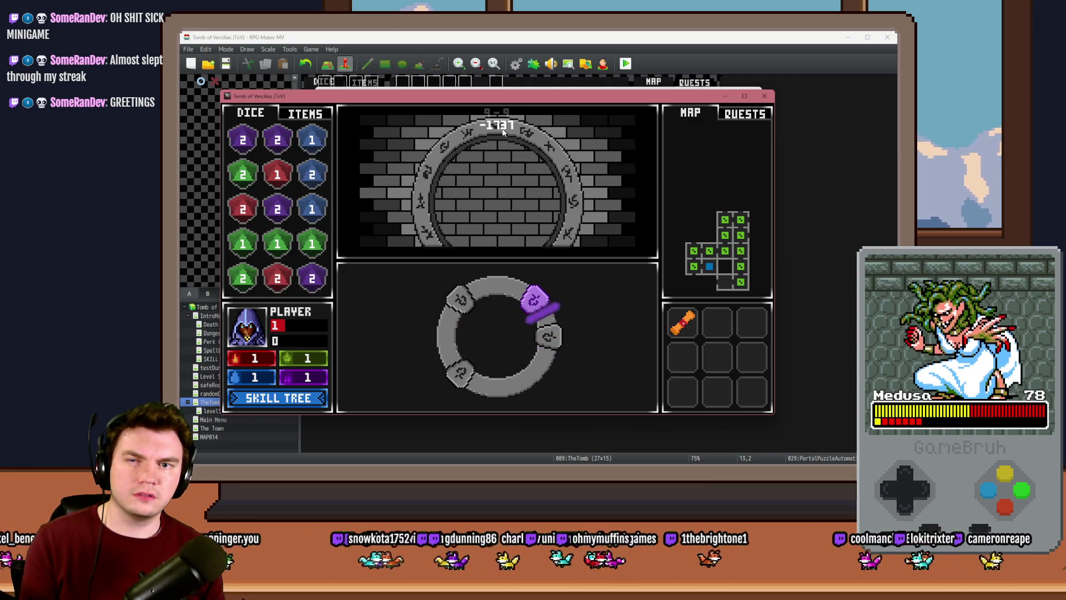
key(F9)
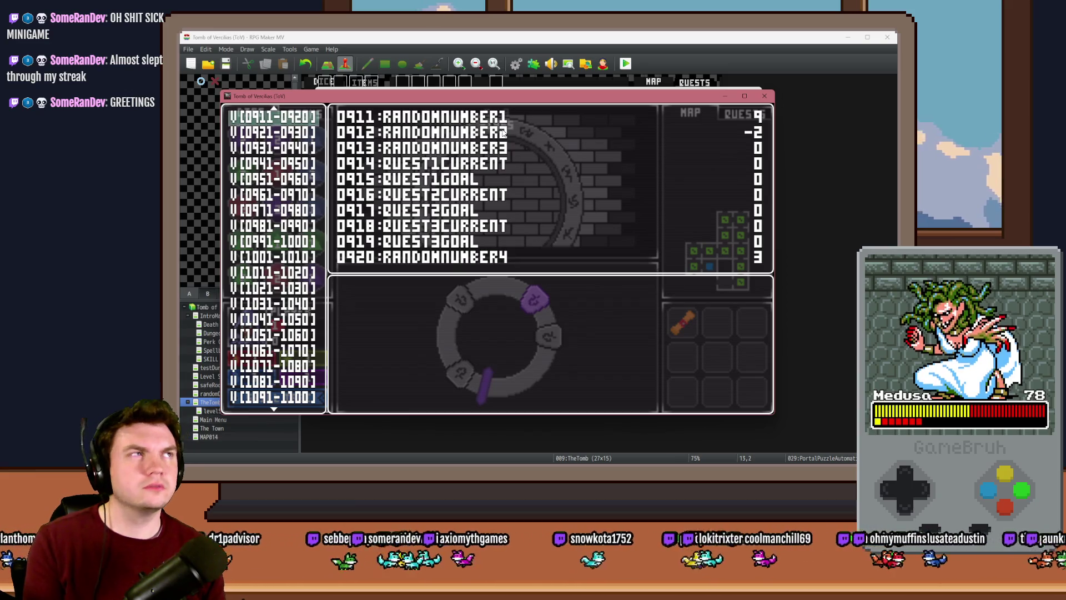
double_click(544, 114)
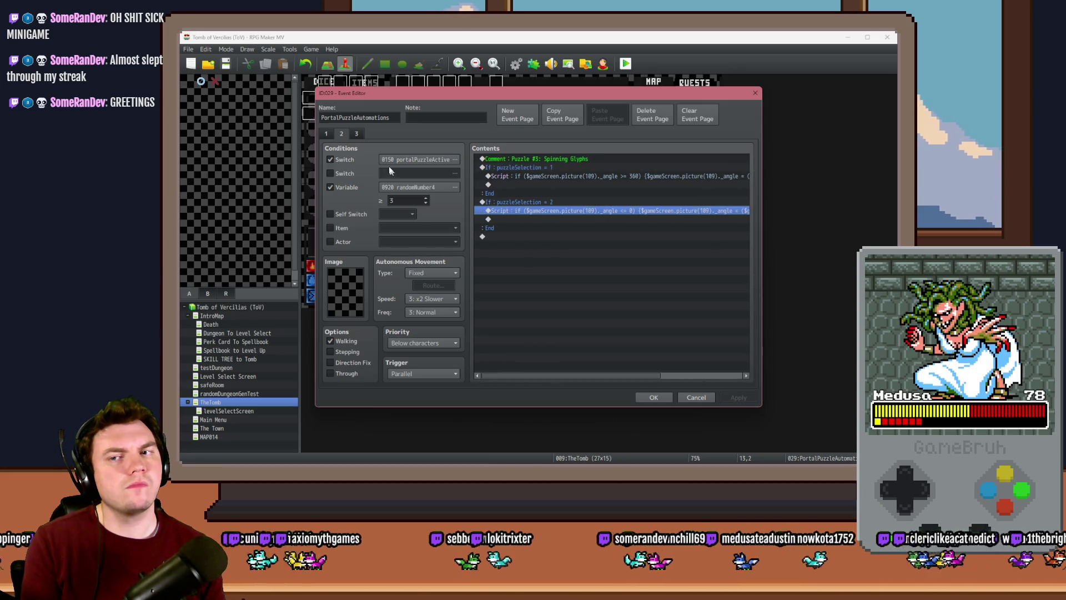
click(358, 135)
click(342, 134)
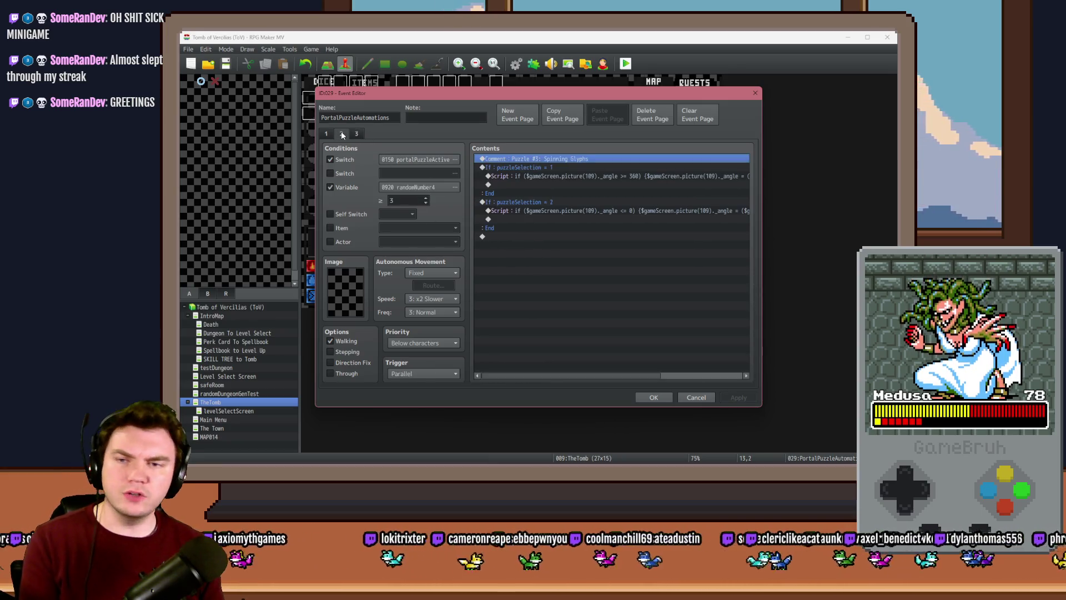
click(326, 134)
click(342, 134)
click(358, 133)
click(339, 134)
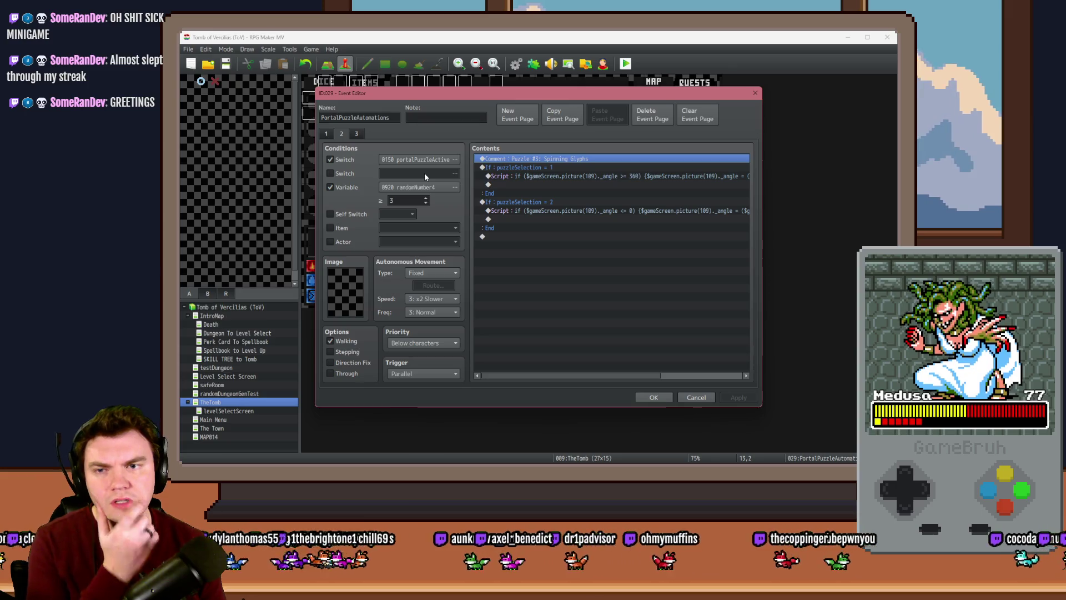
Check debug variables 1101–1110 and switches 0141–0150, including PORTALPUZZLEACTIVE
key(alt+Tab)
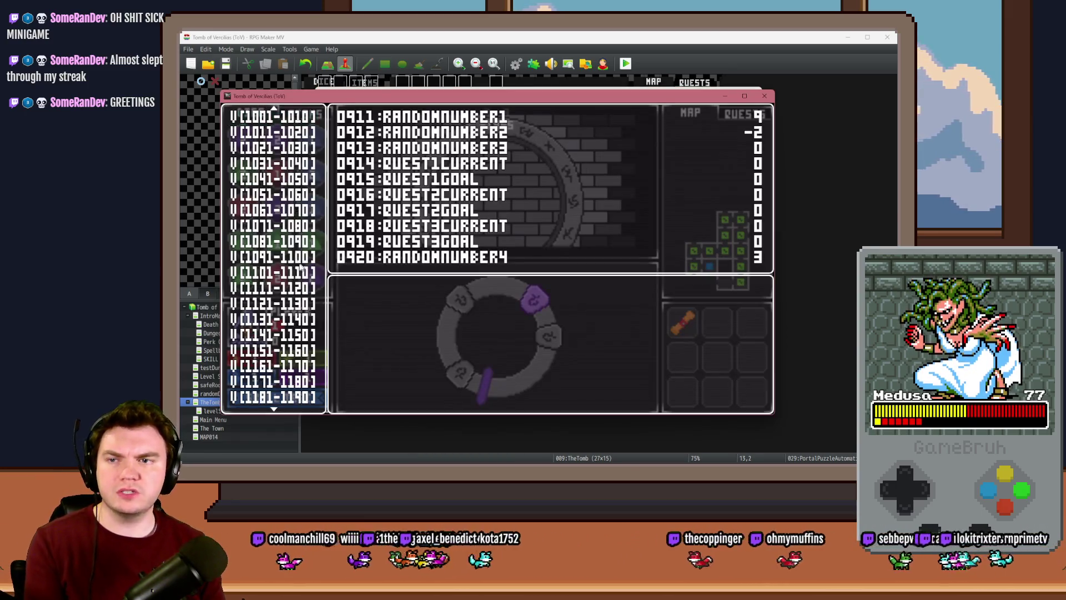
scroll(282, 293, up, 5)
click(281, 319)
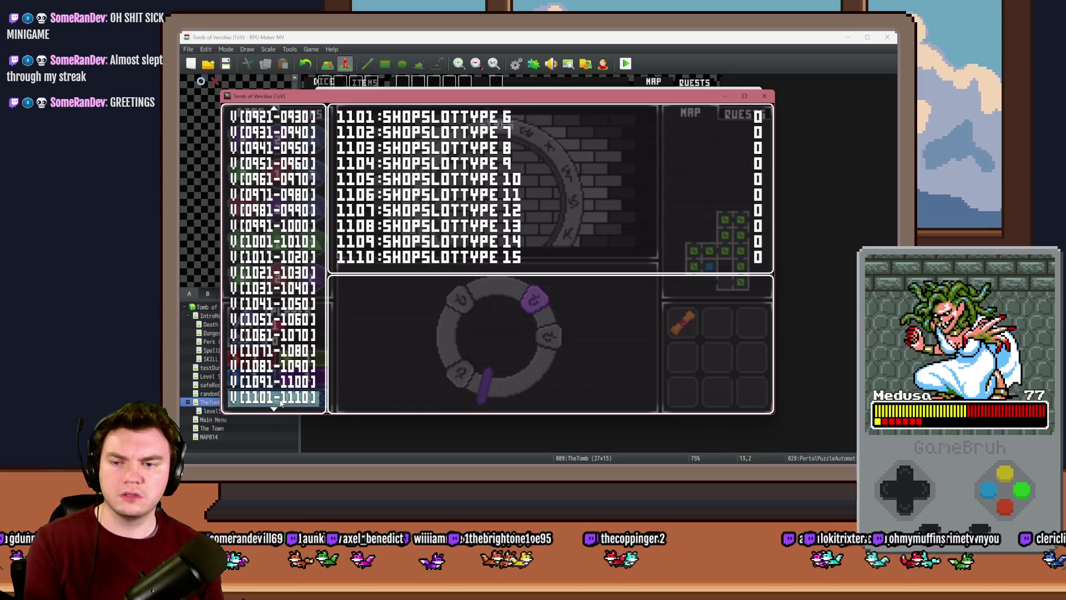
key(Down)
key(Down)
key(Down)
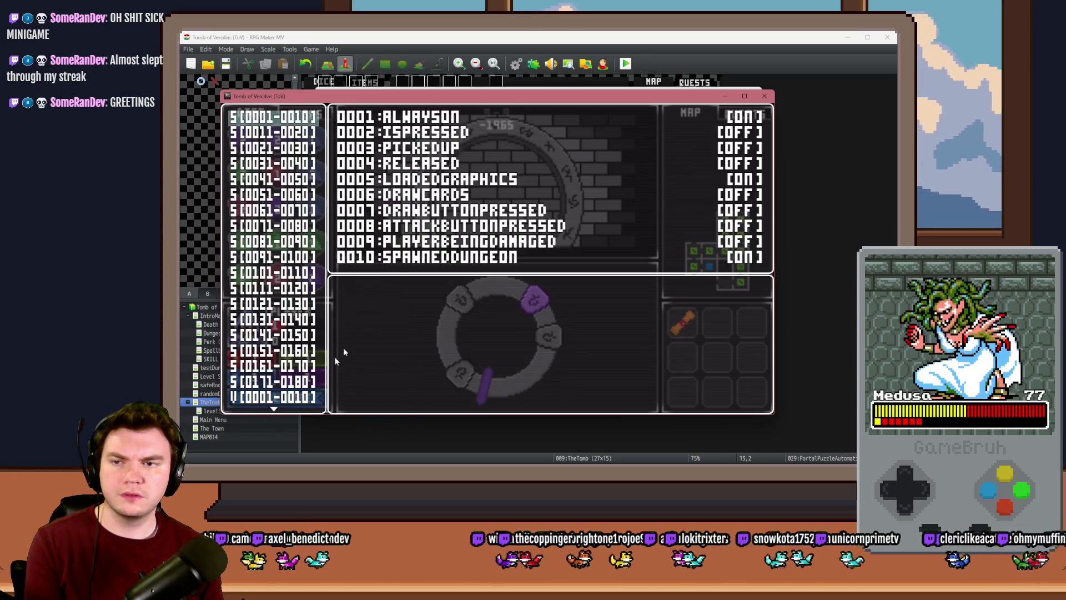
key(Down)
key(Down)
key(Down)
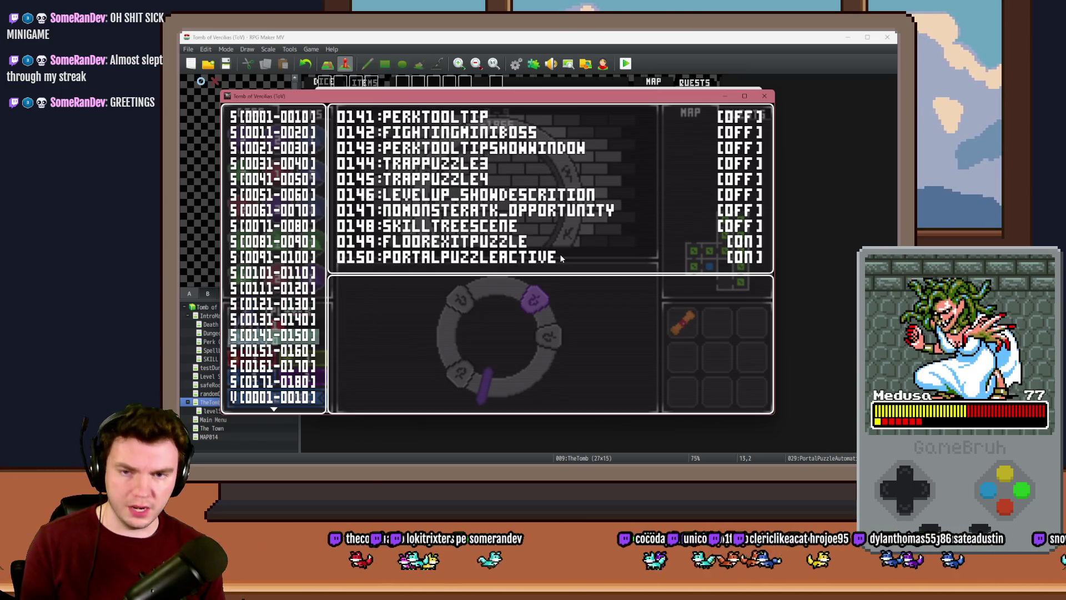
key(alt+F4)
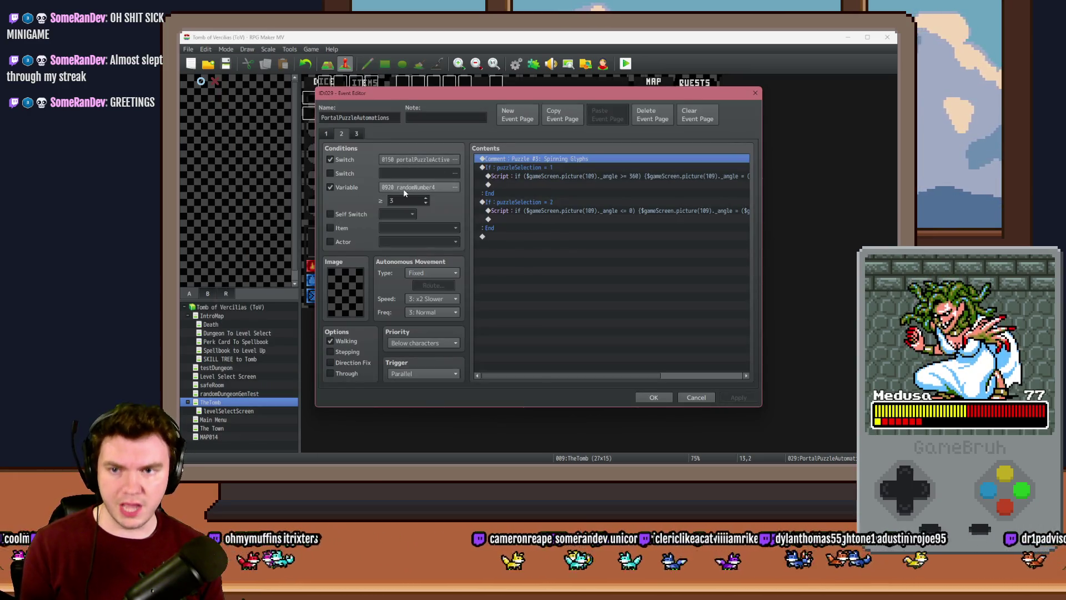
Browse debug variables 0901–0920, then open the puzzleSelection = 2 branch in the event
key(alt+Tab)
scroll(321, 272, down, 20)
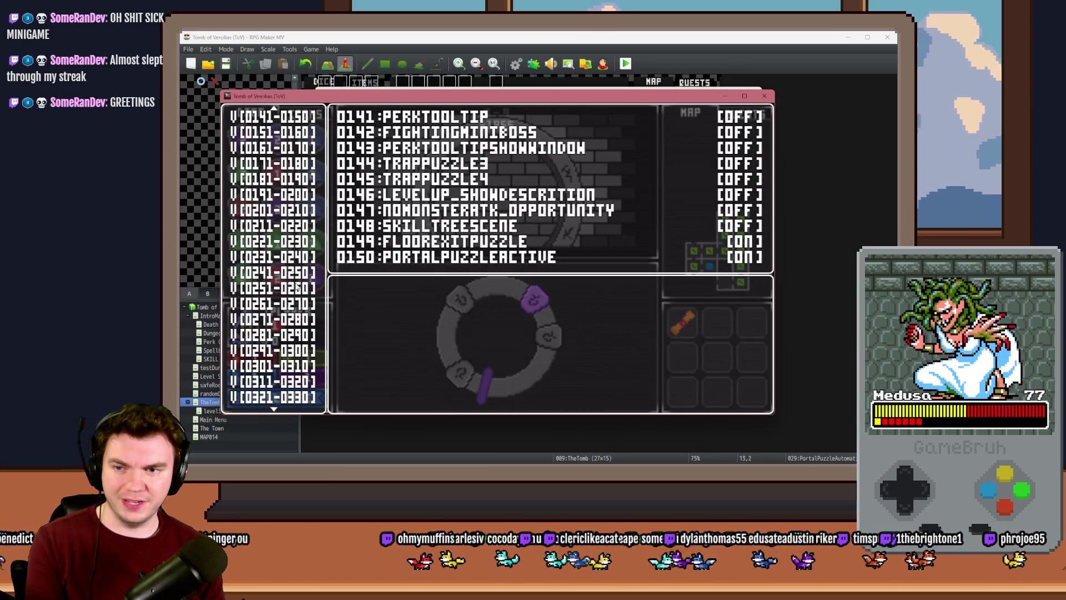
scroll(294, 290, down, 20)
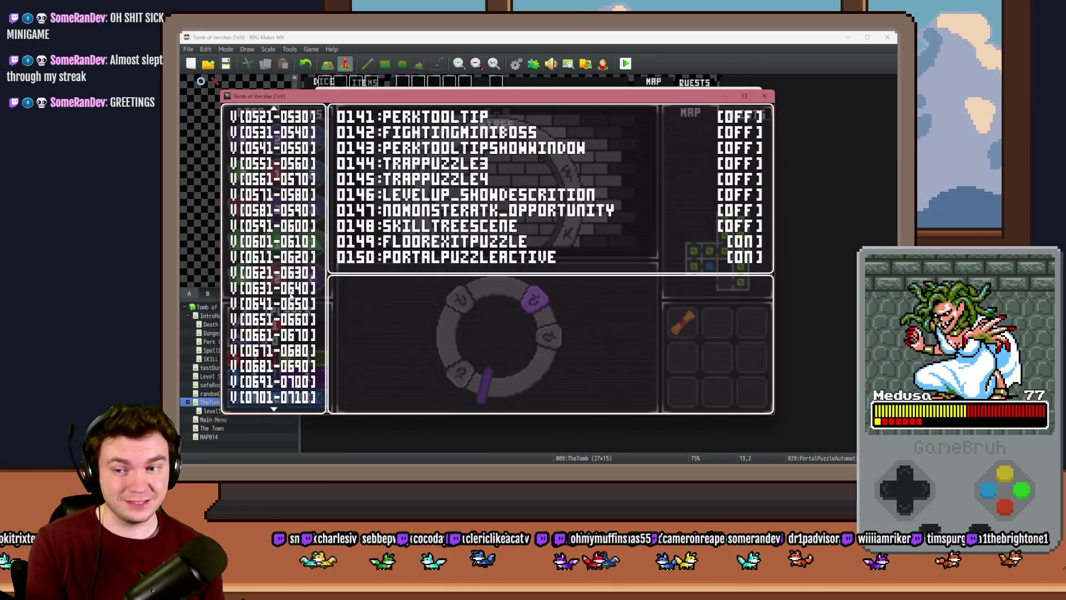
scroll(288, 298, down, 16)
click(289, 303)
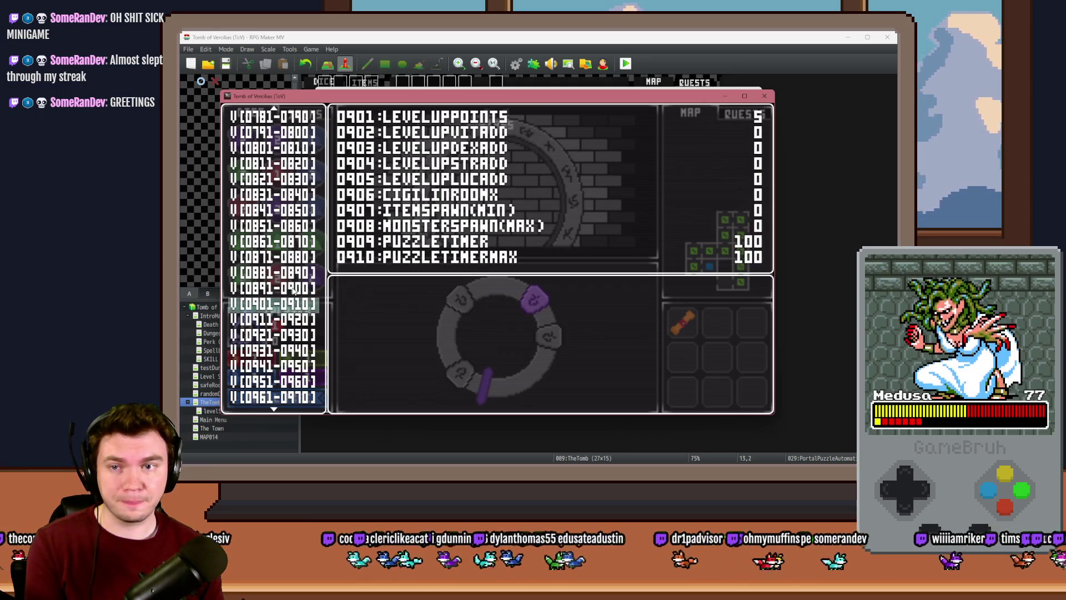
click(288, 320)
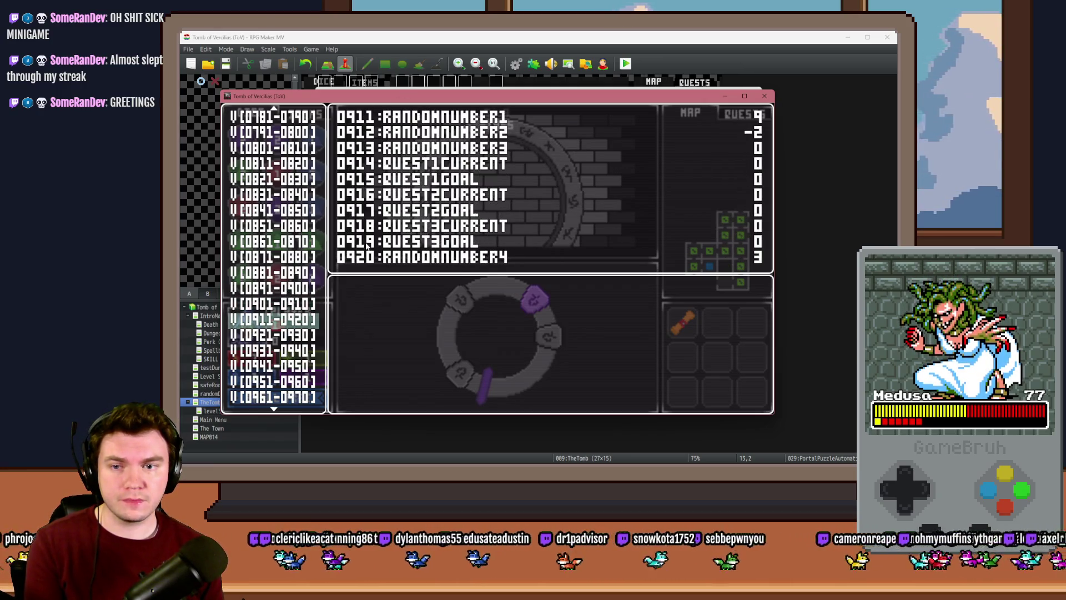
key(alt+Tab)
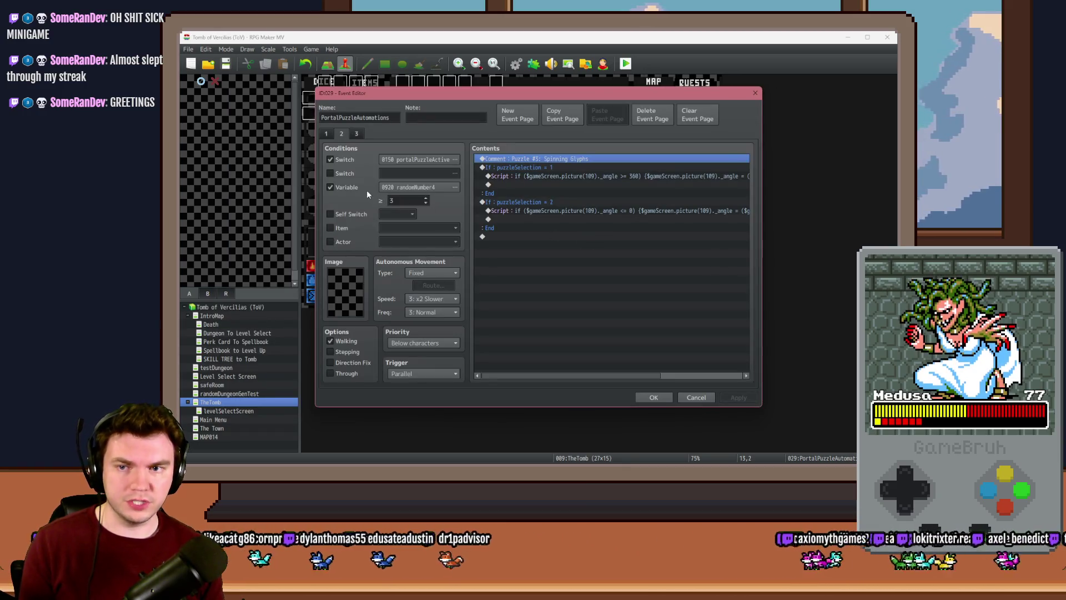
double_click(507, 201)
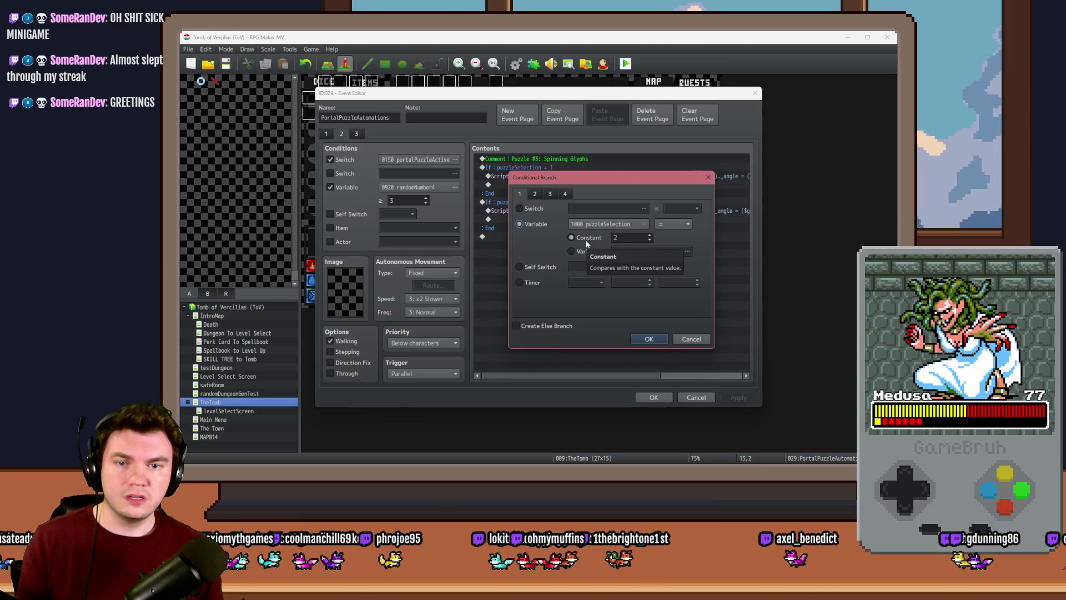
Check variables 0981–1000 including puzzleSelection, then close the playtest and branch dialog
key(alt+Tab)
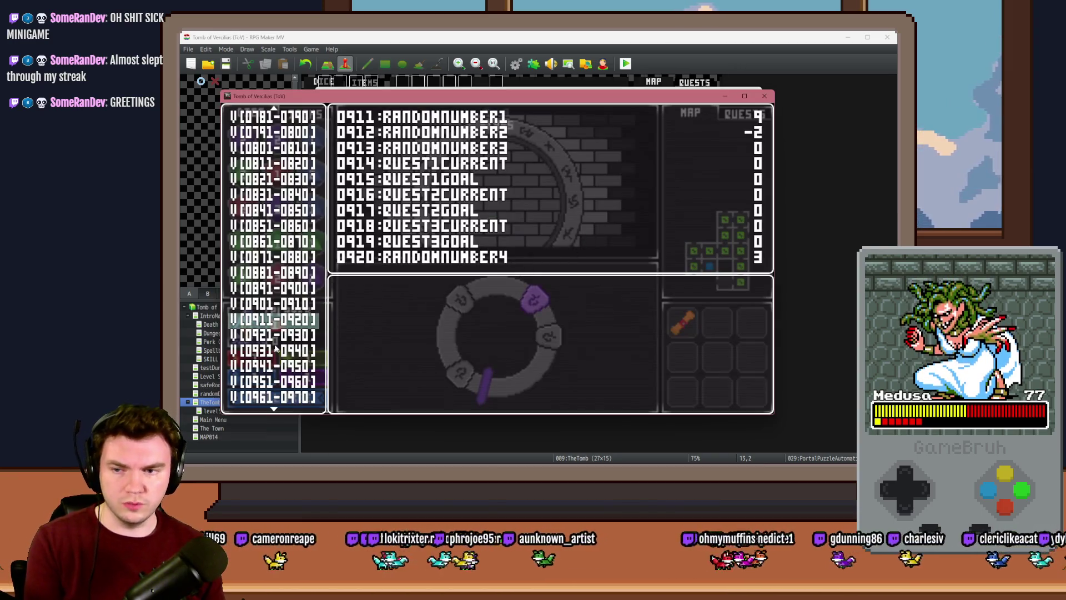
scroll(278, 294, down, 9)
click(282, 298)
click(283, 320)
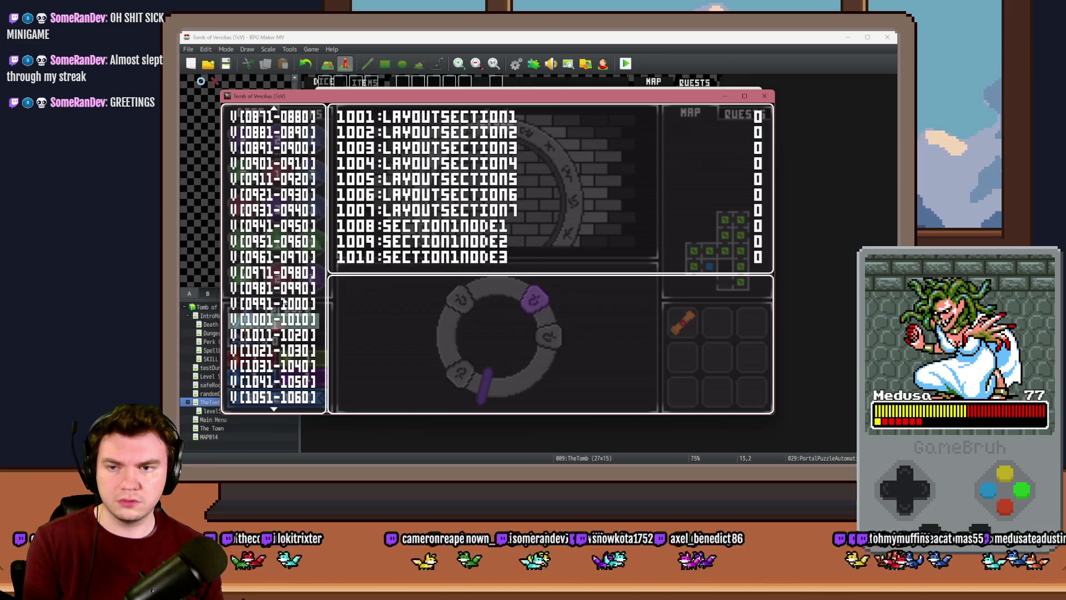
click(300, 304)
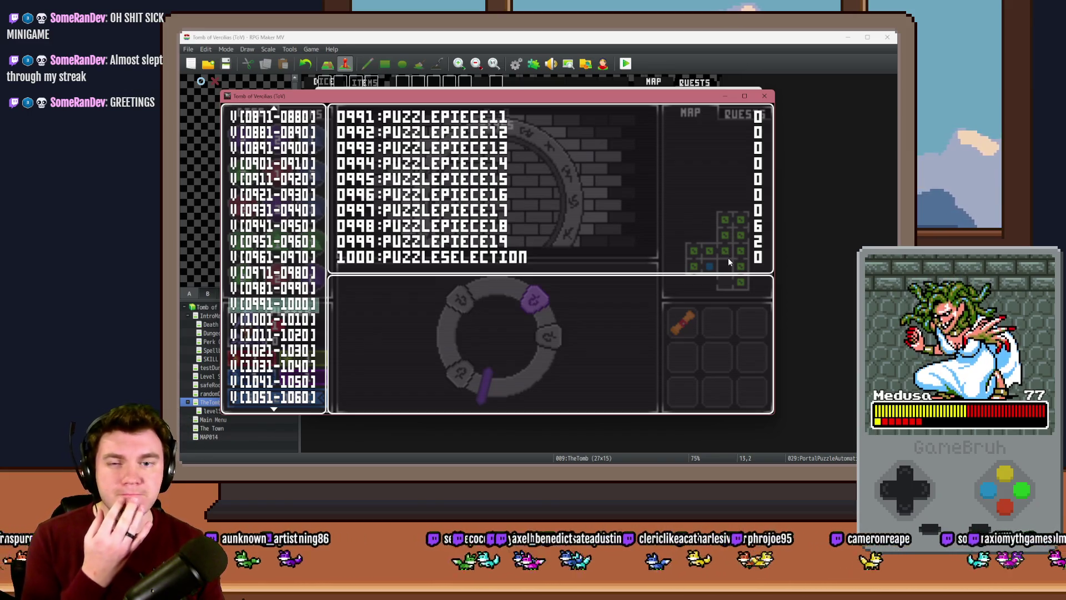
click(765, 96)
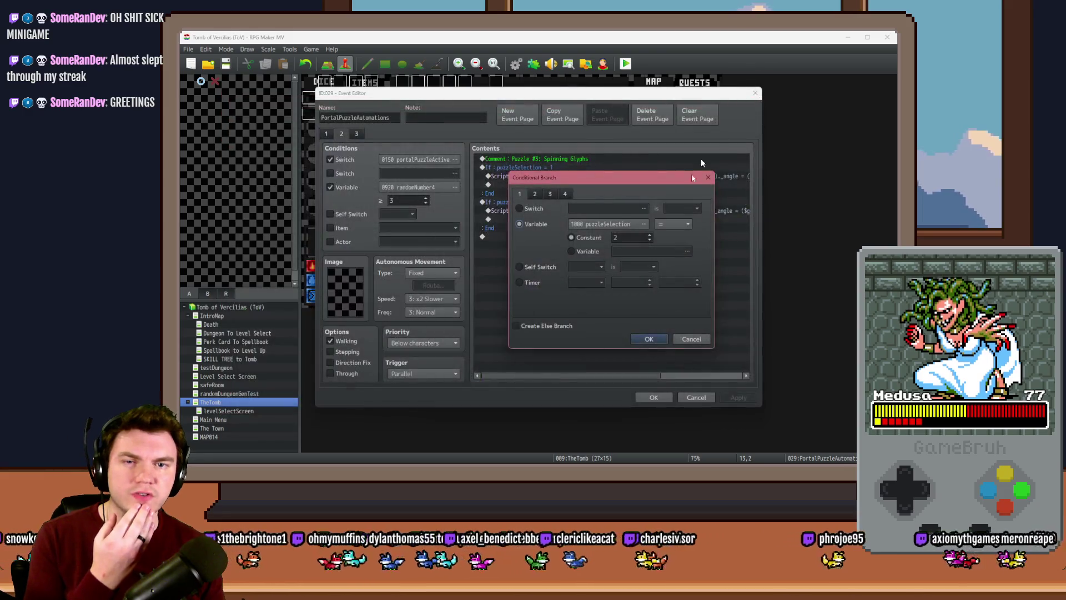
click(649, 340)
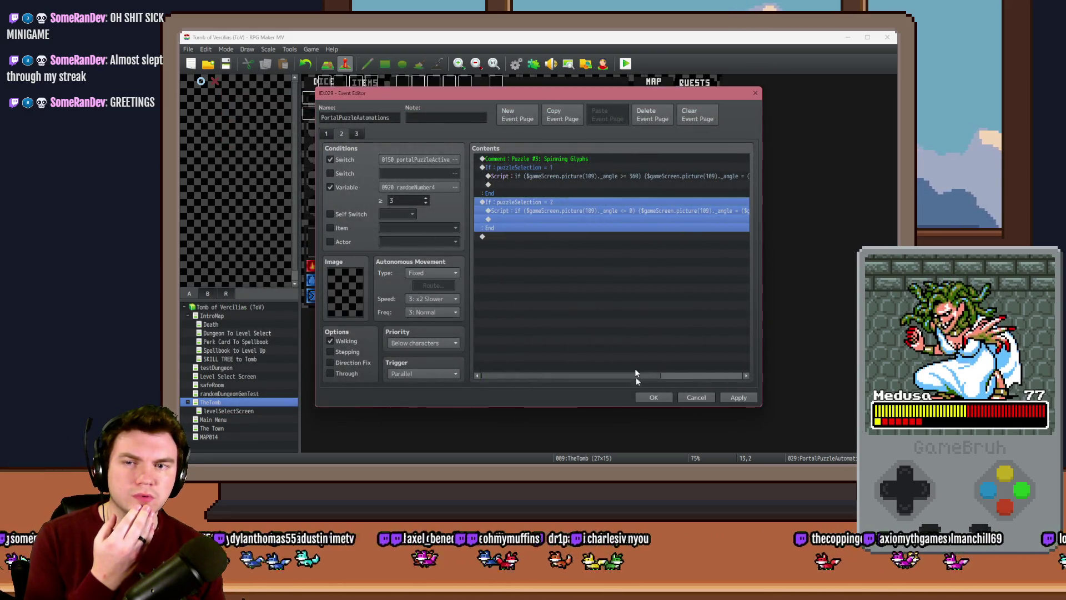
On PortalPuzzleInteractions' Spinning Glyphs page, make the first reset command set puzzlePiece19 to 0
click(653, 397)
double_click(500, 118)
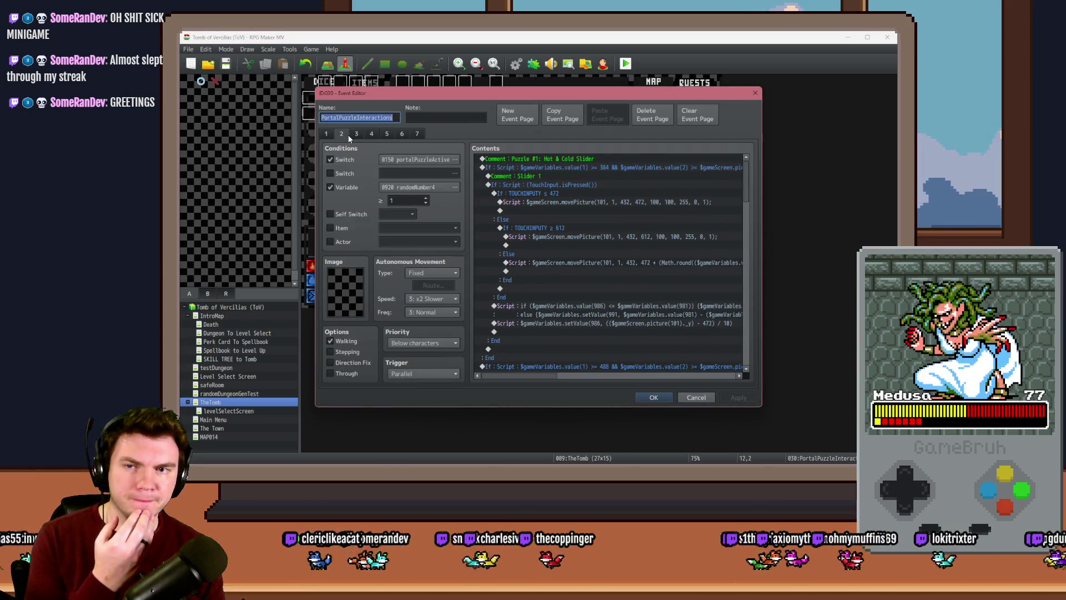
click(371, 133)
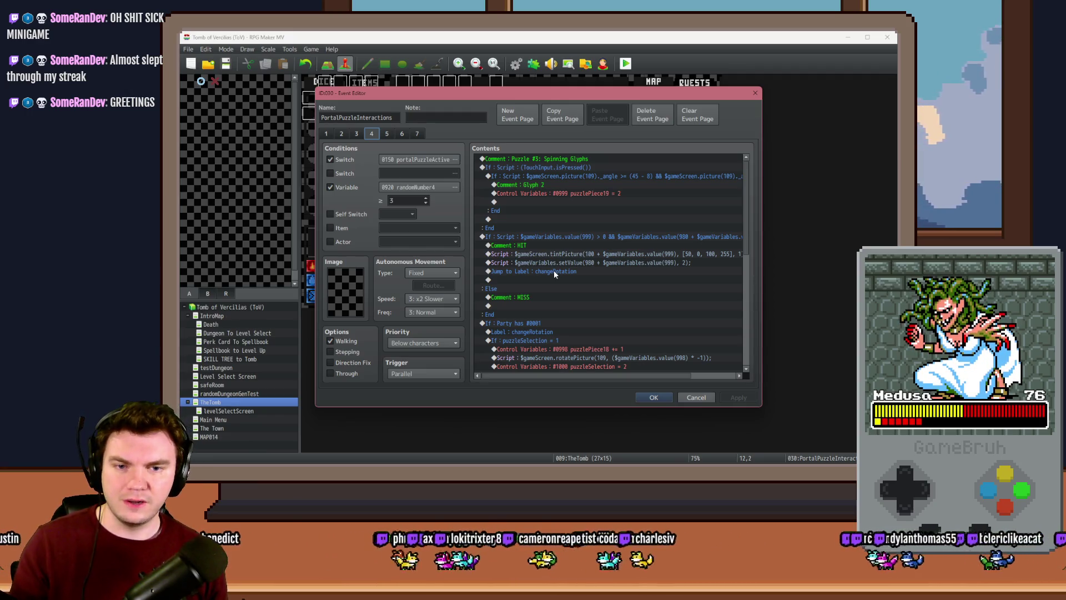
scroll(555, 271, down, 5)
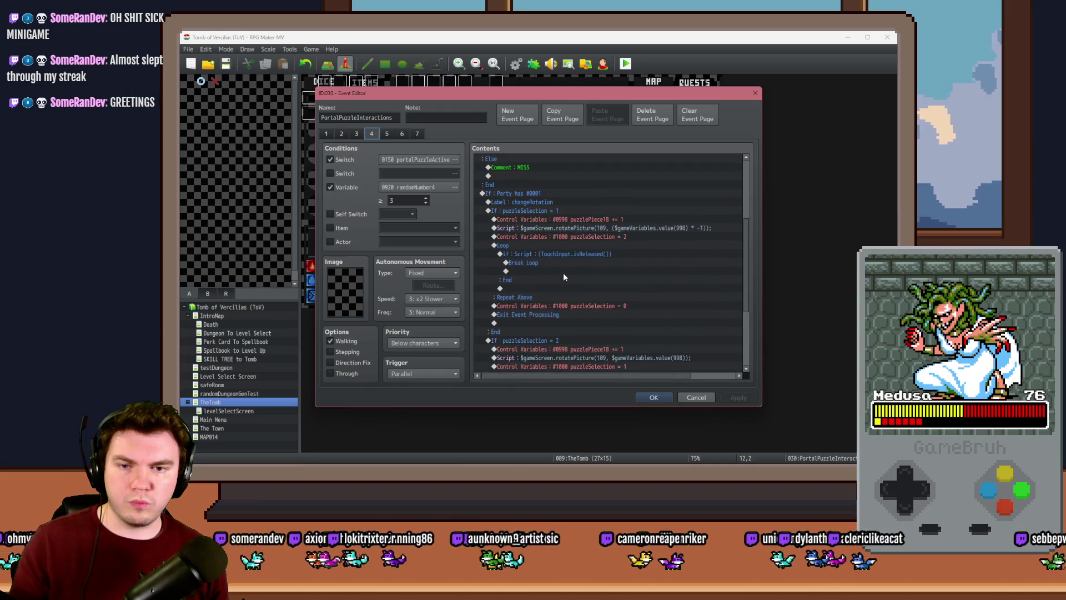
scroll(564, 272, down, 2)
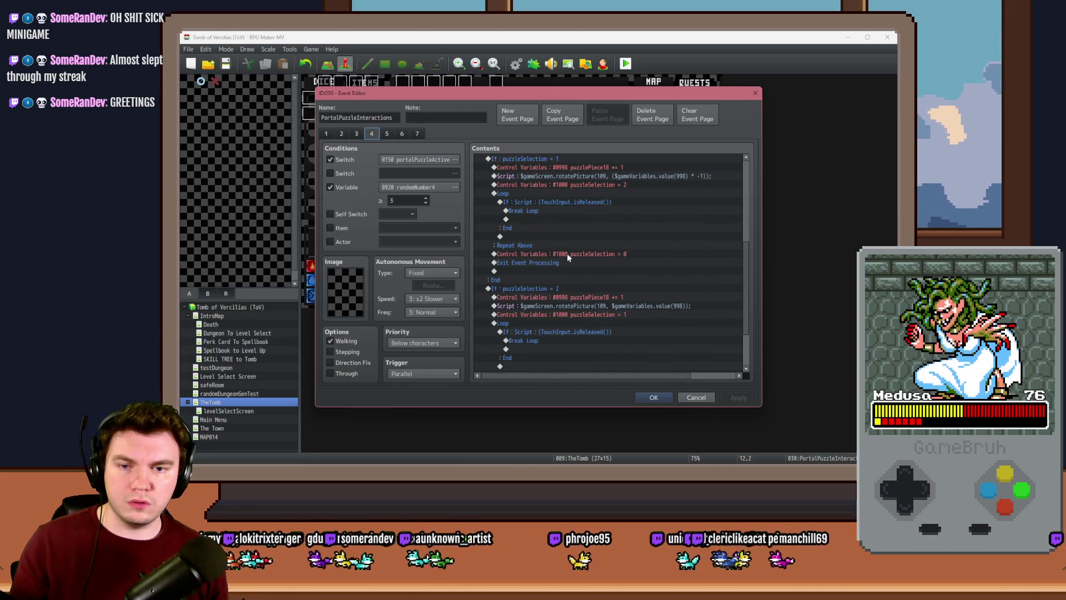
click(568, 254)
scroll(567, 261, down, 3)
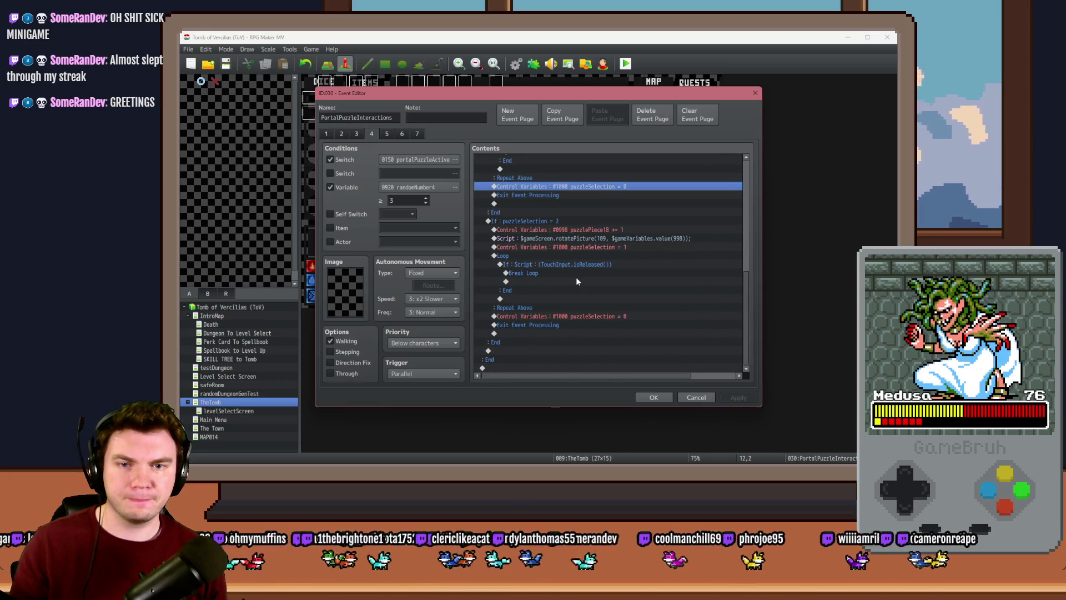
scroll(576, 278, up, 10)
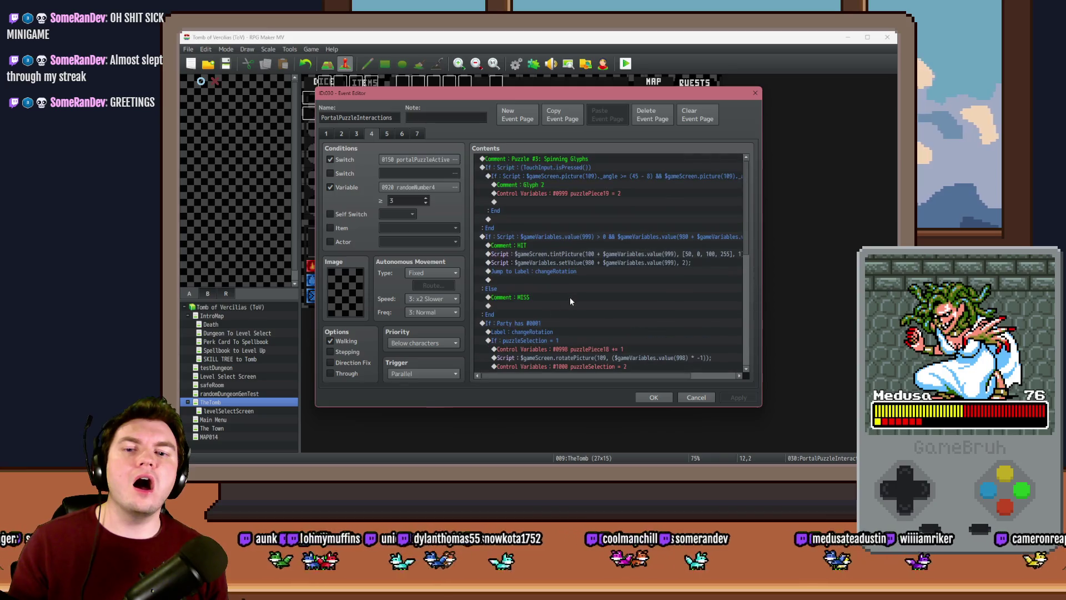
scroll(571, 299, down, 5)
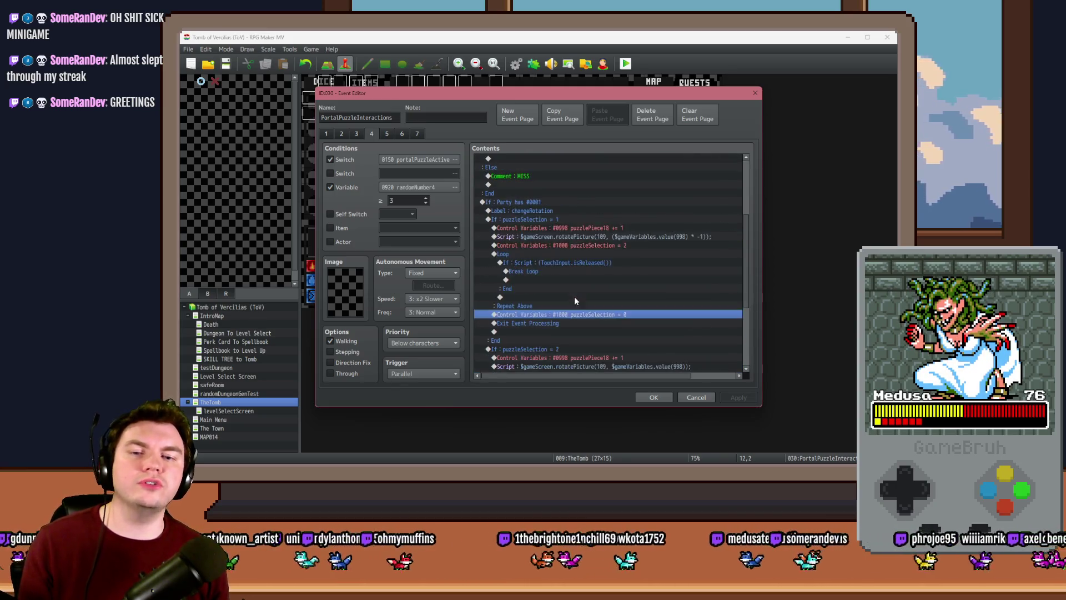
double_click(574, 296)
click(649, 198)
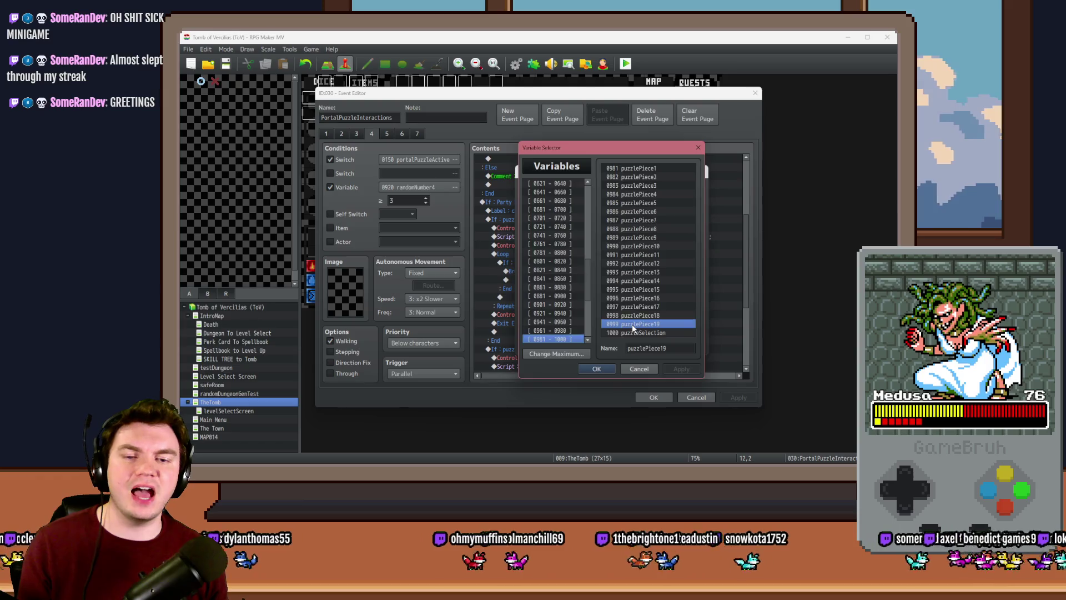
double_click(631, 325)
key(Return)
Switch the second reset command to puzzlePiece19 too and close the event
scroll(576, 328, down, 5)
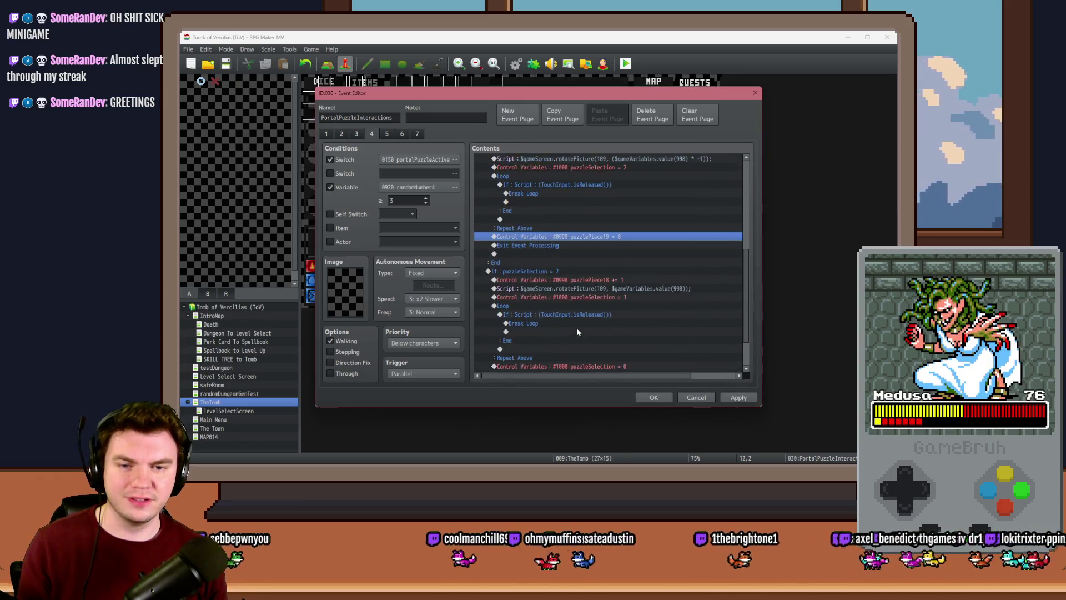
click(596, 316)
double_click(597, 316)
click(612, 197)
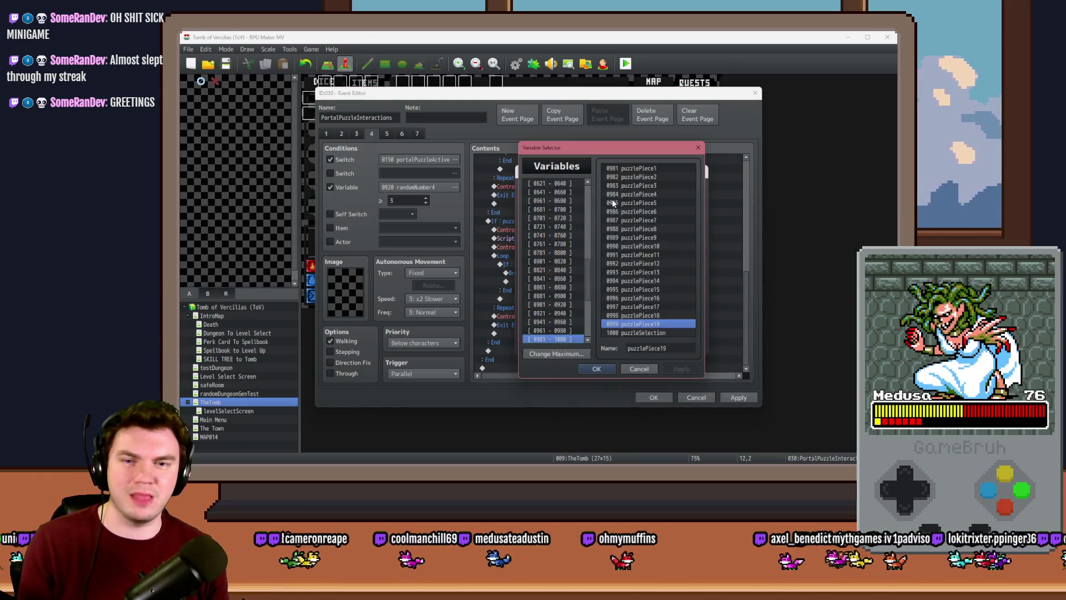
double_click(651, 324)
click(630, 342)
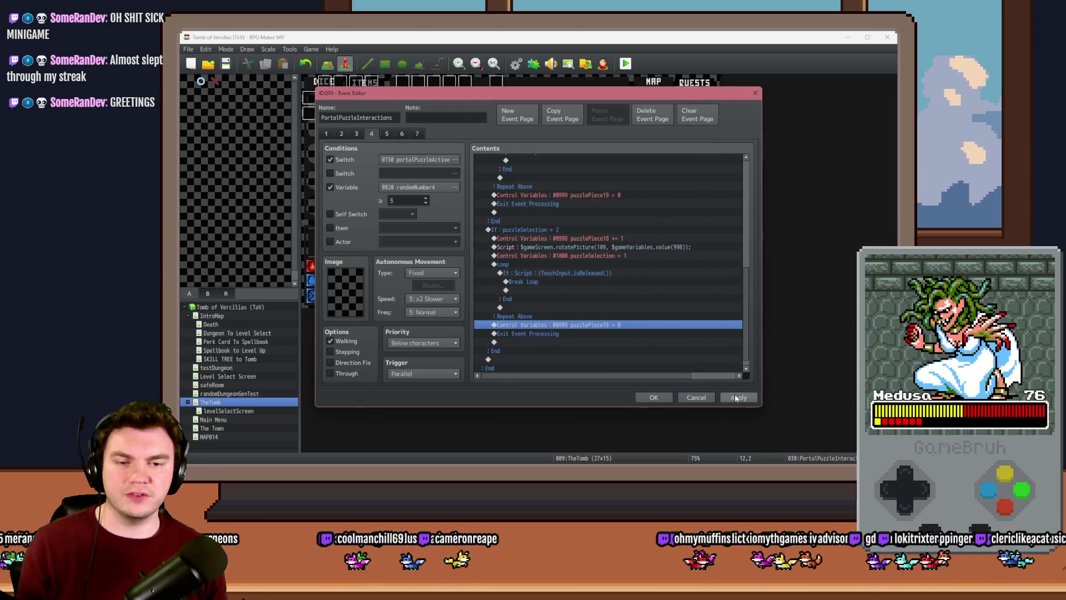
click(654, 397)
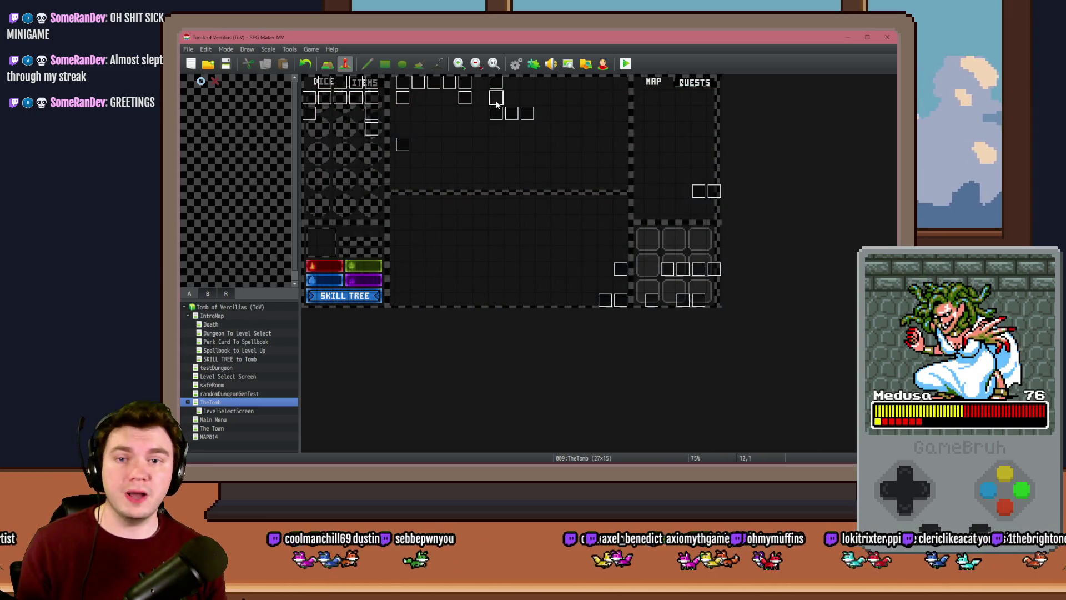
Reopen PortalPuzzleInteractions and duplicate the Glyph 2 angle-check branch on the Spinning Glyphs page
double_click(496, 113)
click(346, 133)
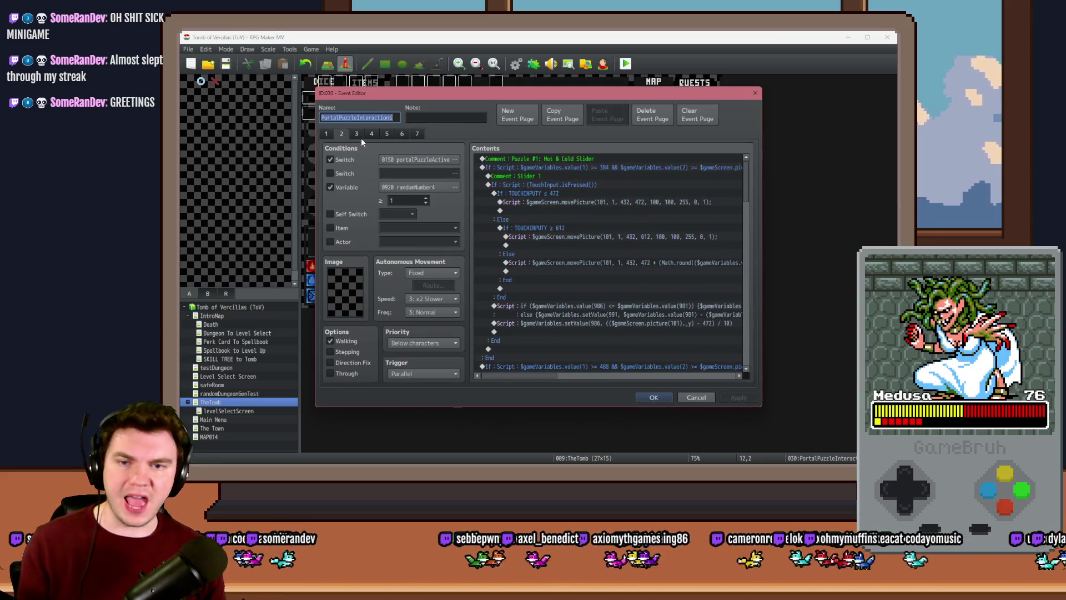
click(356, 133)
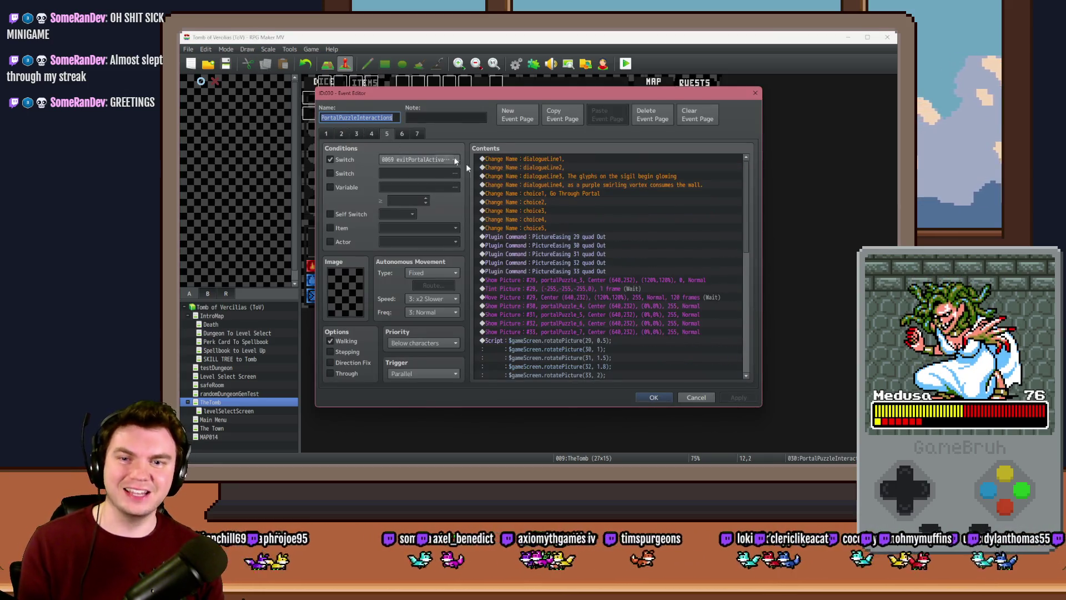
click(371, 134)
click(564, 182)
click(564, 177)
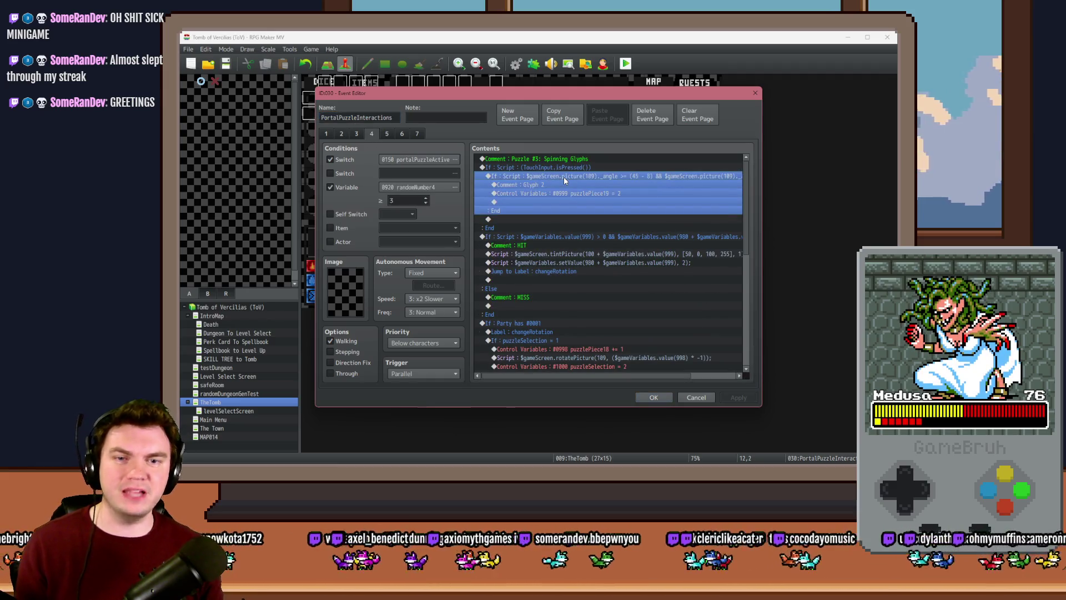
key(ctrl+c)
key(ctrl+v)
key(space)
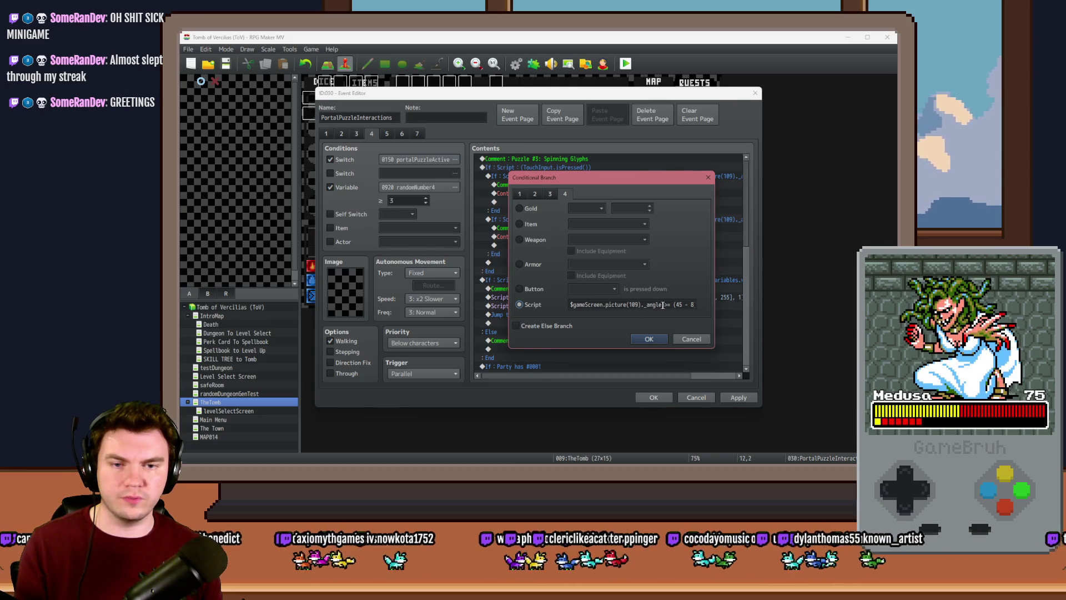
Change the copied branch's angle condition from 45 to 90
click(687, 305)
key(BackSpace)
key(BackSpace)
text(90)
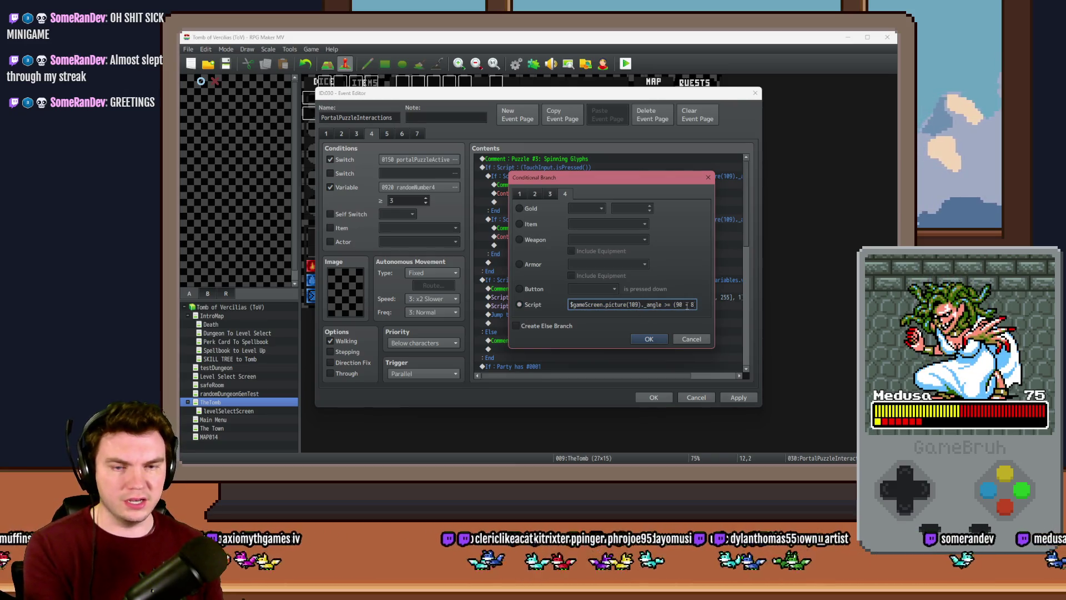
key(ctrl+z)
key(ctrl+z)
key(ctrl+z)
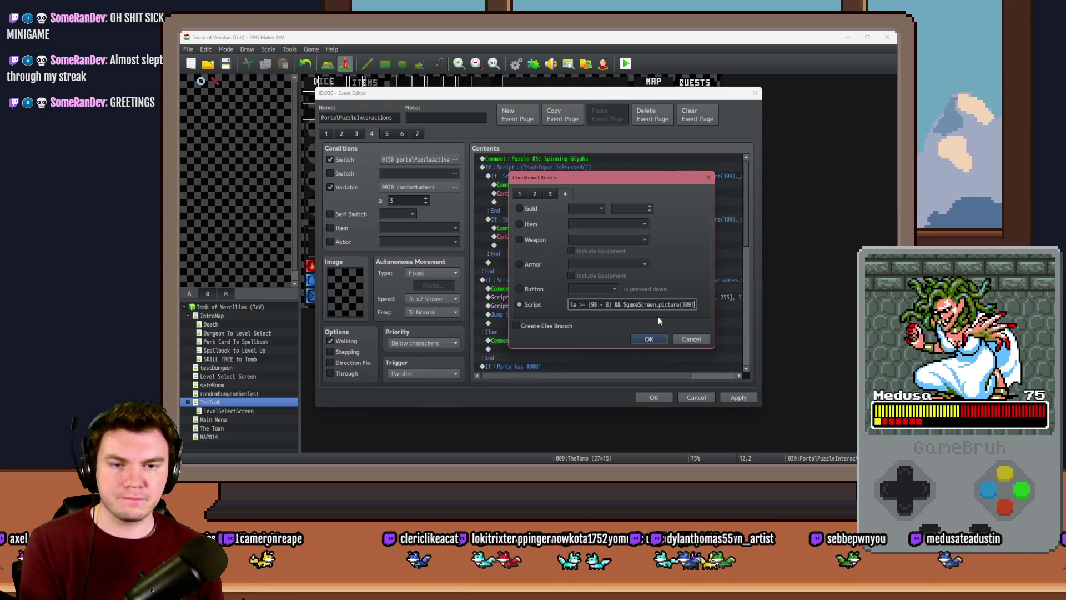
double_click(673, 304)
text(90 + 8))
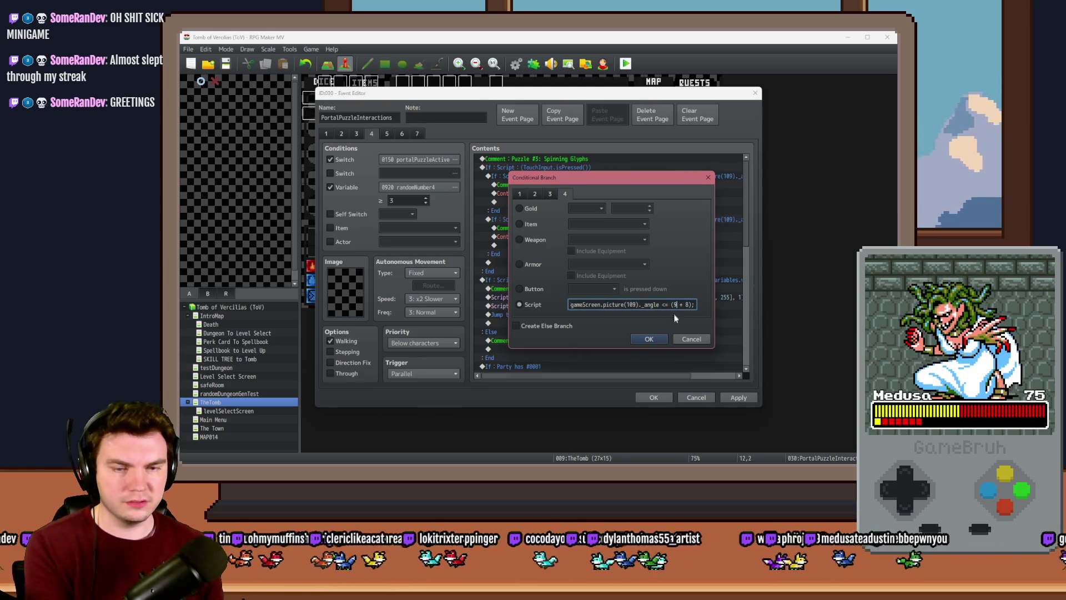
click(649, 338)
Relabel the copy's comment 'Glyph 3' and set its puzzlePiece19 value to 3
double_click(582, 228)
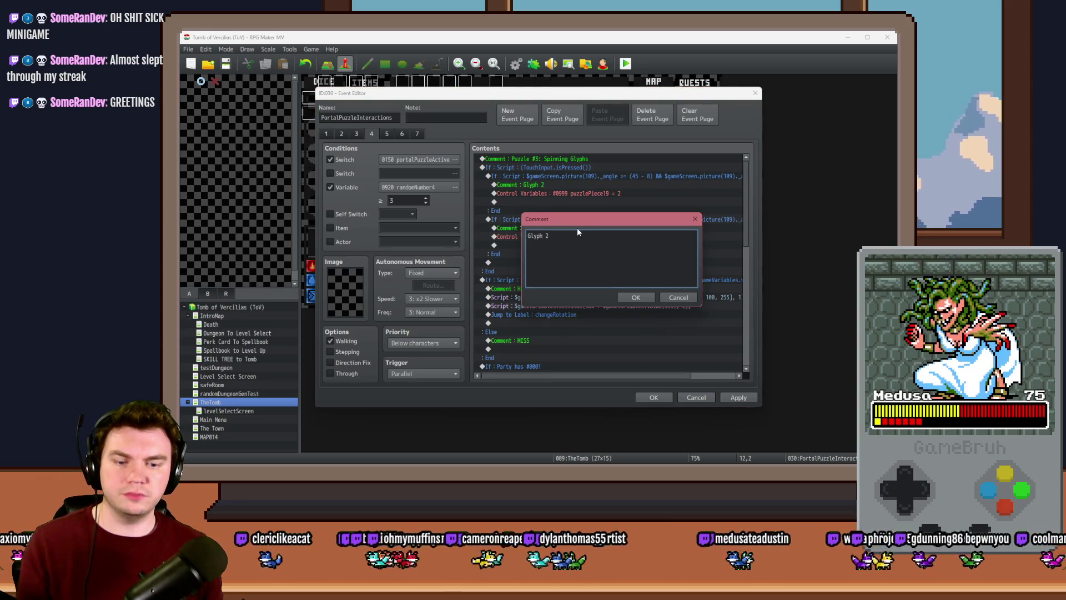
key(BackSpace)
text(3)
key(Return)
click(587, 238)
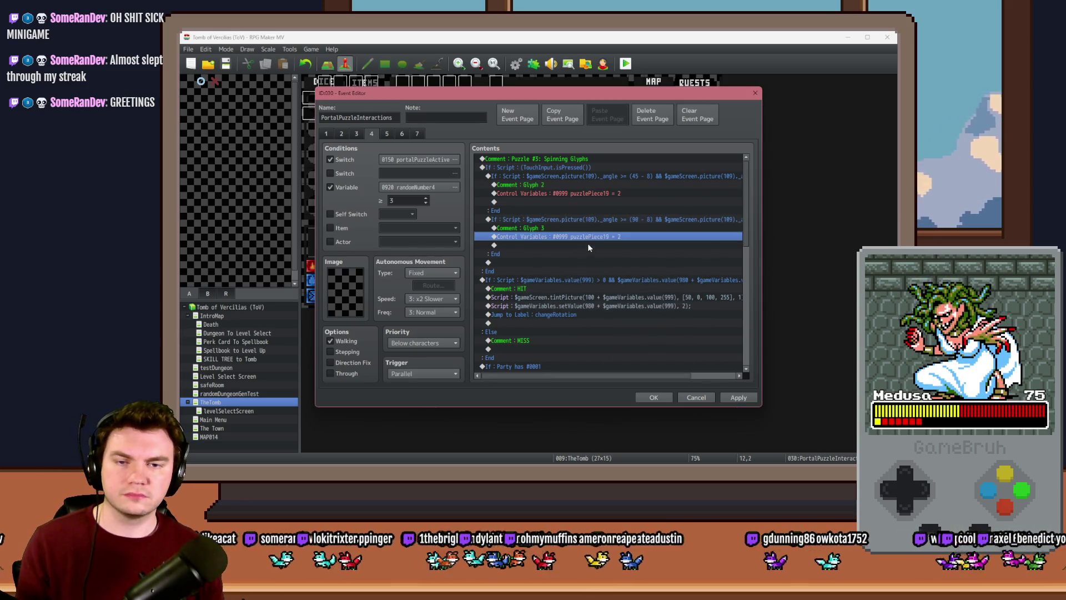
double_click(589, 238)
click(590, 265)
click(630, 337)
Paste another copy of the Glyph 3 branch and begin editing its angle condition
click(589, 220)
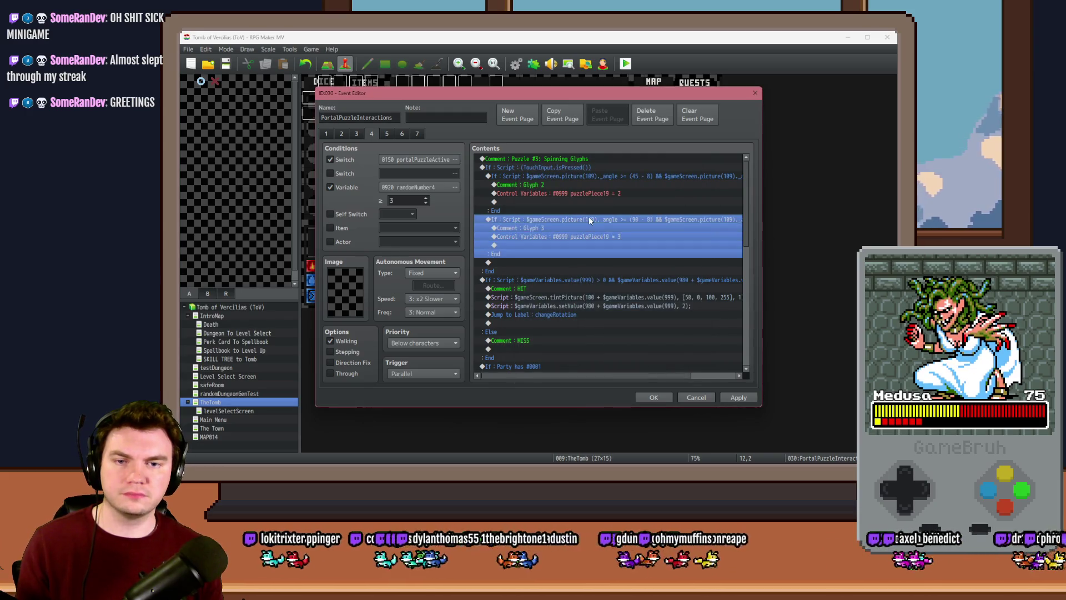
key(ctrl+v)
double_click(589, 220)
double_click(678, 304)
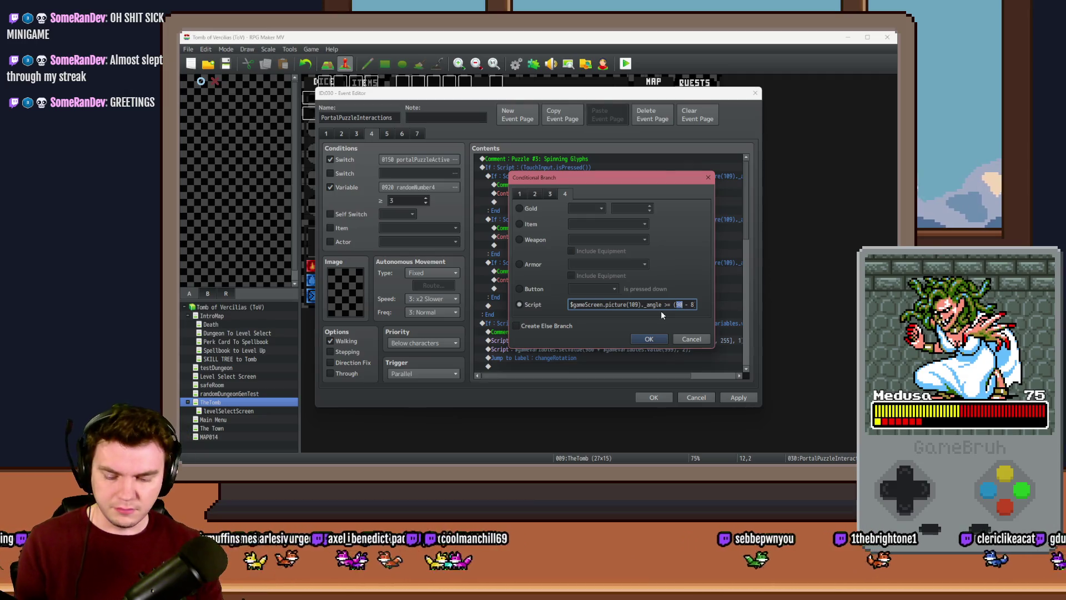
Update the new branch's angle condition to check around 135 degrees
key(XF86Calculator)
key(alt+Tab)
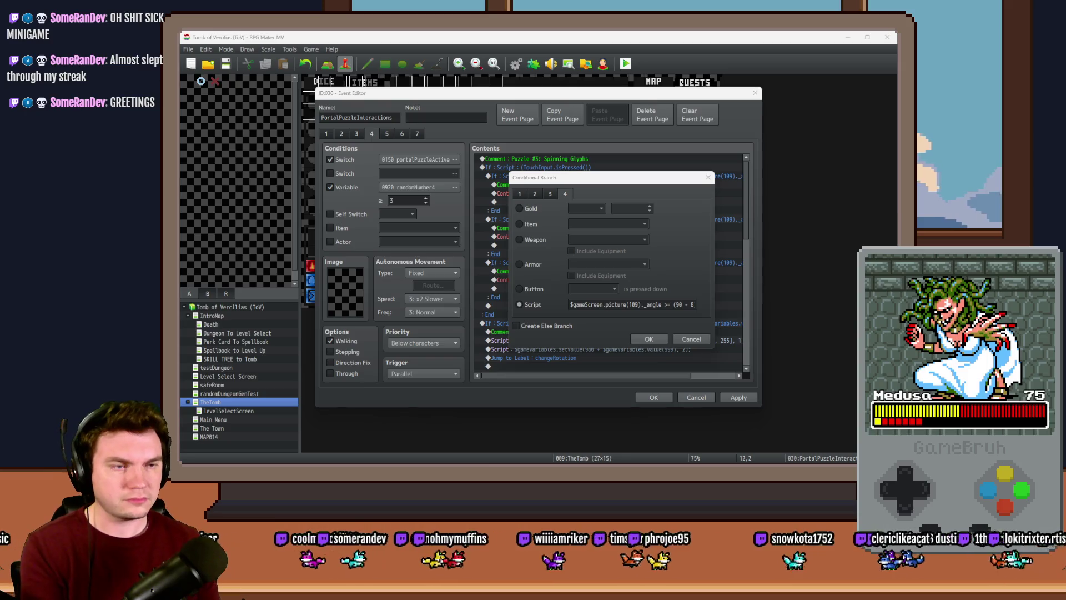
click(667, 192)
double_click(679, 305)
text(+<)
double_click(673, 304)
text(45)
key(Return)
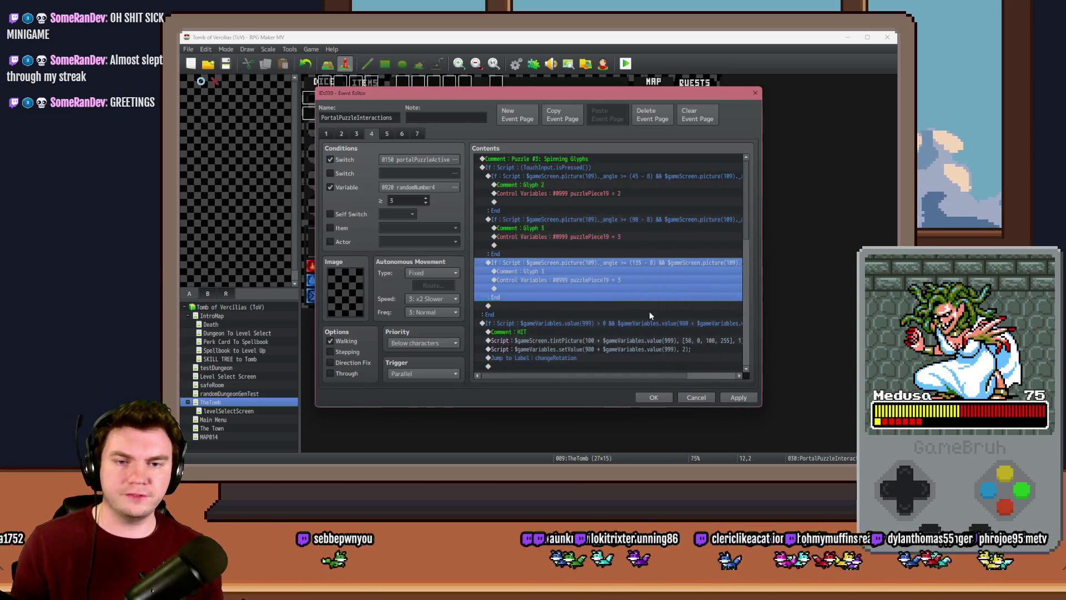
Label the branch 'Glyph 4' and set puzzlePiece19 to 4
double_click(579, 272)
key(BackSpace)
text(4)
key(Return)
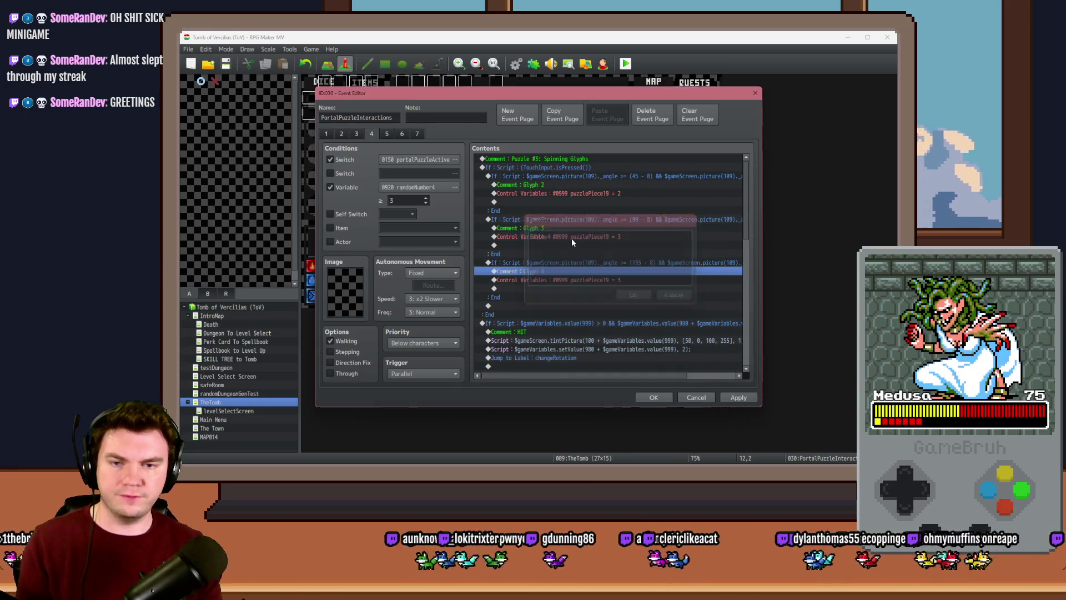
click(608, 280)
double_click(608, 280)
text(4)
click(638, 346)
Duplicate the Glyph 4 branch and start rewriting its angle condition
click(606, 262)
key(ctrl+c)
key(ctrl+v)
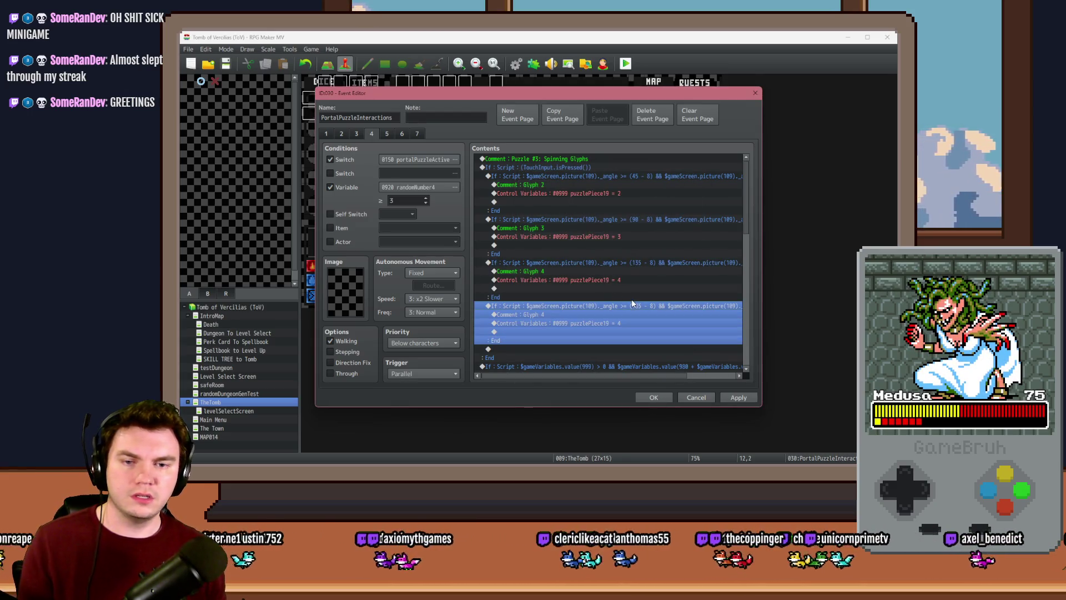
double_click(605, 305)
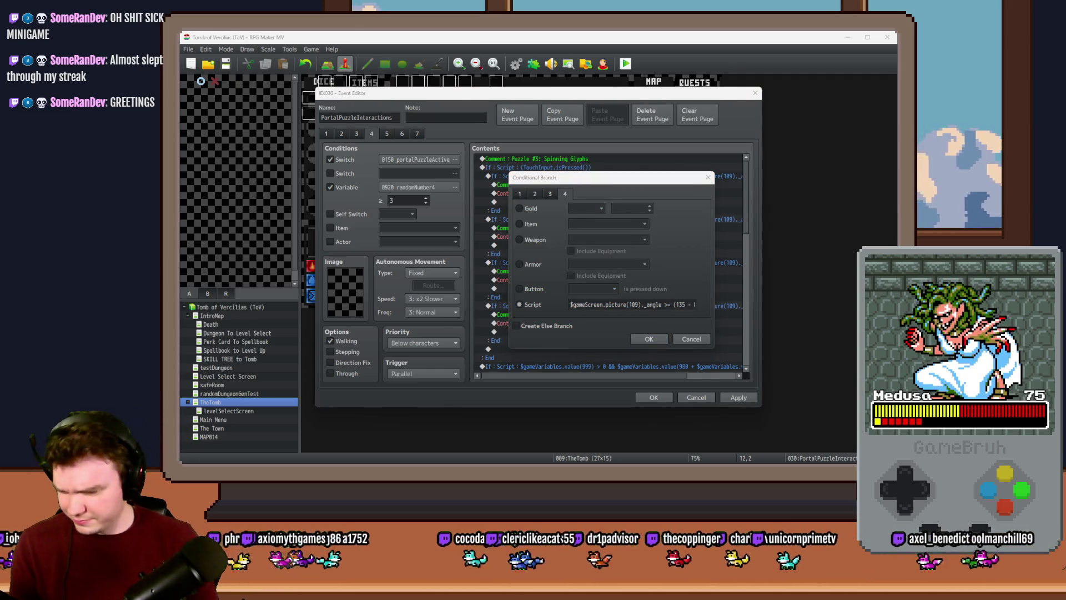
double_click(681, 304)
text(70)
key(ctrl+a)
key(ctrl+v)
Set the duplicate's angle condition to check around 180 degrees
double_click(672, 304)
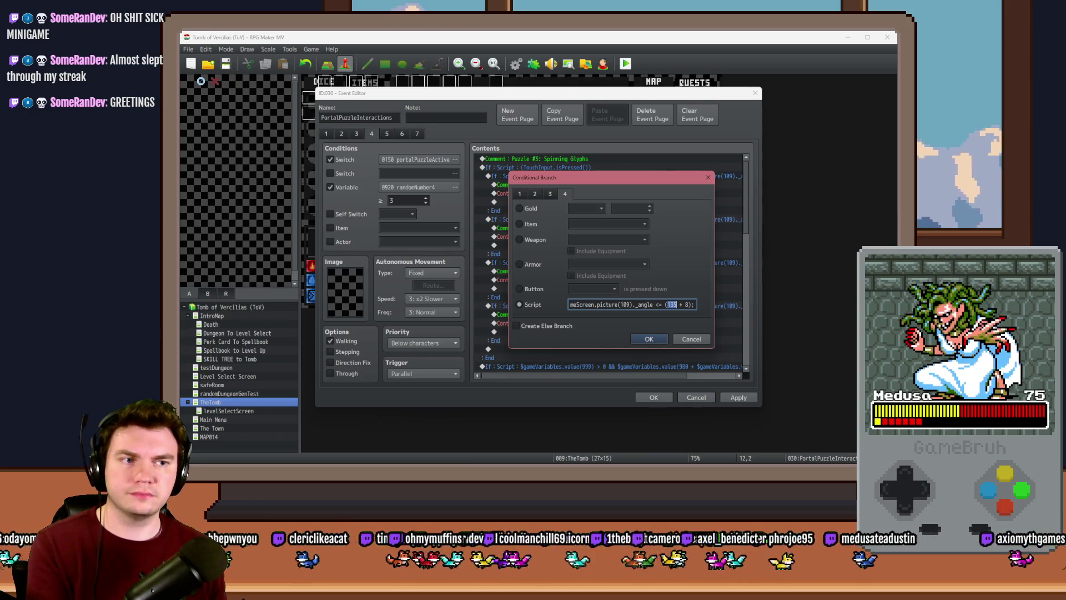
key(alt+Tab)
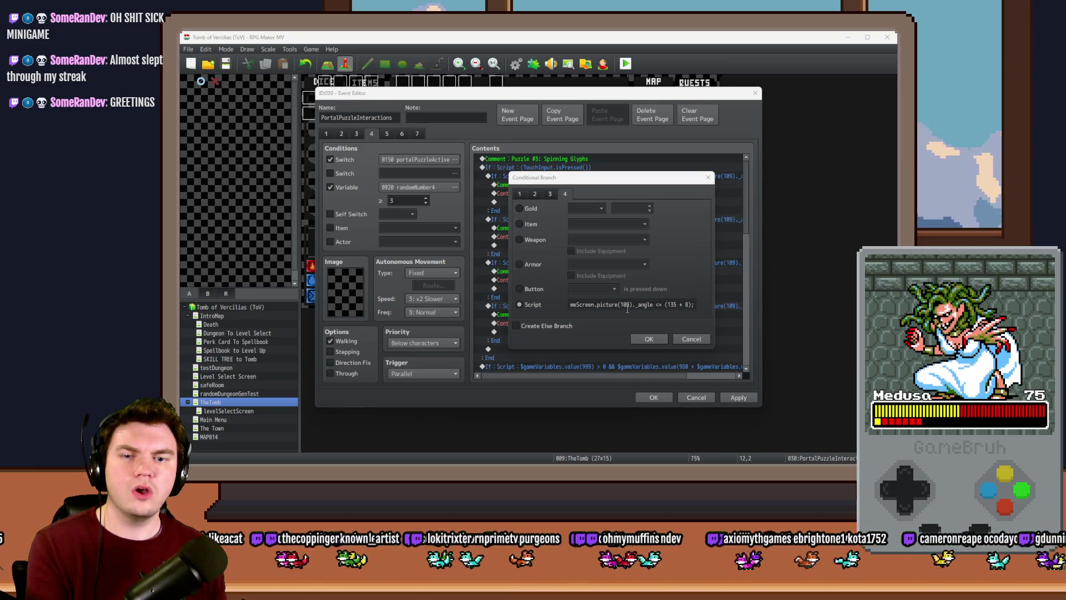
click(654, 307)
click(674, 305)
text(+ 8)
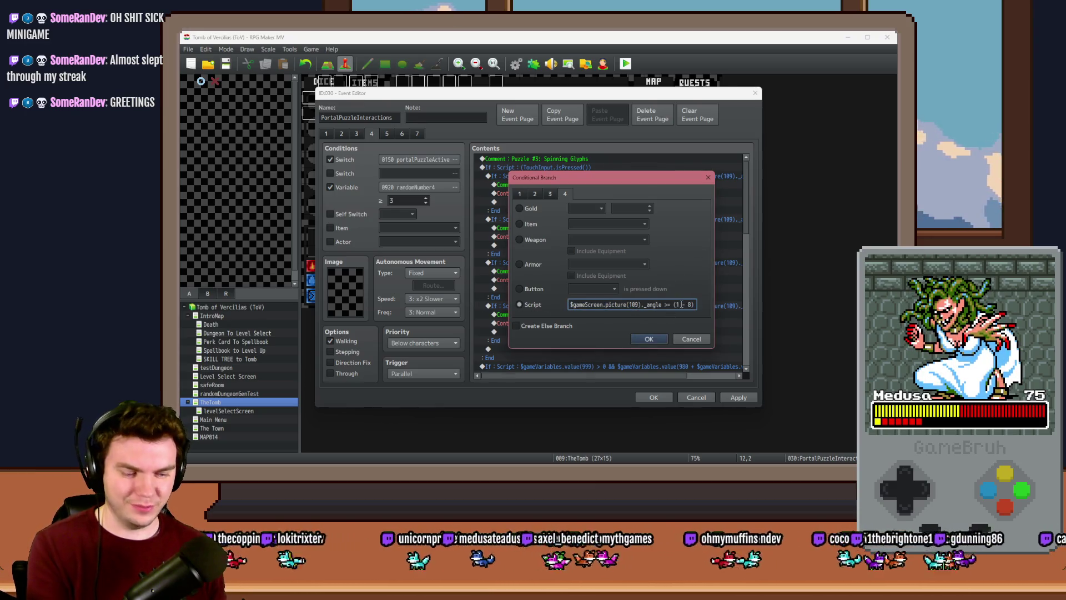
key(ctrl+a)
double_click(672, 305)
text(180)
click(650, 339)
Label that branch 'Glyph 5' and set puzzlePiece19 to 5
scroll(649, 327, down, 2)
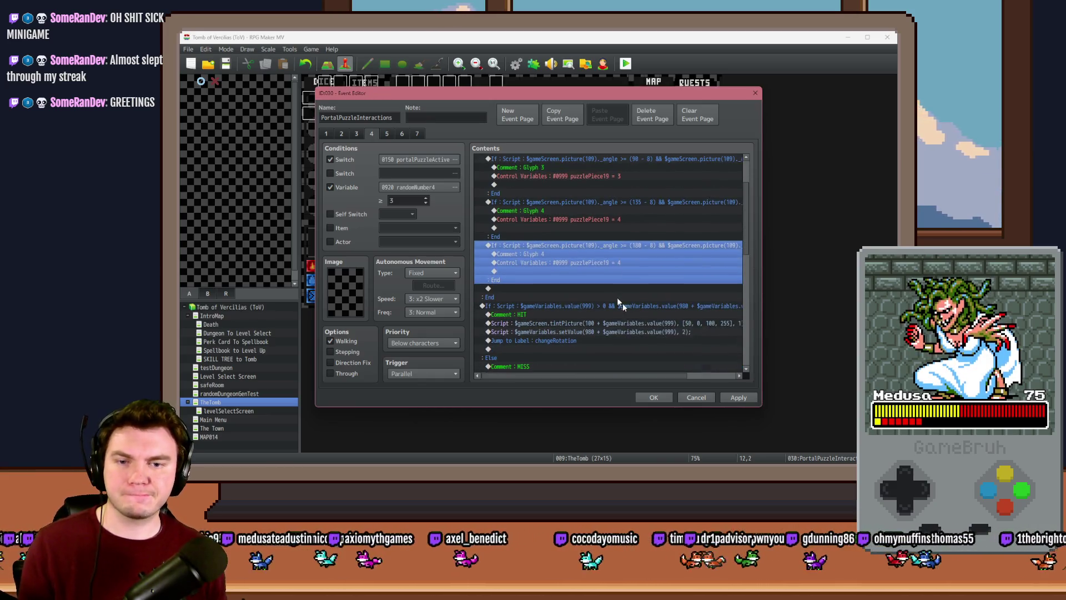
double_click(578, 254)
text(5)
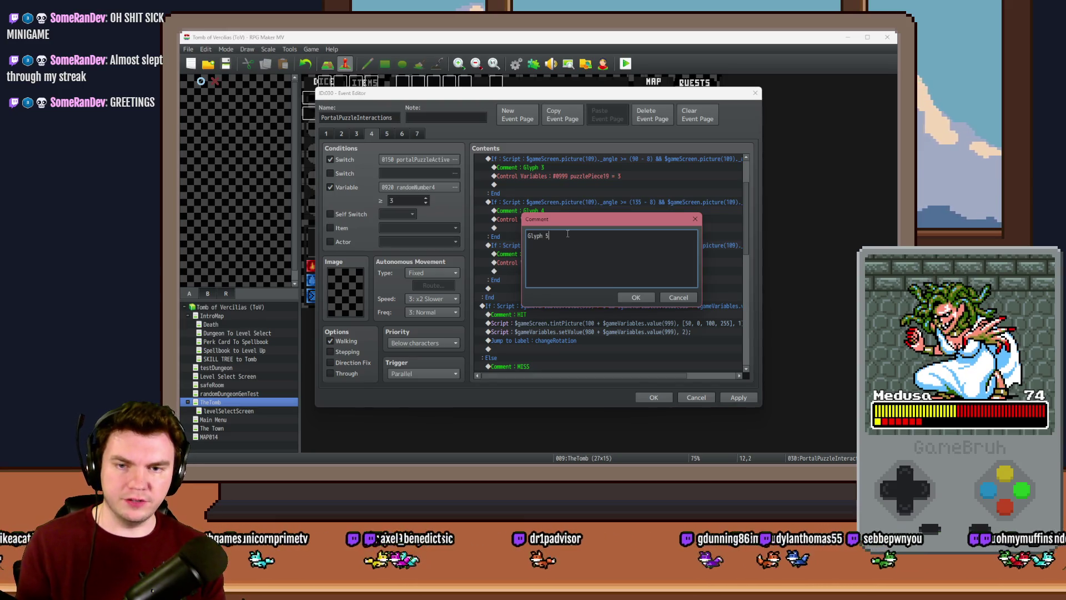
key(Return)
double_click(587, 262)
text(5)
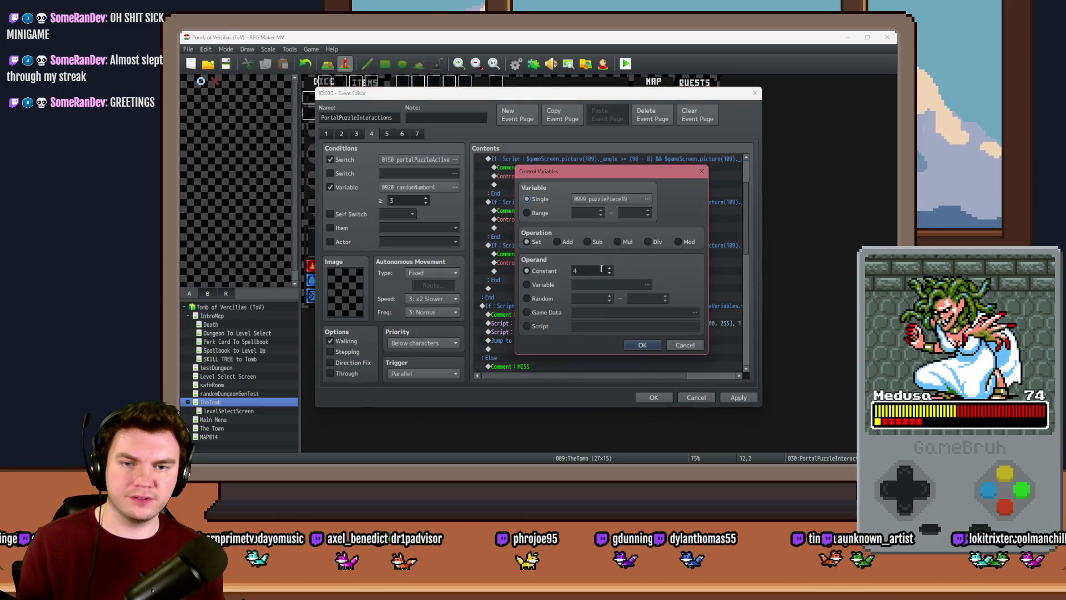
click(644, 347)
Set the next copied branch's angle condition to check around 225 degrees
double_click(569, 248)
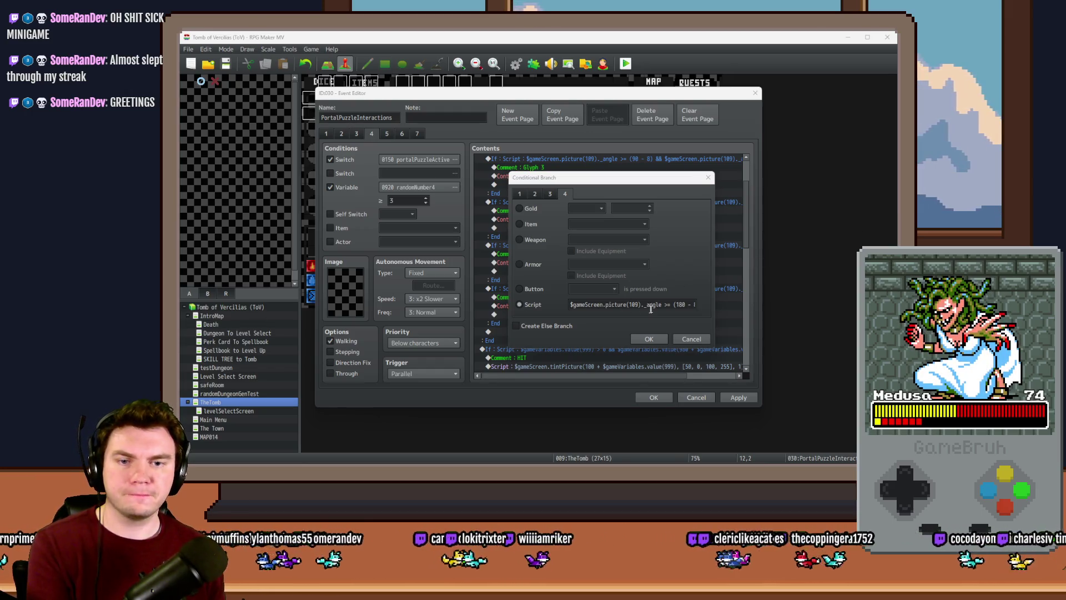
double_click(680, 304)
drag(678, 305, 742, 301)
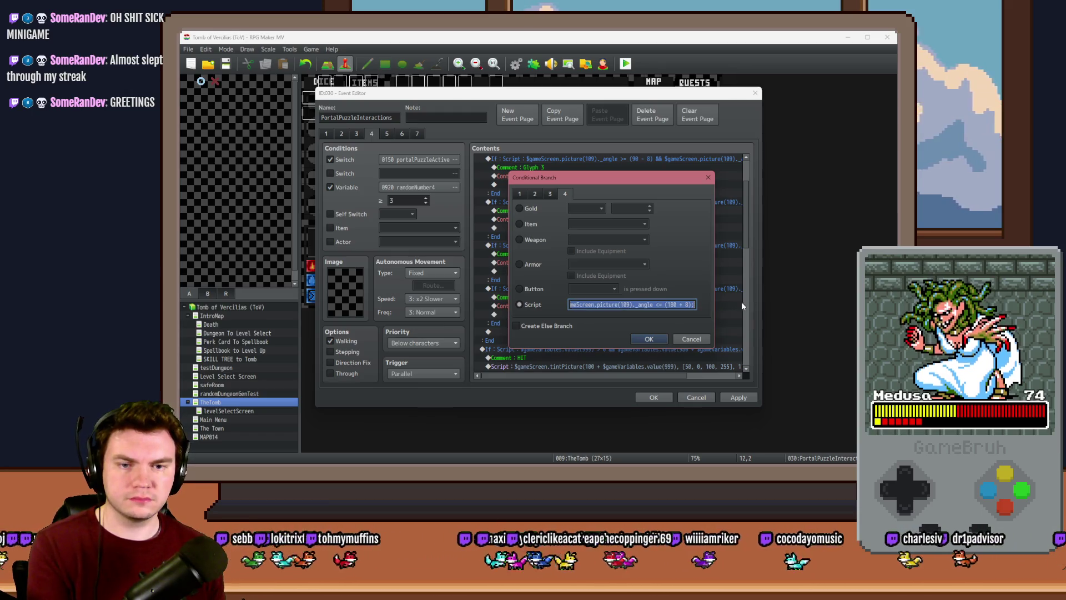
double_click(672, 304)
text(2)
click(648, 339)
Label it 'Glyph 6', set puzzlePiece19 to 6, and close the event editor
double_click(600, 297)
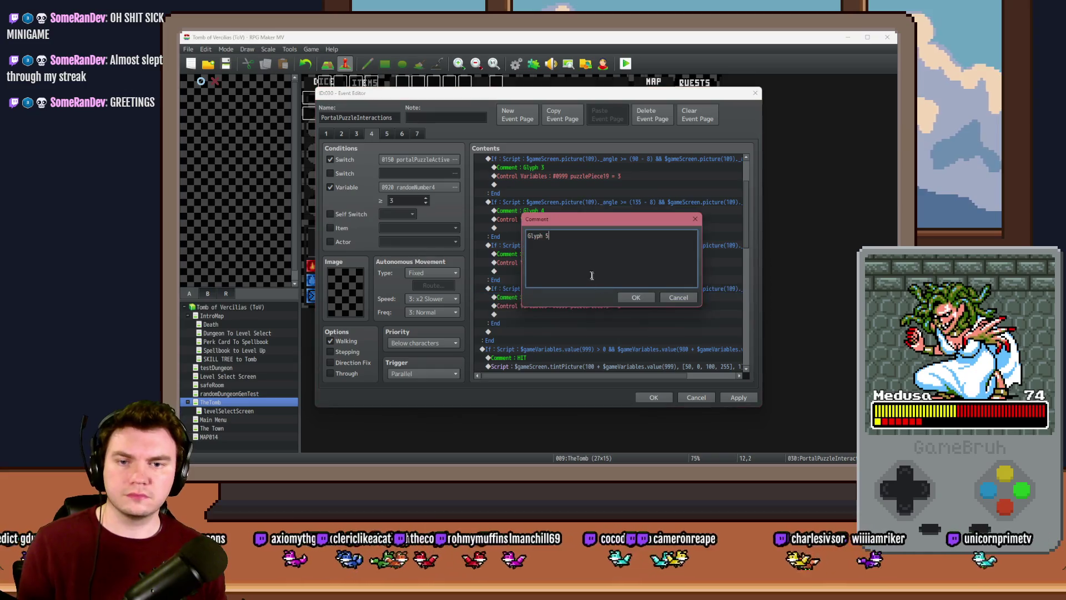
key(ctrl+Return)
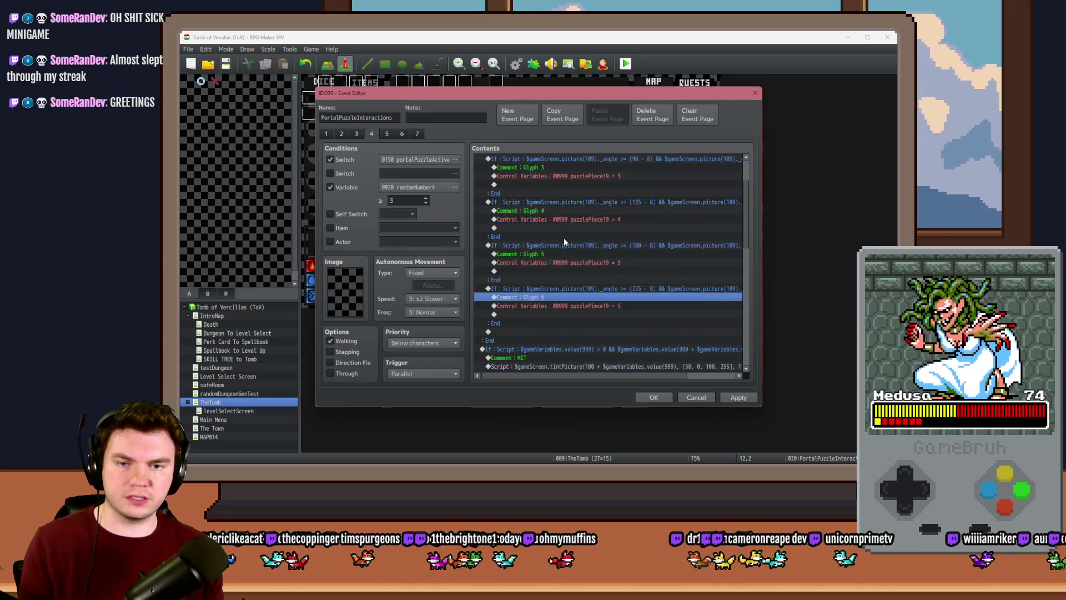
key(Down)
key(Return)
click(637, 344)
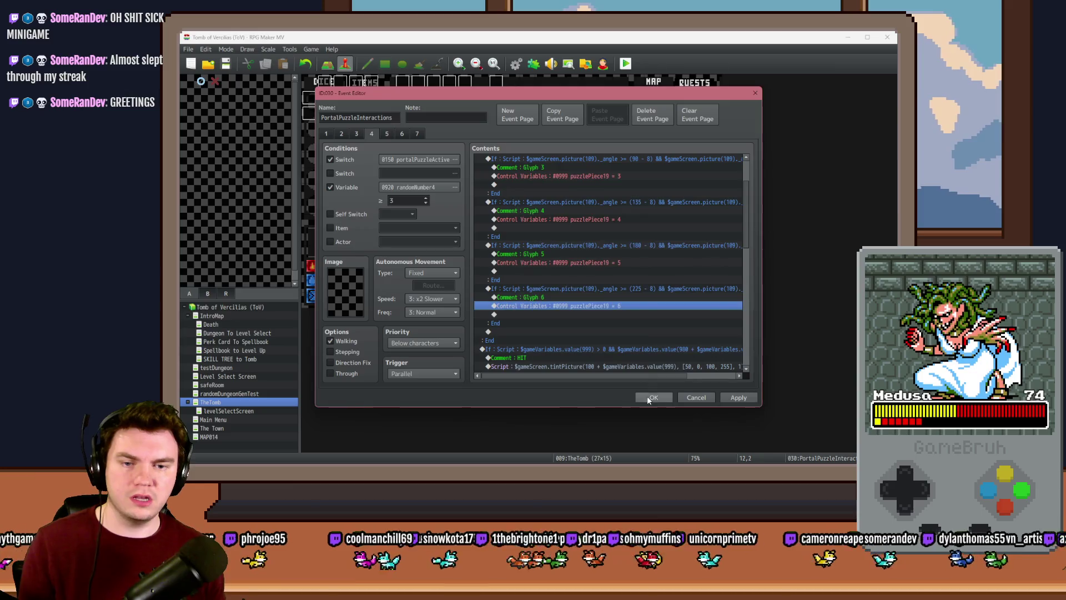
click(648, 397)
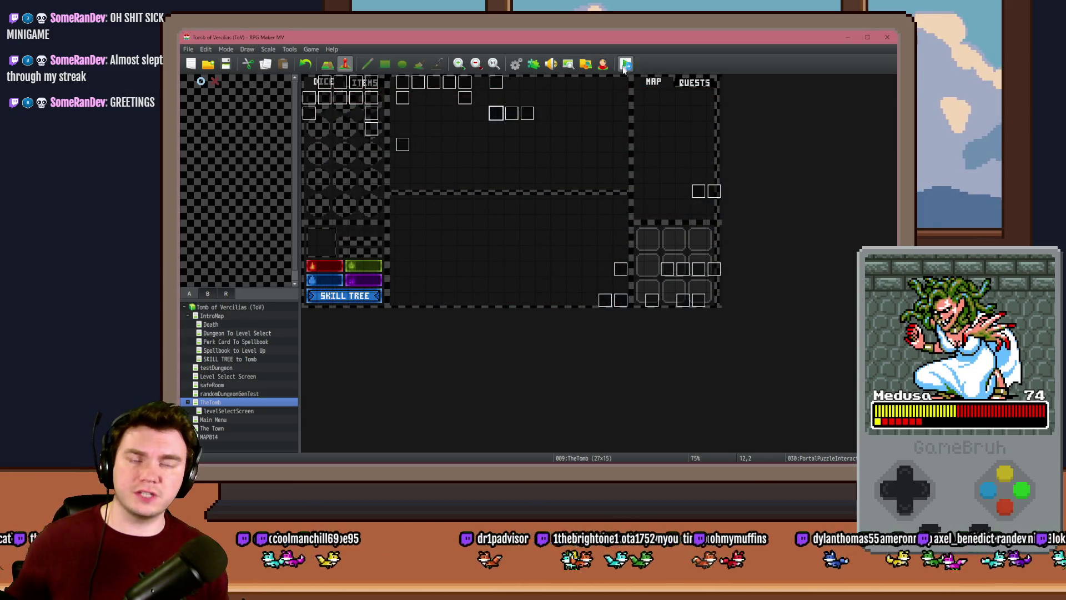
click(625, 64)
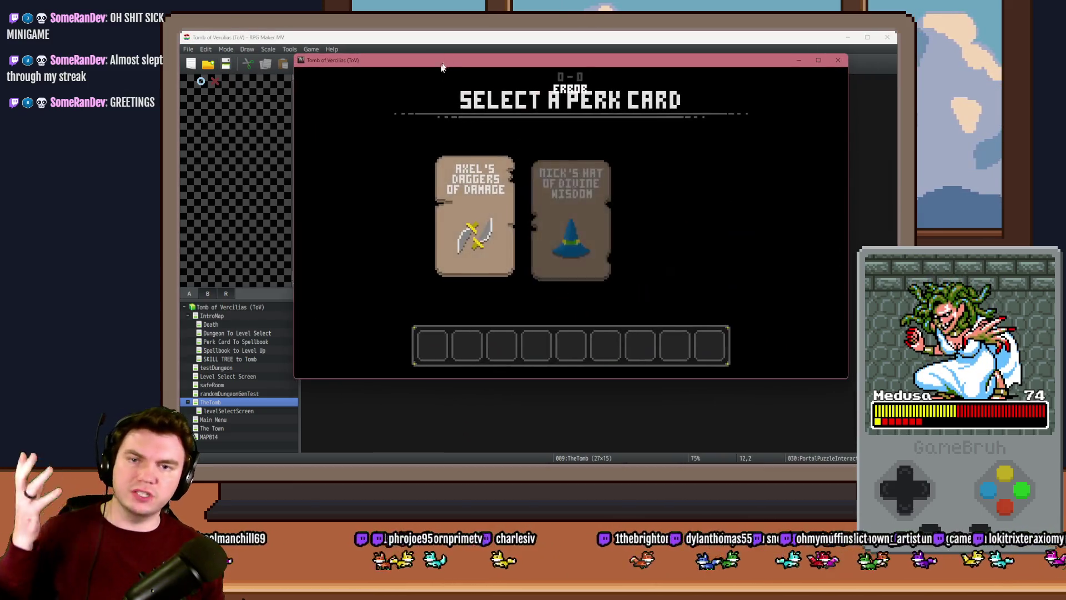
click(494, 214)
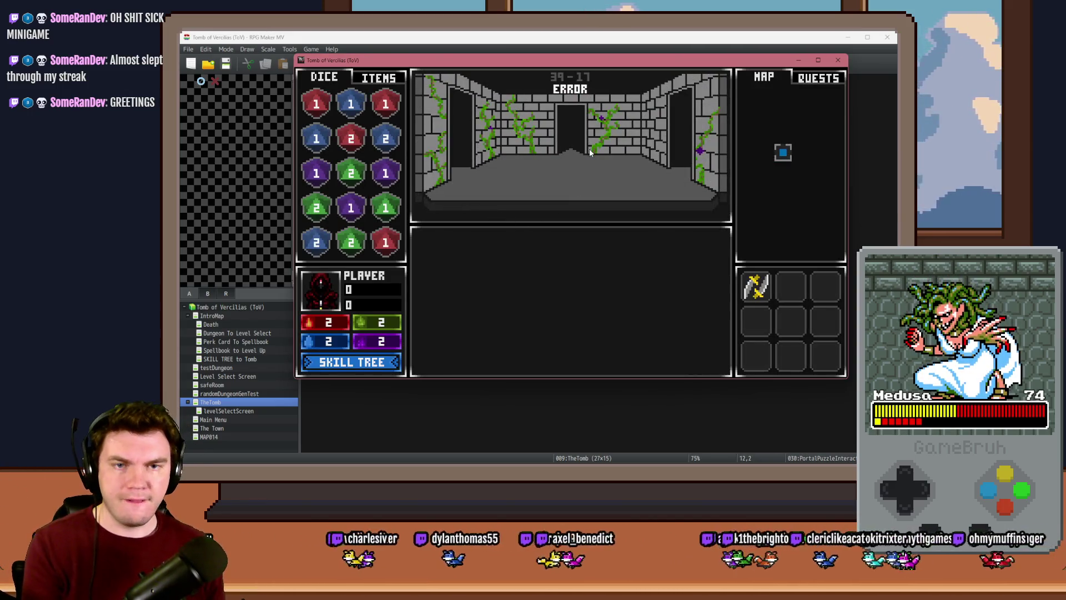
key(Up)
key(Up)
key(Up)
key(Up)
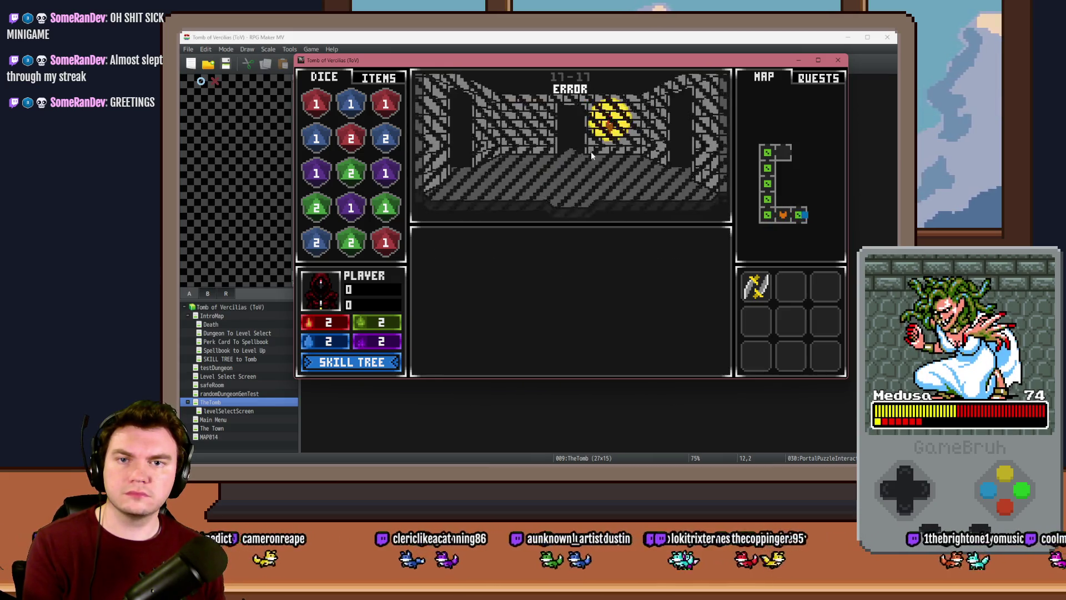
click(586, 297)
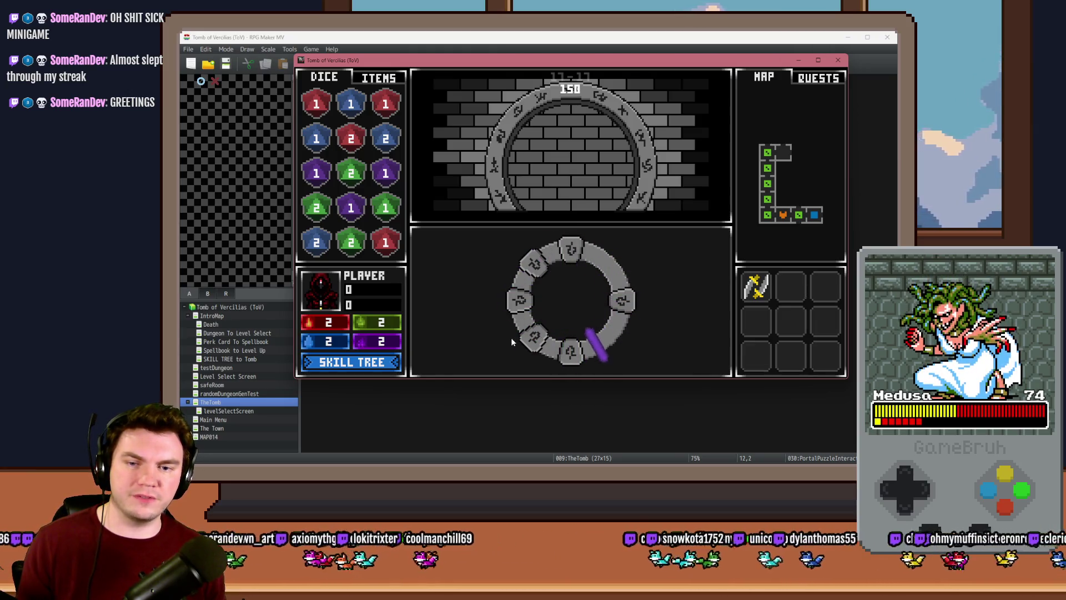
key(space)
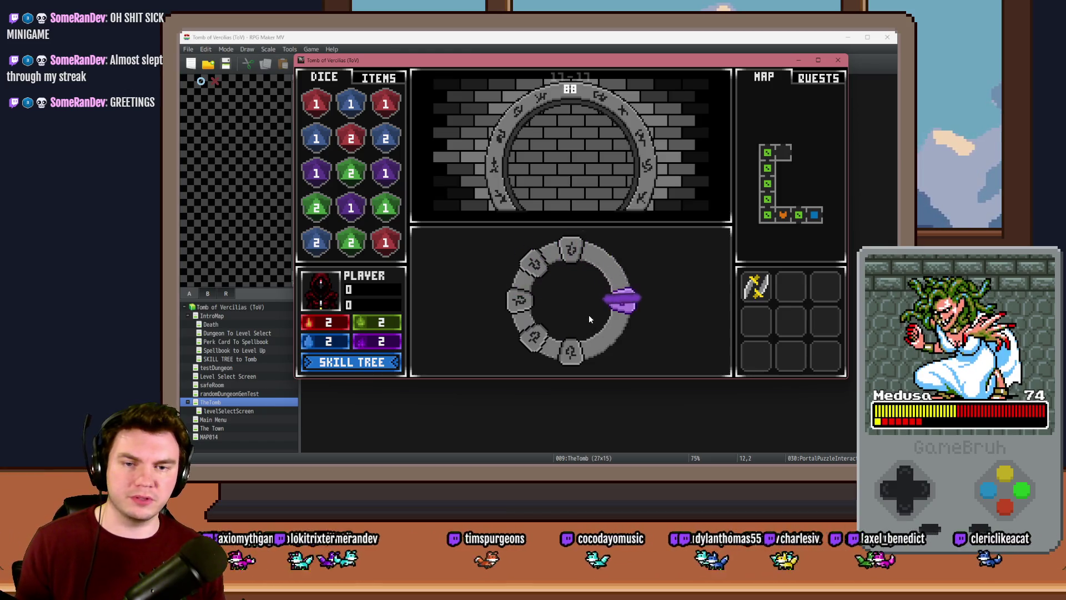
key(space)
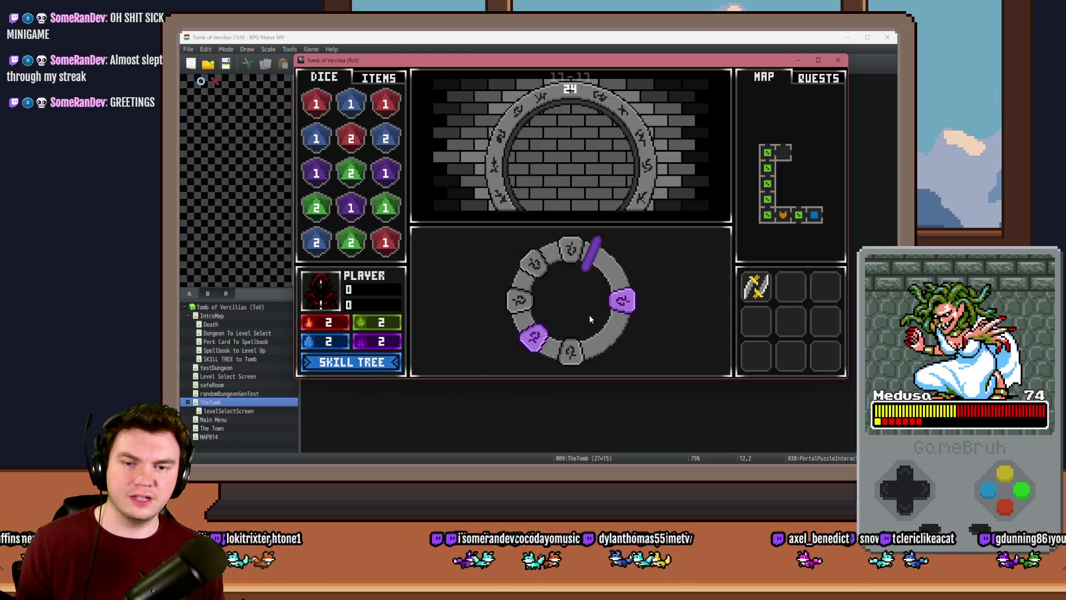
key(space)
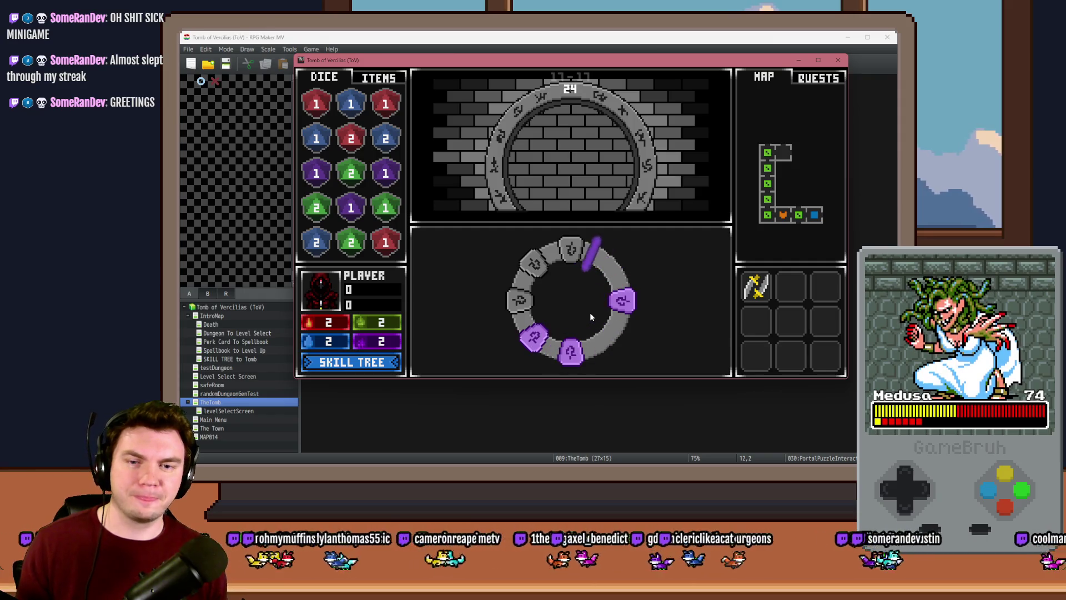
click(838, 60)
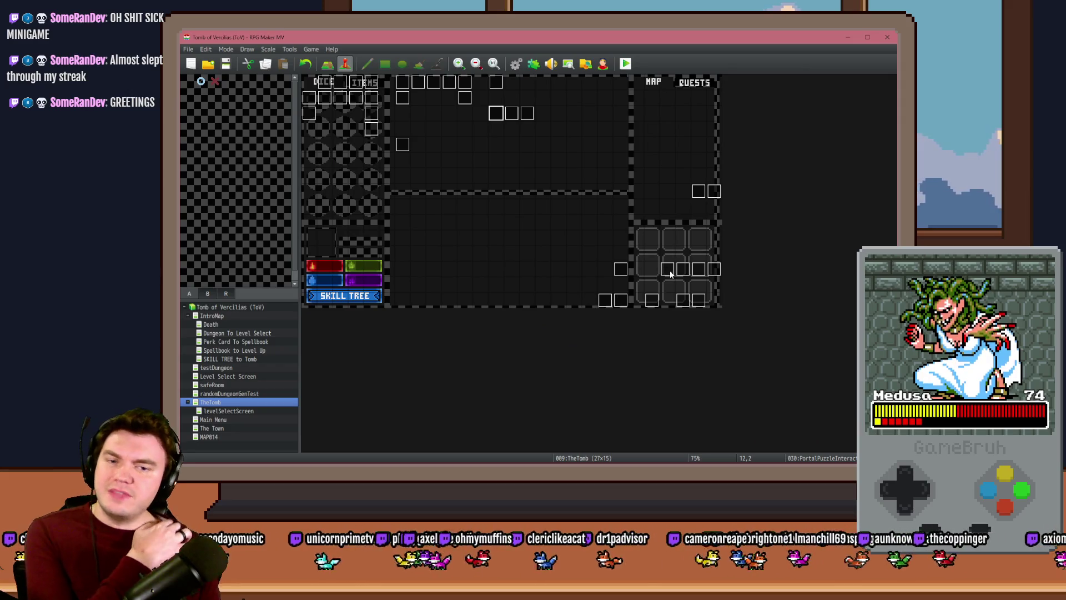
Open the PortalPuzzleInteractions event's puzzle page and review its angle branches
double_click(501, 115)
click(380, 134)
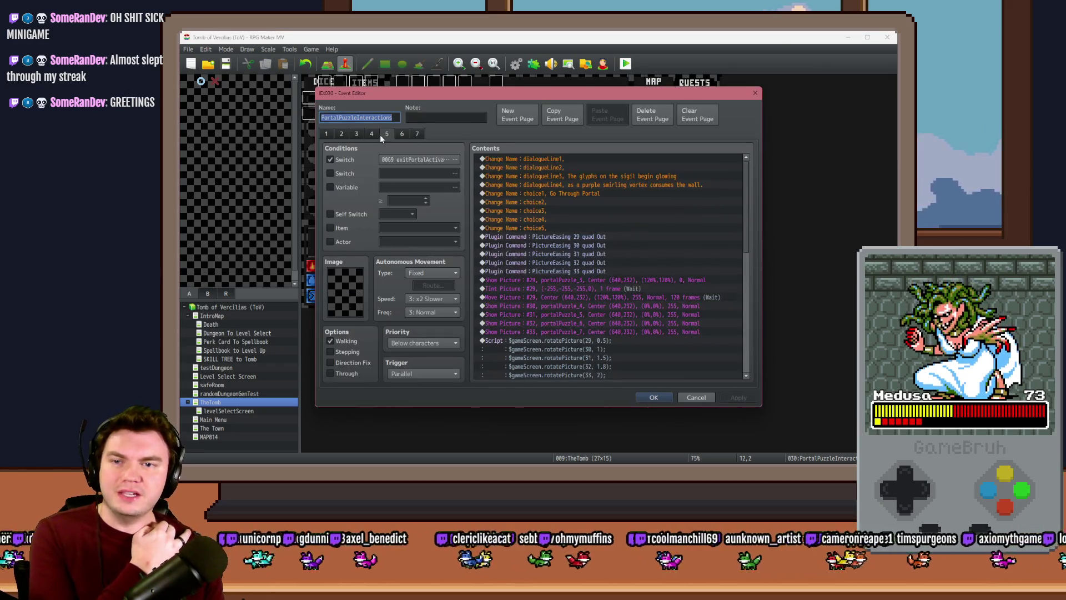
scroll(744, 178, down, 1)
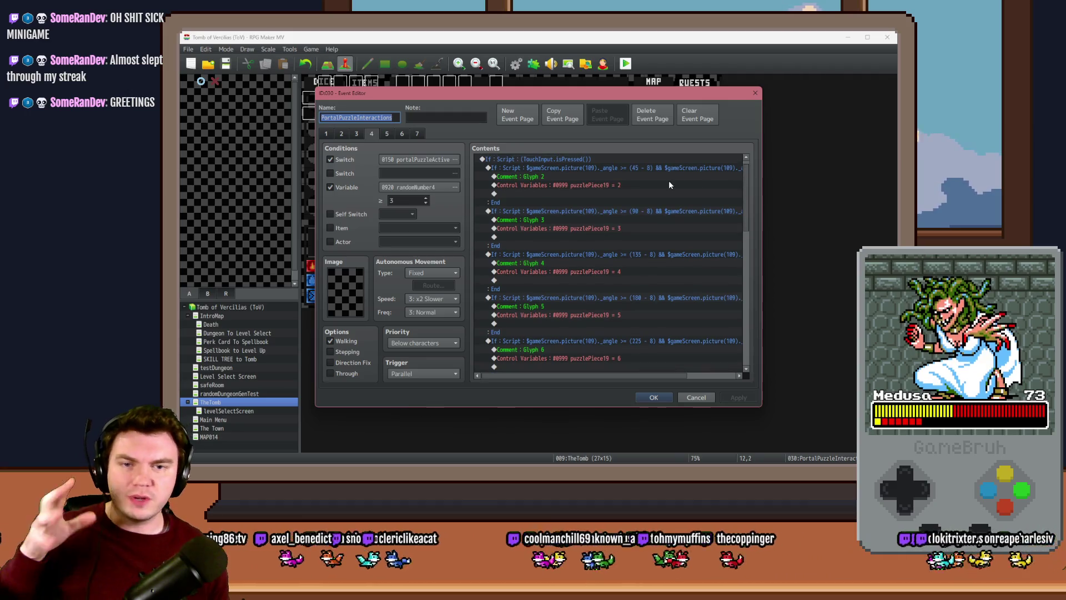
click(661, 168)
drag(745, 175, 755, 241)
click(558, 193)
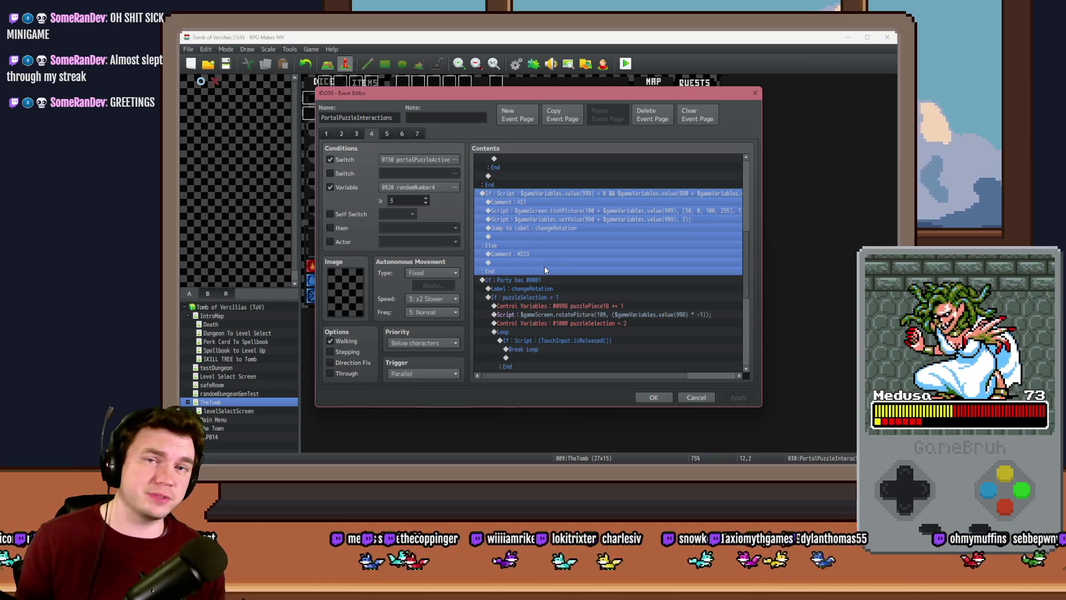
scroll(544, 266, up, 6)
scroll(552, 271, down, 3)
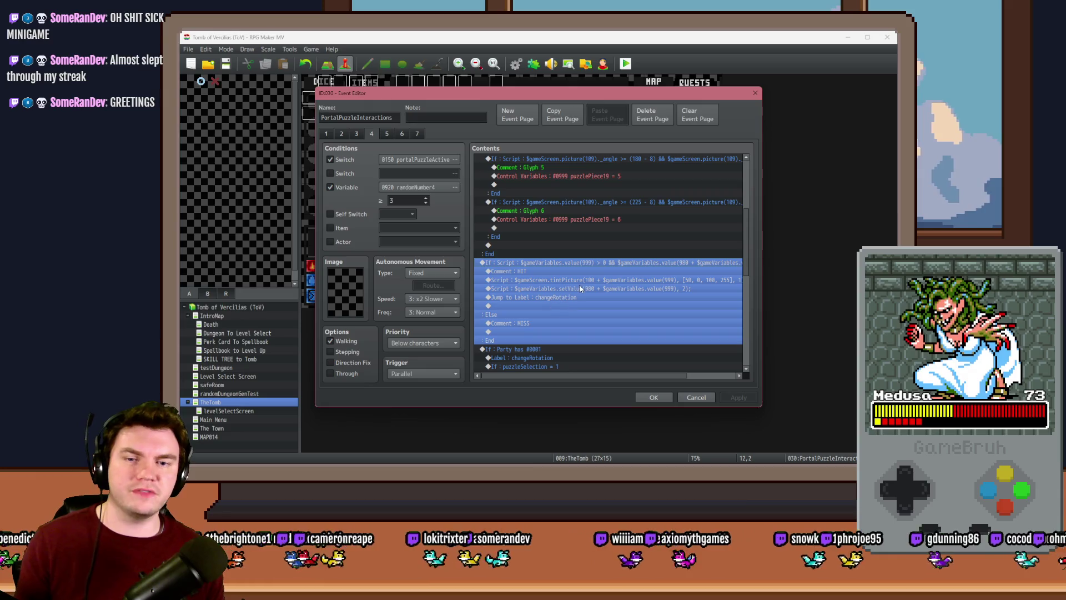
scroll(568, 269, up, 3)
Confirm the 270° branch condition and relabel its comment as Glyph 7
click(568, 272)
double_click(569, 272)
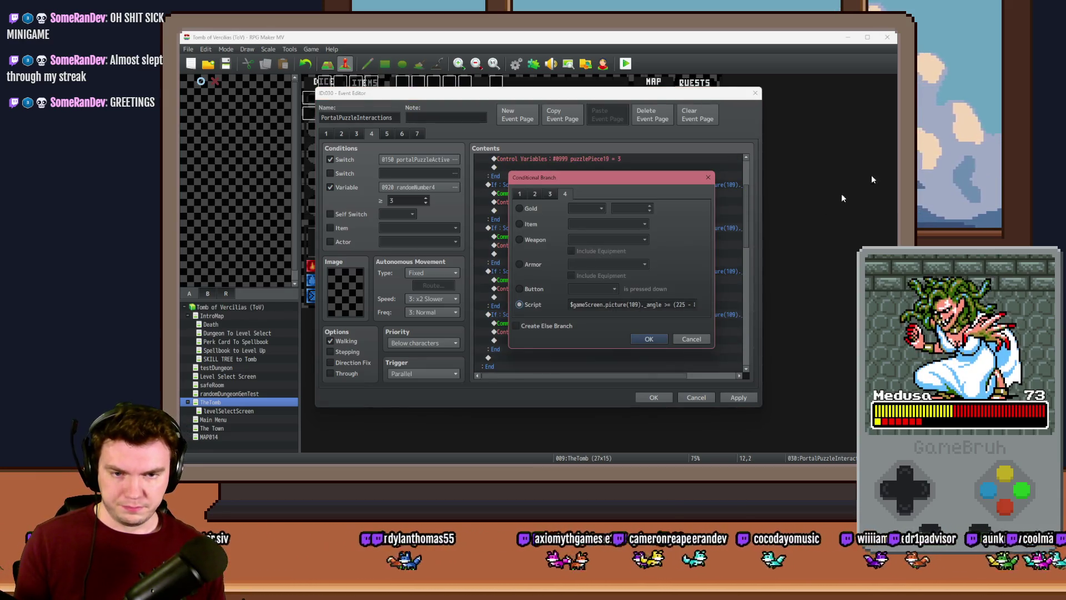
key(alt+Tab)
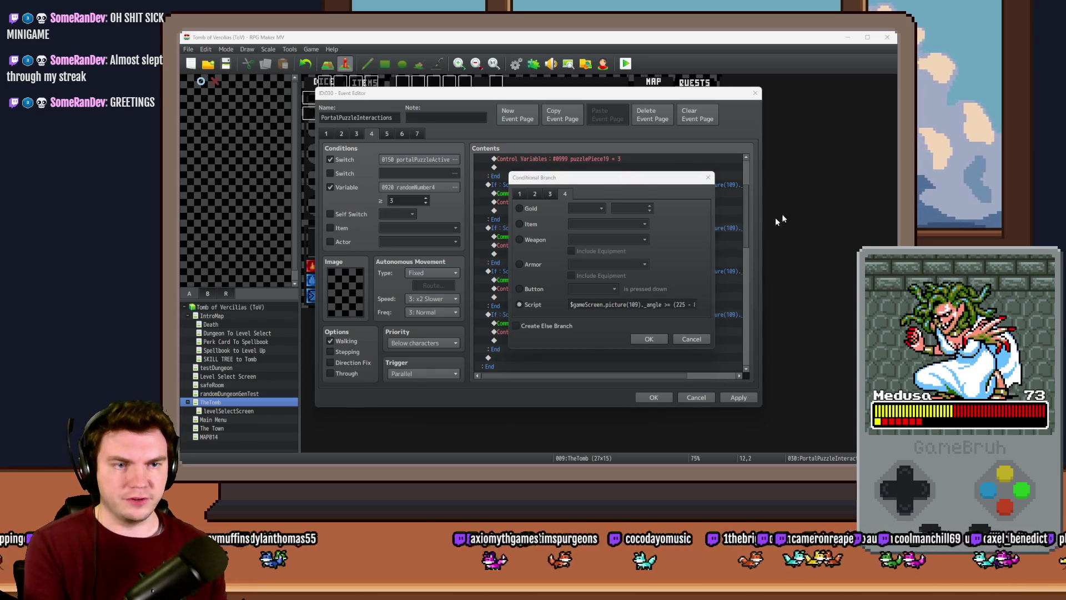
double_click(680, 304)
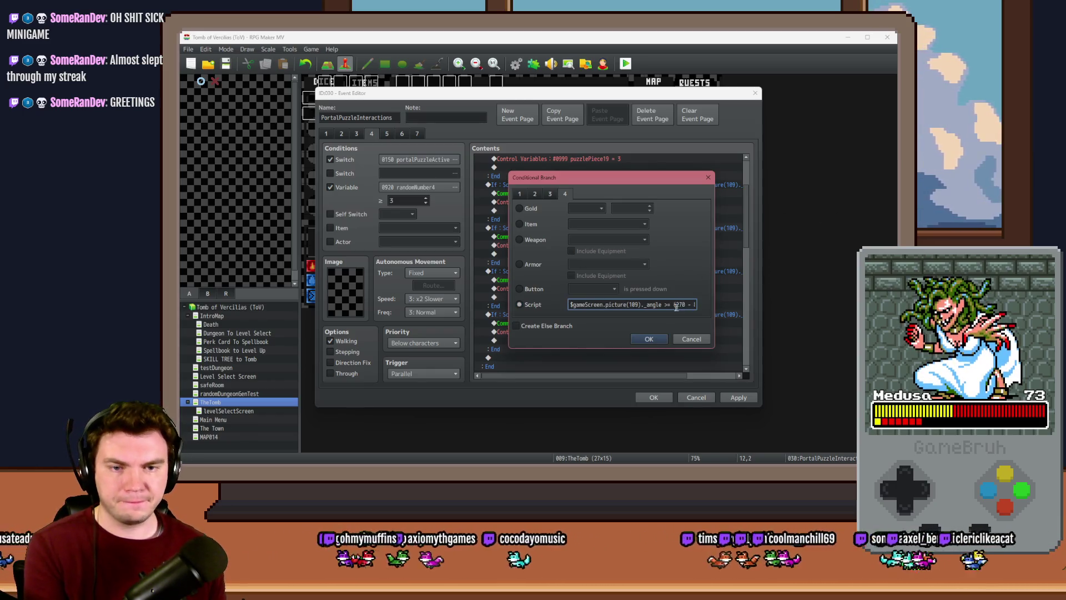
click(648, 338)
double_click(578, 323)
key(ctrl+Return)
key(Down)
key(Return)
Set puzzlePiece19 to 7, duplicate the 270° branch, and change the copy's angle to 315
key(Return)
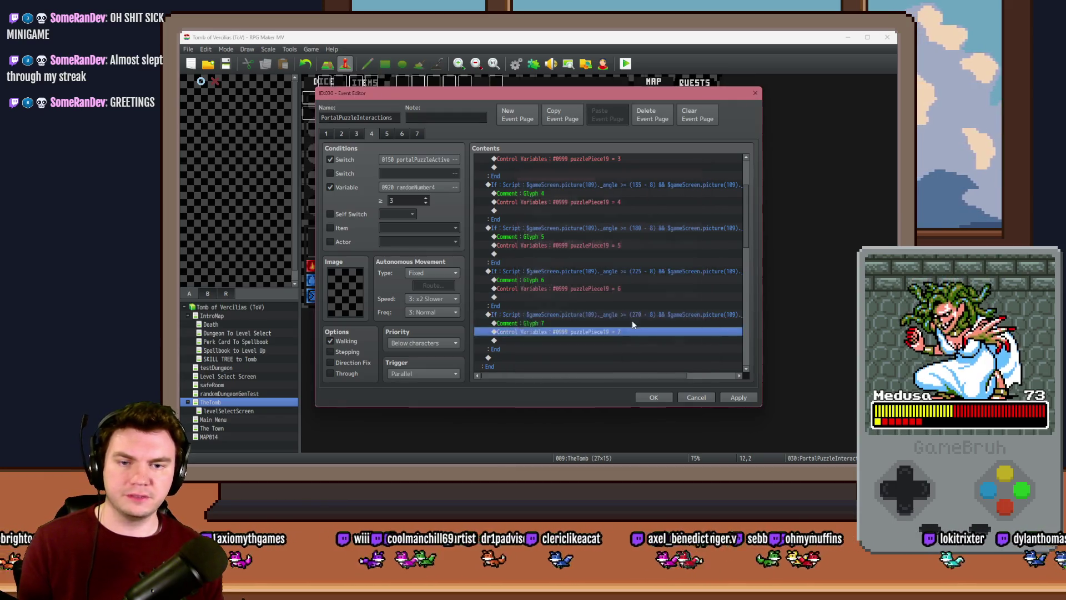
click(641, 312)
key(ctrl+c)
key(ctrl+v)
key(Return)
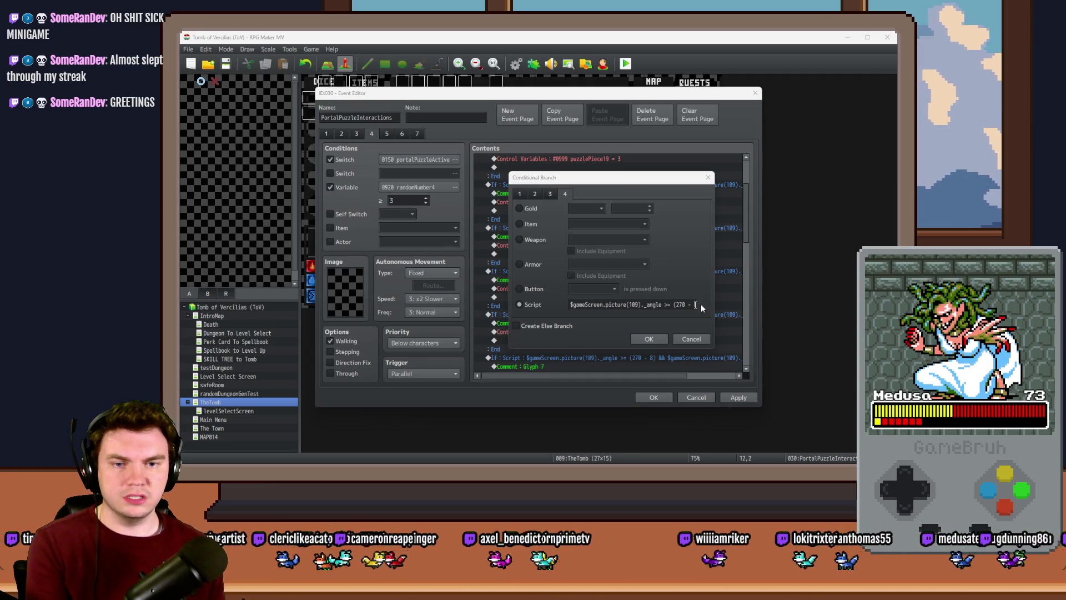
double_click(682, 304)
text(3)
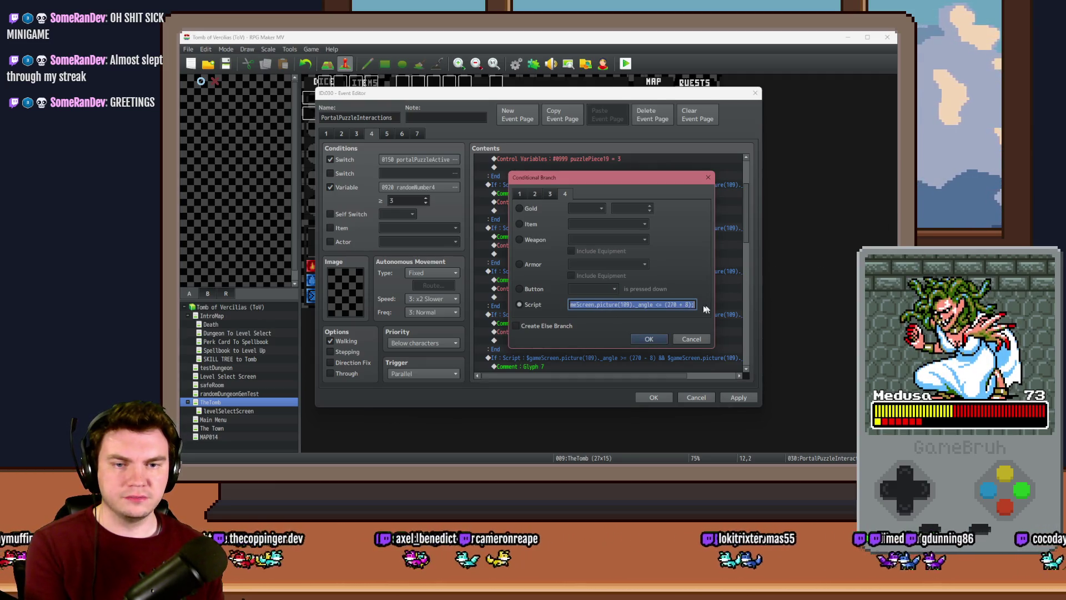
double_click(669, 305)
text(315)
click(658, 339)
Label the new 315° branch Glyph 8 and confirm its variable setting
scroll(639, 325, down, 2)
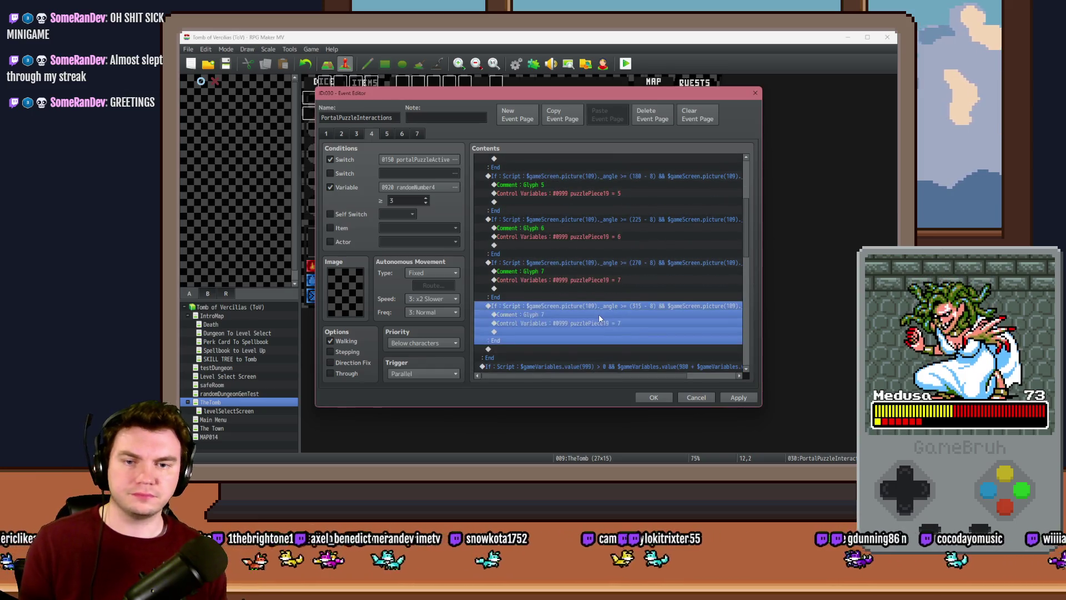
double_click(616, 314)
key(ctrl+Return)
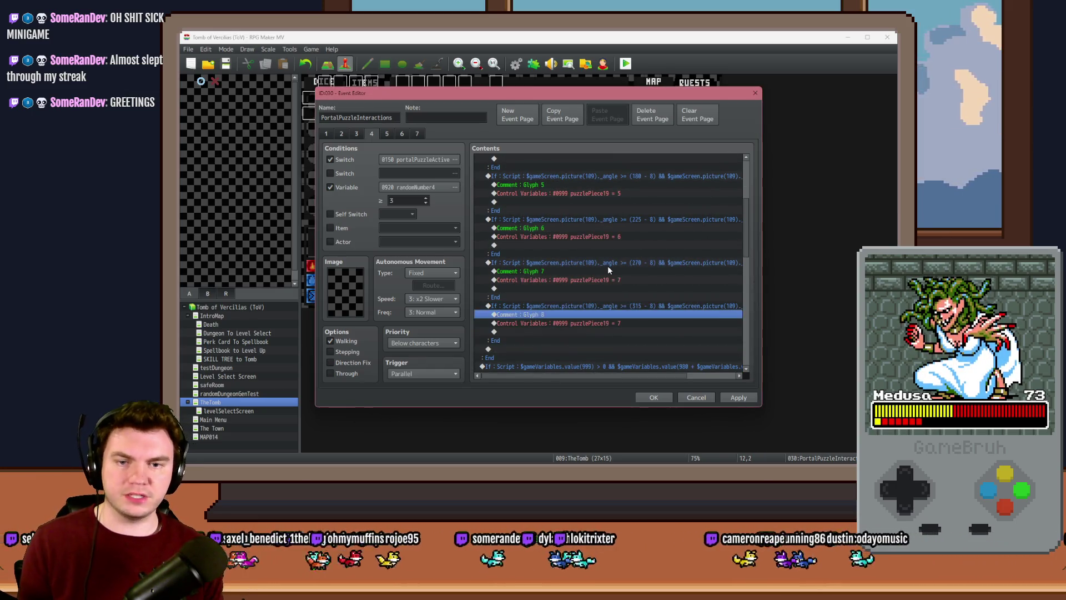
click(592, 325)
double_click(594, 323)
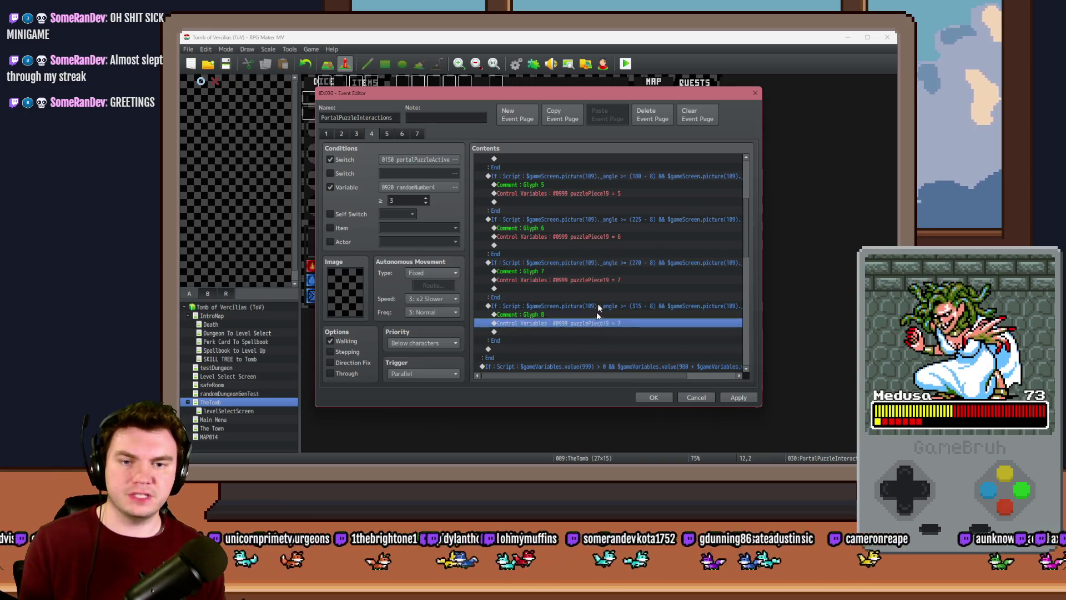
click(639, 345)
Duplicate the Glyph 2 branch
scroll(557, 175, up, 5)
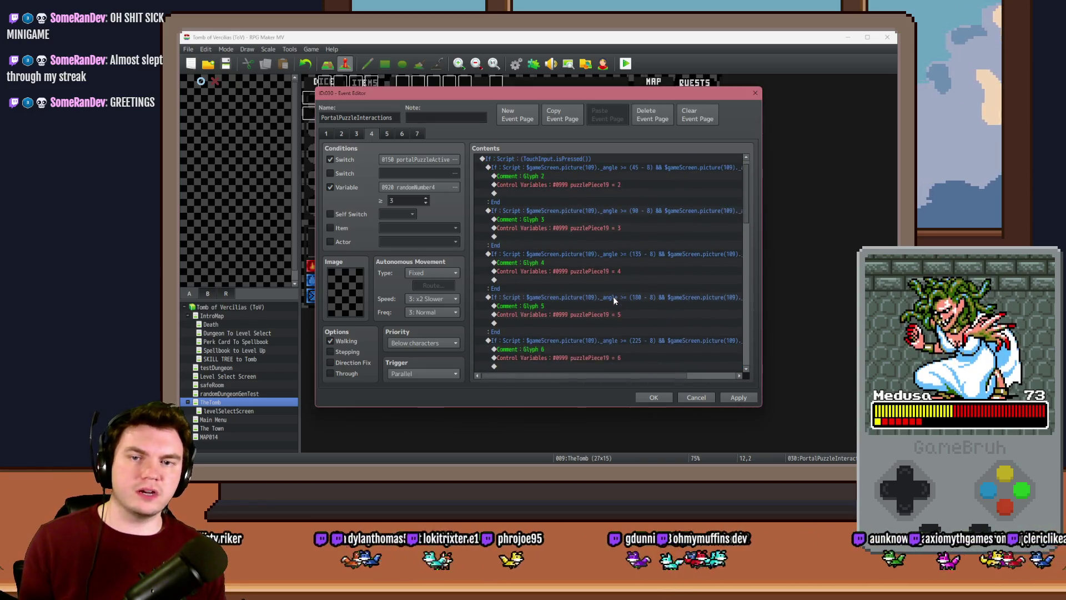
click(561, 168)
click(561, 174)
key(ctrl+c)
key(ctrl+v)
Relabel the duplicated branch Glyph 1 and set puzzlePiece19 to 1
click(571, 175)
double_click(562, 192)
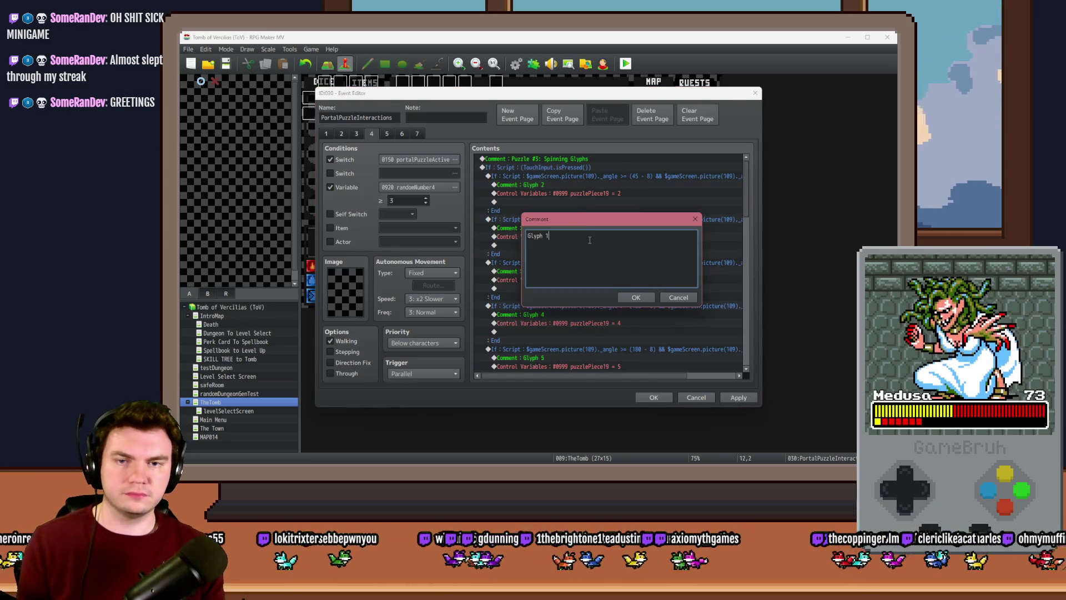
key(ctrl+Return)
key(Down)
key(Return)
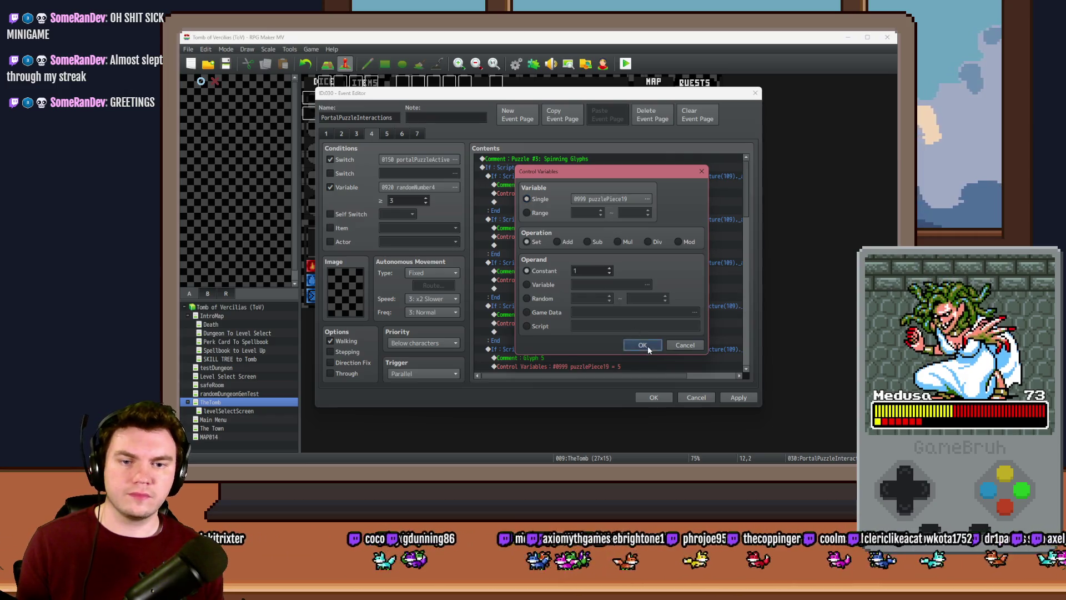
click(643, 345)
Edit the Glyph 1 branch's condition script so its lower bound is 352
double_click(618, 175)
click(682, 304)
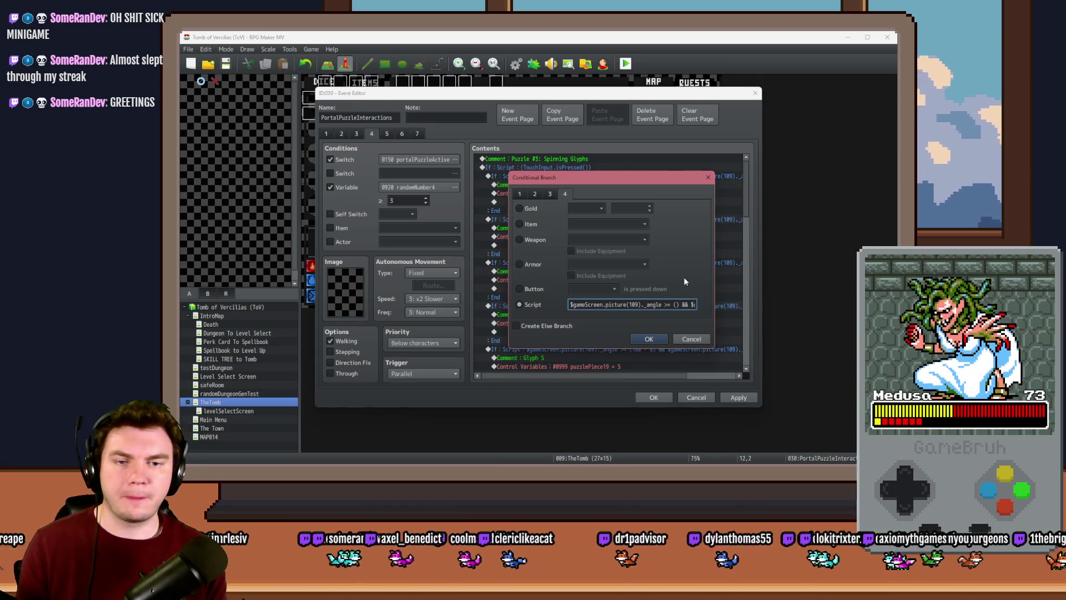
key(alt+Tab)
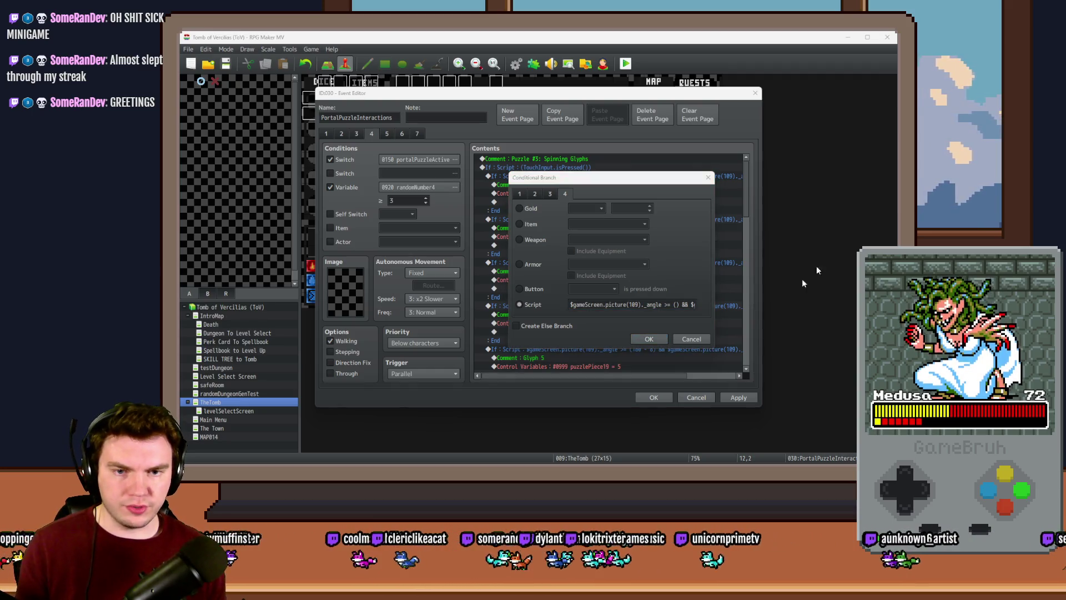
click(677, 304)
text(352)
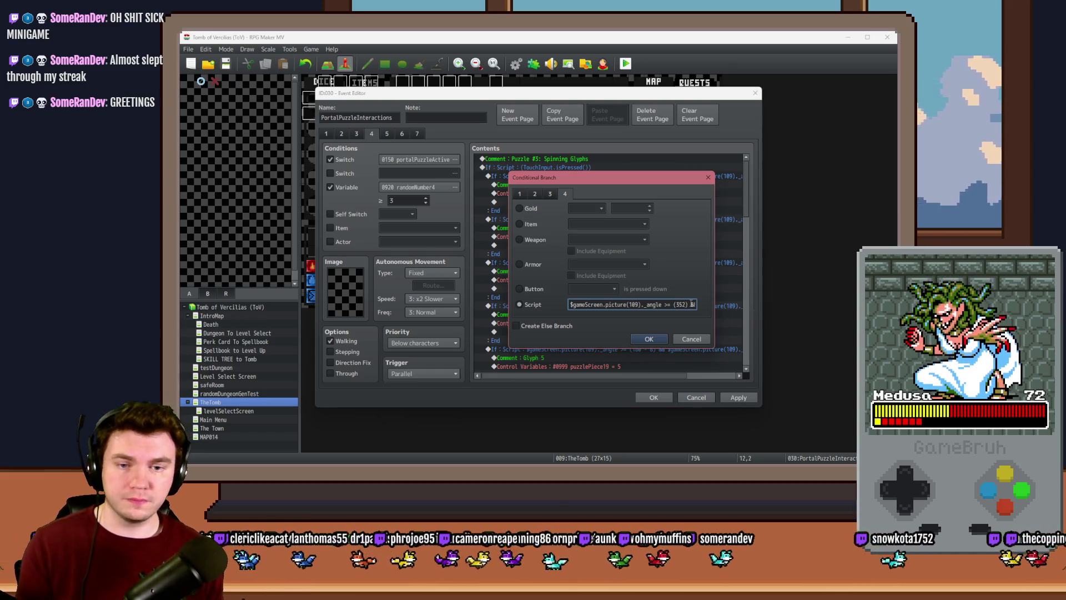
key(Right)
key(Right)
key(Right)
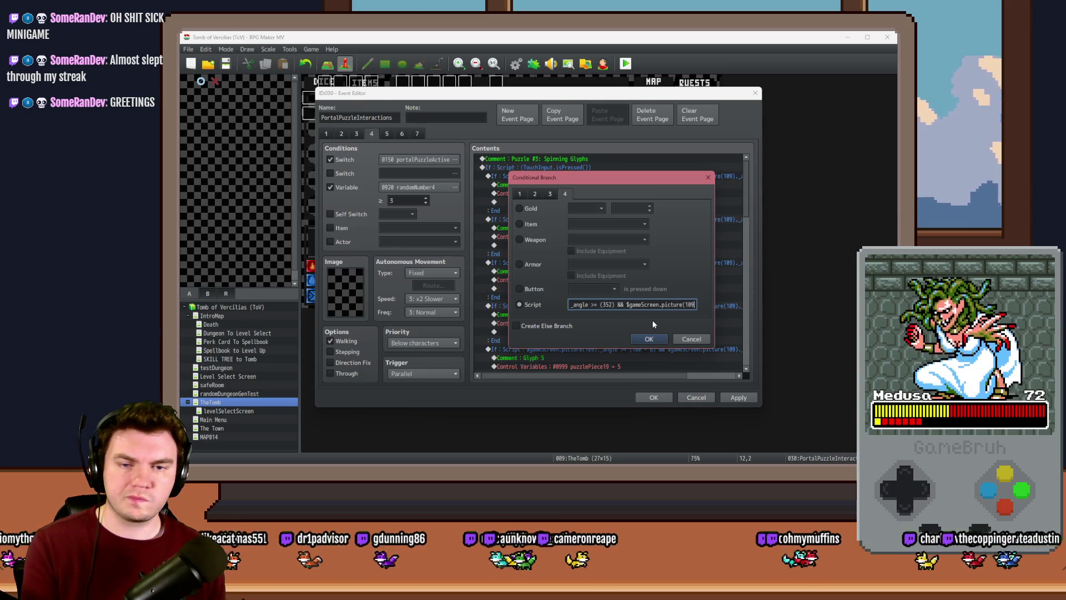
key(Right)
key(Right)
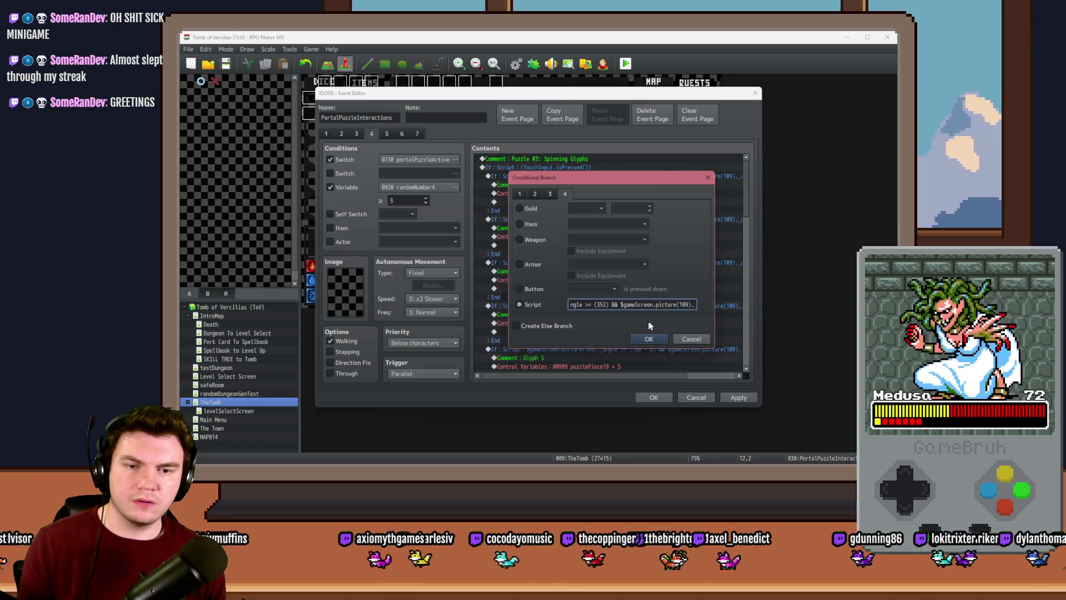
drag(692, 307, 702, 308)
click(673, 304)
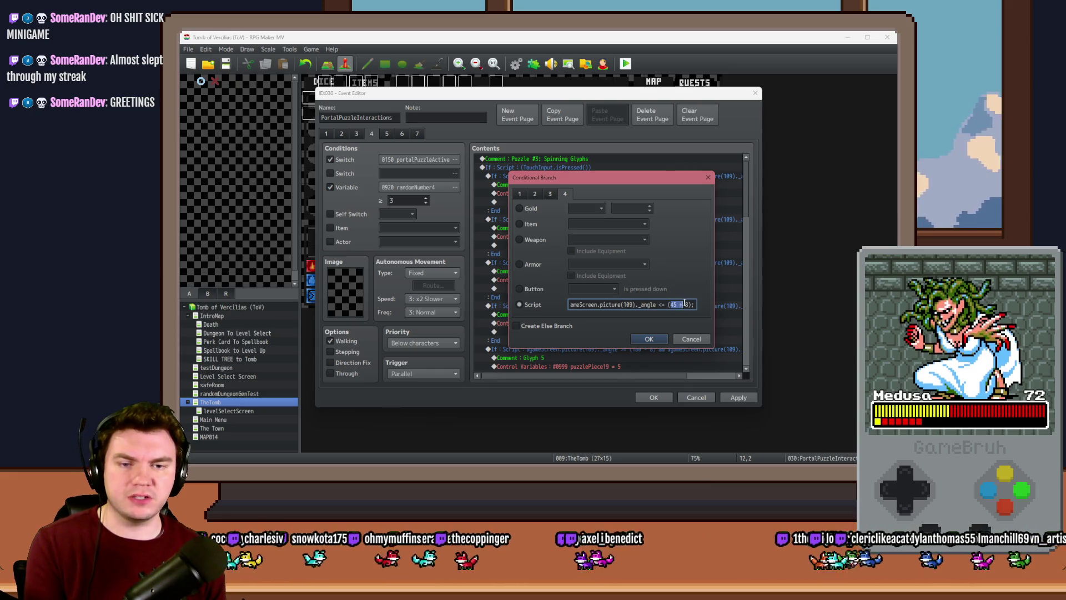
Make the upper bound <= 8, confirm the condition, and apply the event changes
key(BackSpace)
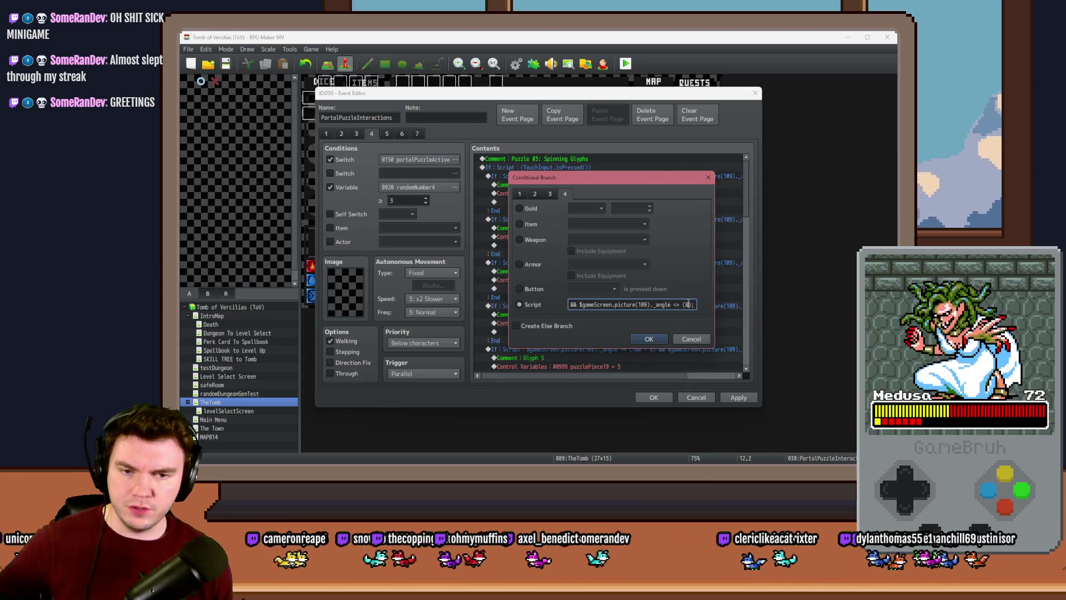
mouse_move(613, 305)
mouse_down()
mouse_move(563, 303)
mouse_move(582, 305)
mouse_up()
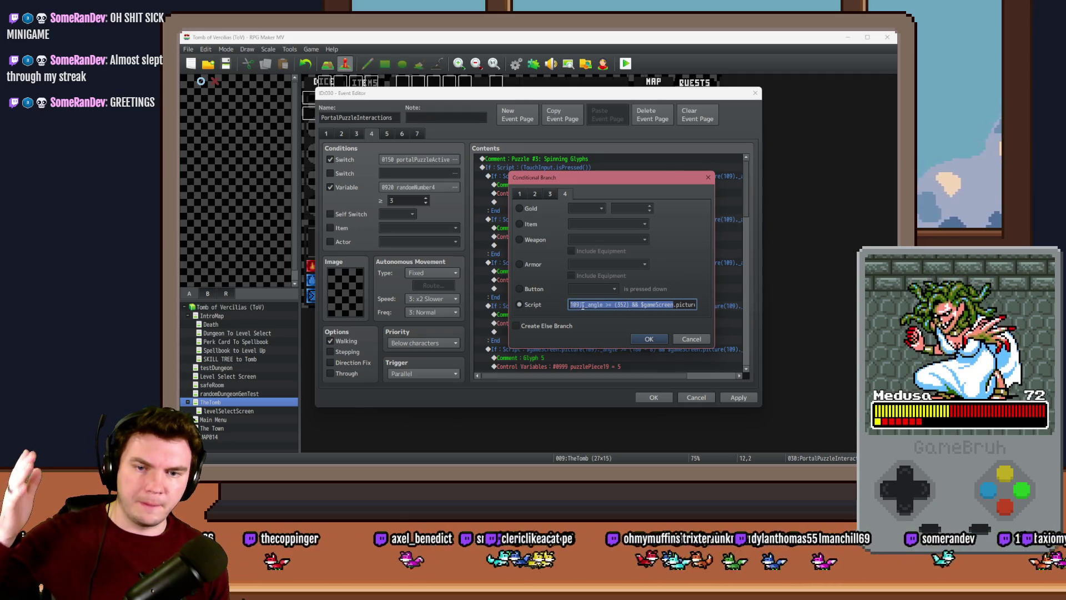
click(620, 305)
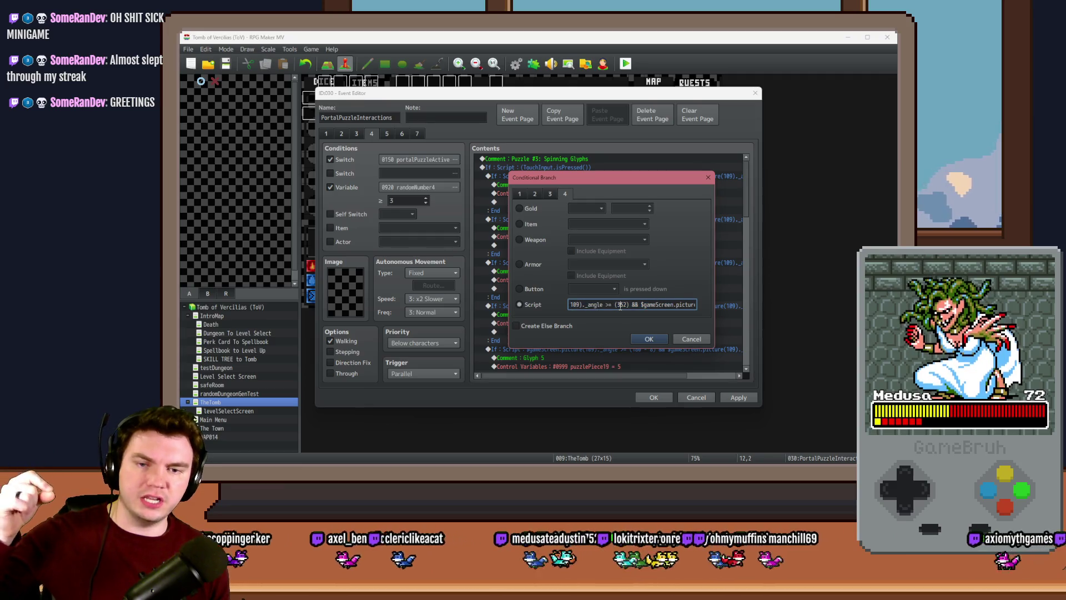
drag(670, 304, 706, 308)
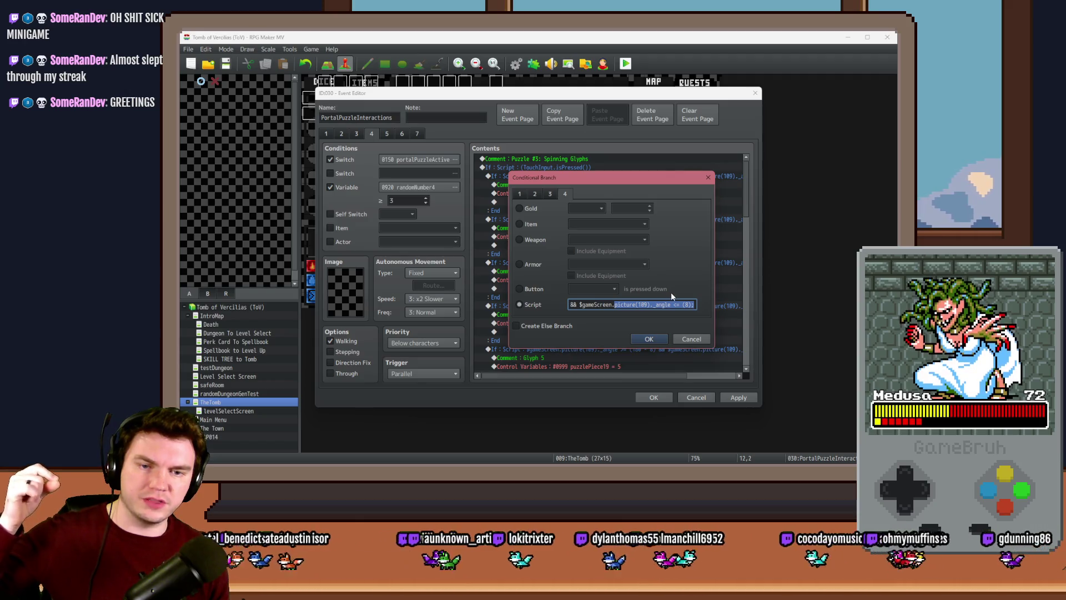
click(650, 340)
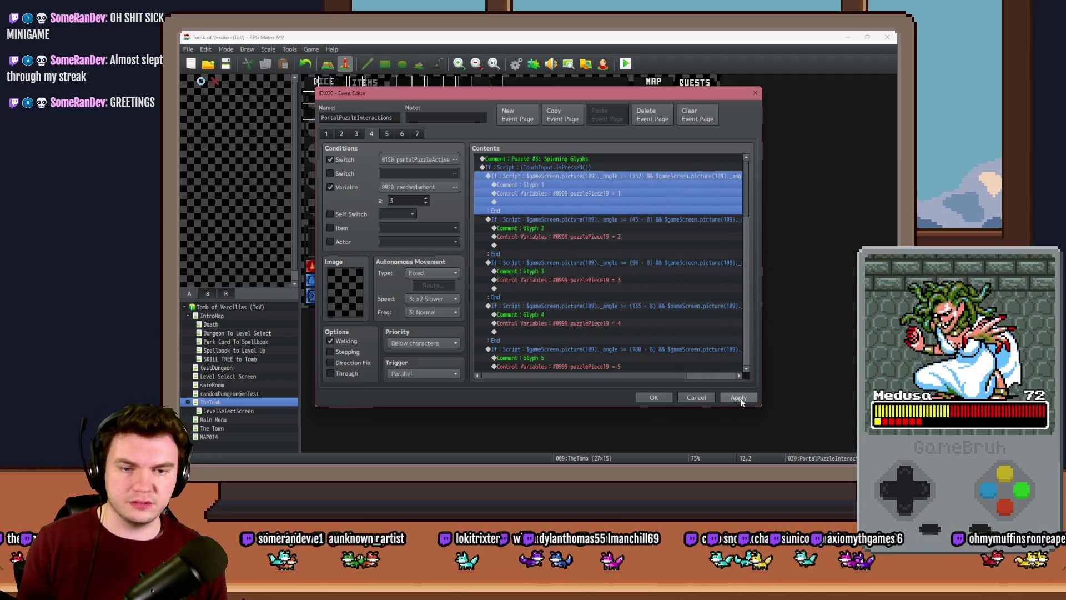
click(738, 398)
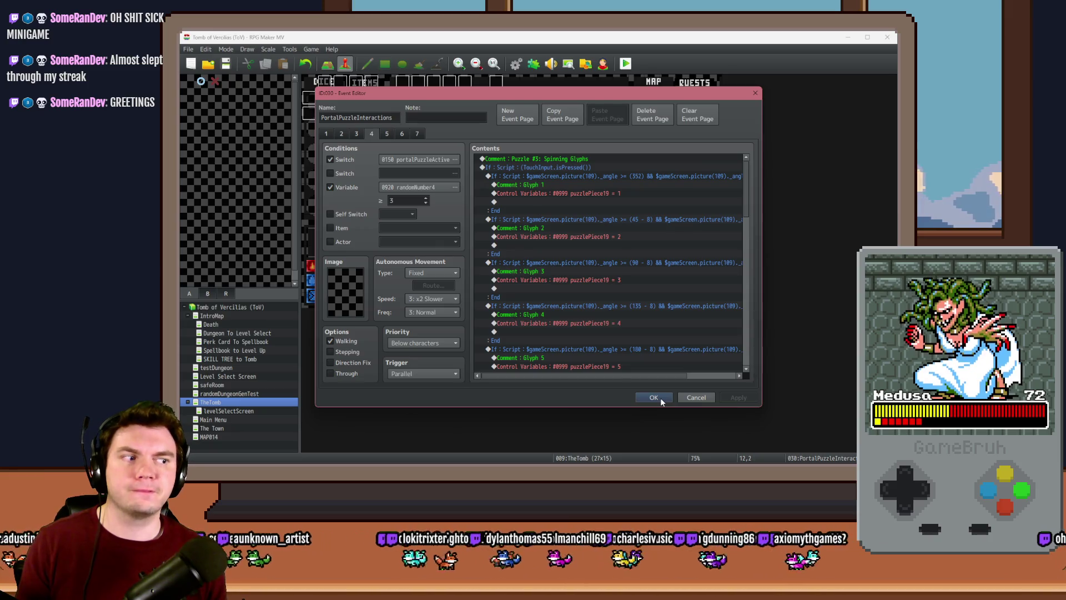
click(660, 398)
Playtest, walk through the dungeon rooms to the glyph room, start the puzzle and stop the spinner
key(ctrl+r)
click(497, 278)
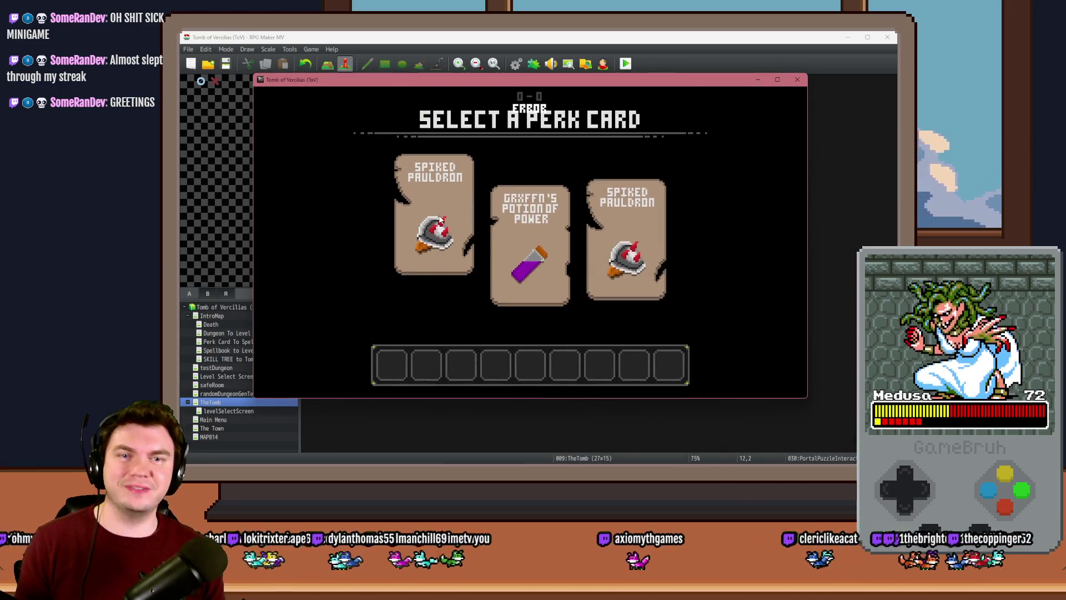
key(Up)
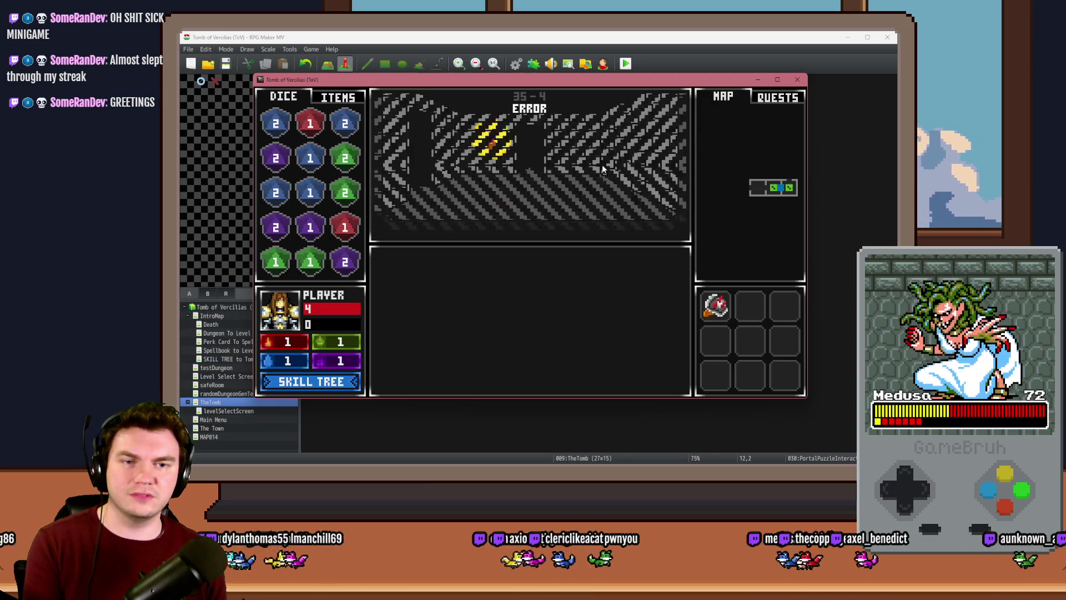
key(Up)
key(Up)
key(Up)
key(Up)
key(Up)
key(Right)
click(526, 316)
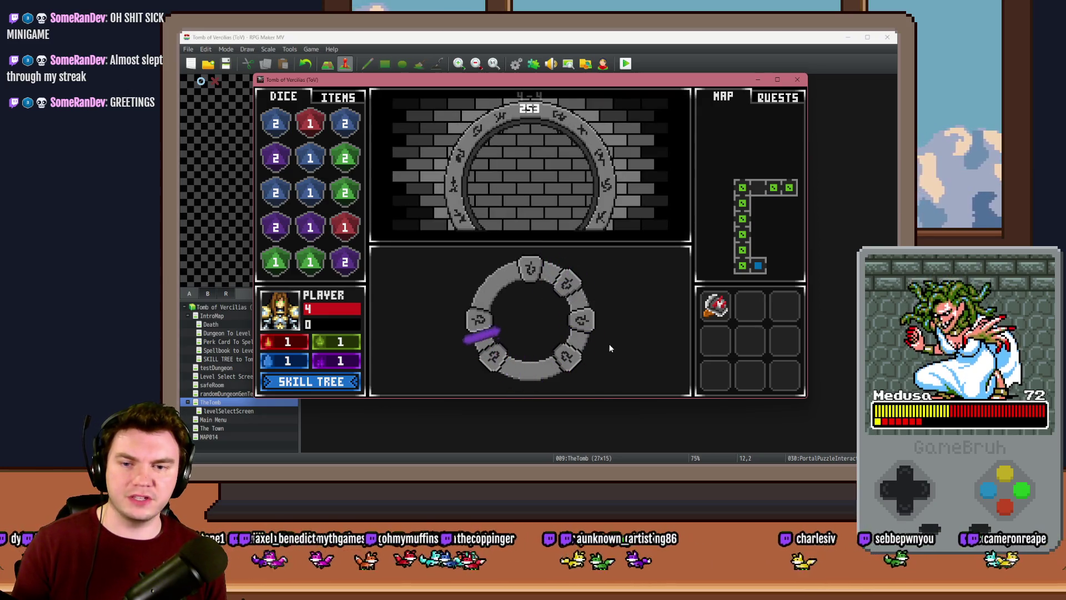
key(space)
key(space)
key(space)
key(space)
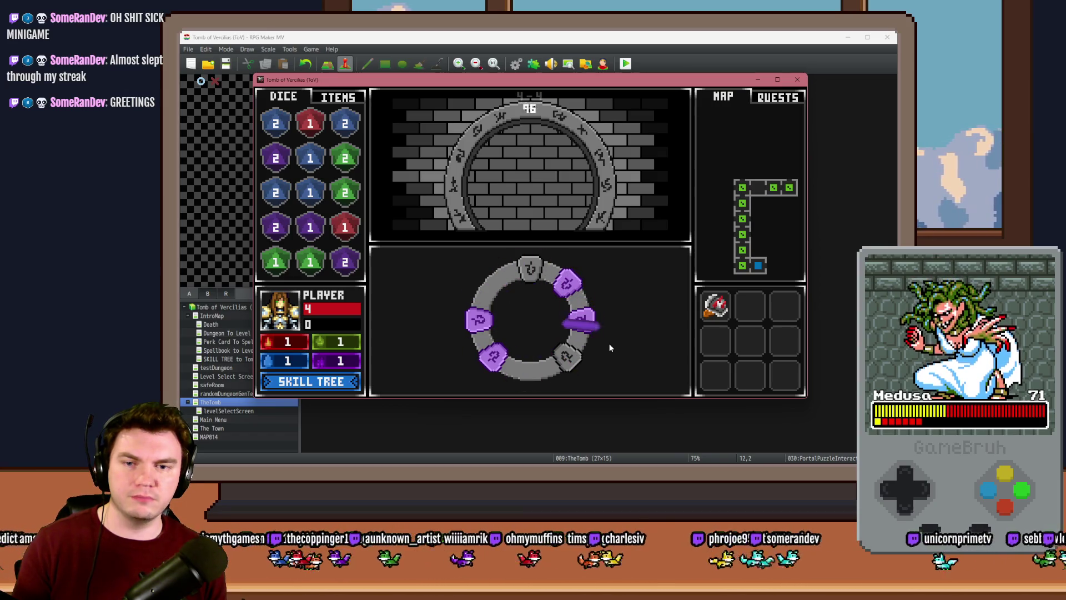
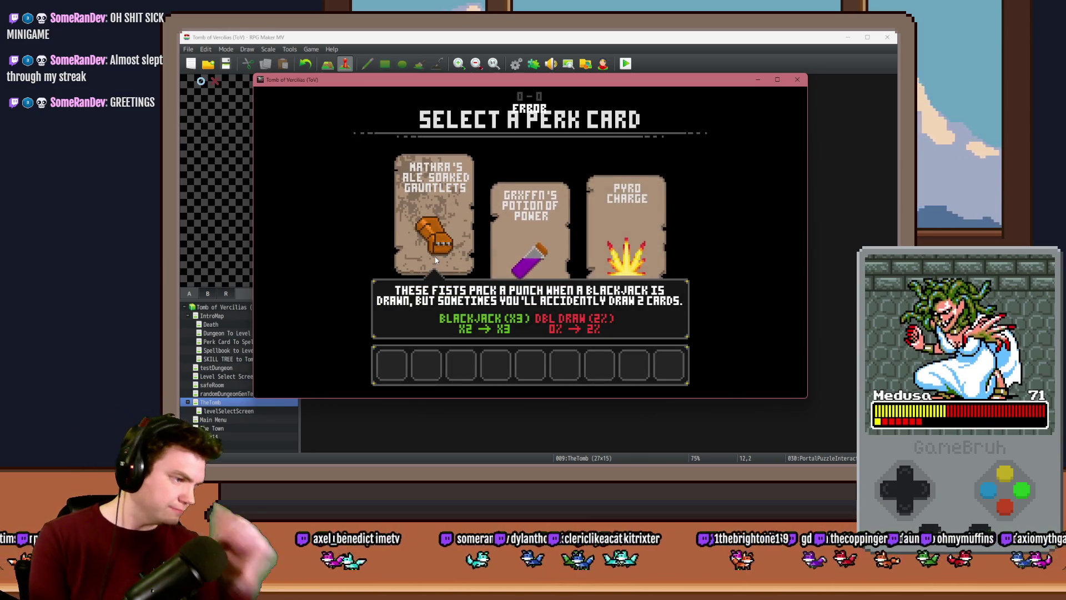
Pick the gauntlets perk card, end the playtest, and open the PortalPuzzleInteractions event
click(436, 260)
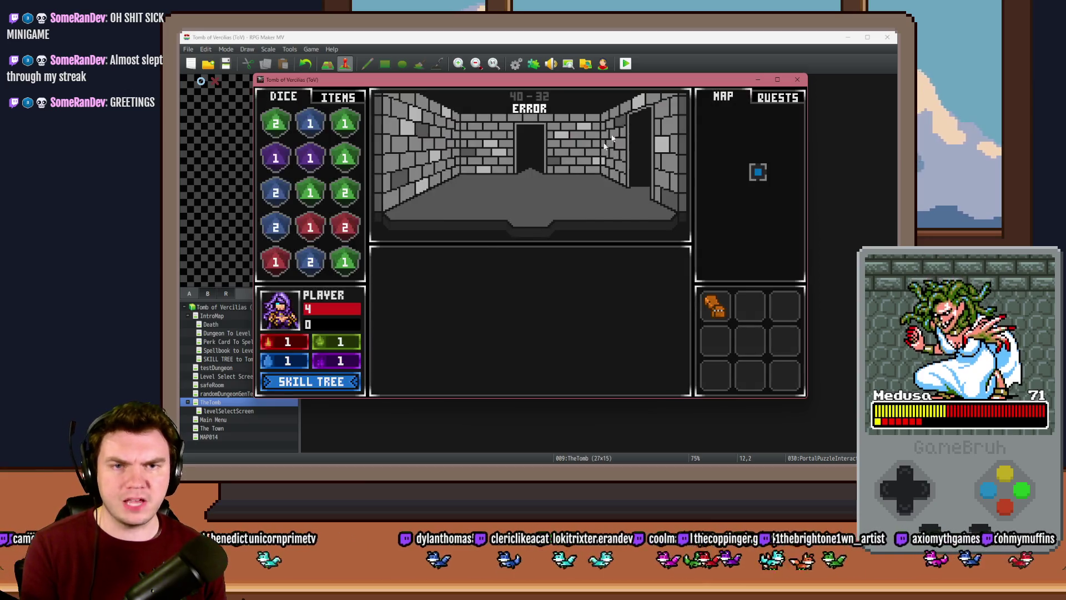
click(797, 80)
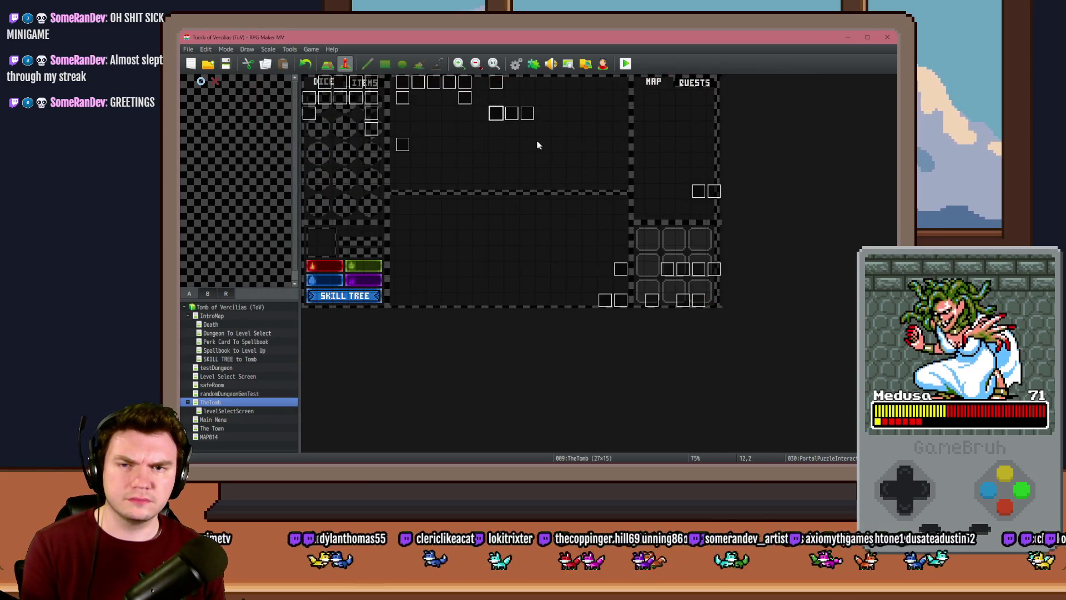
double_click(497, 117)
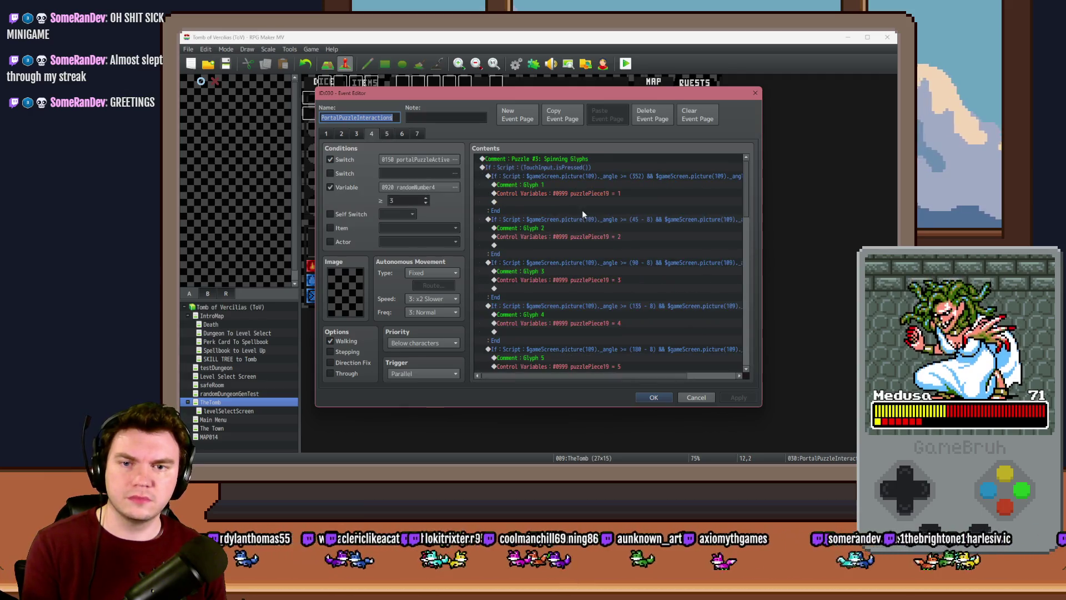
Open Glyph 1's script condition, which checks picture 109's angle <= (8), for editing
click(611, 176)
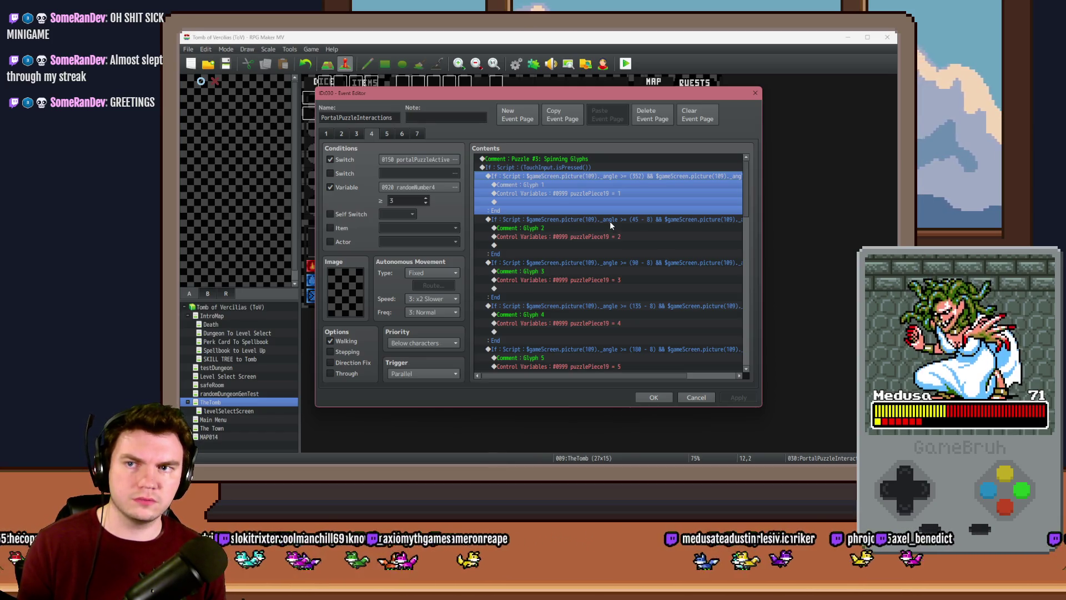
key(Return)
drag(667, 305, 683, 306)
key(End)
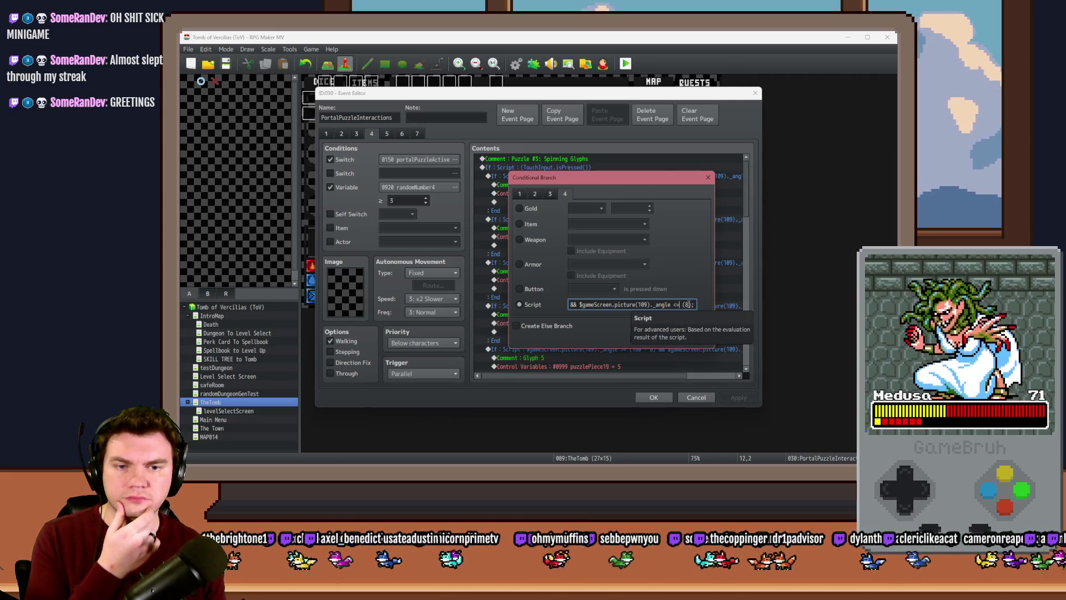
Change Glyph 1's closing angle check to <= (360), trim the script end, and append &&
key(Left)
text(360)
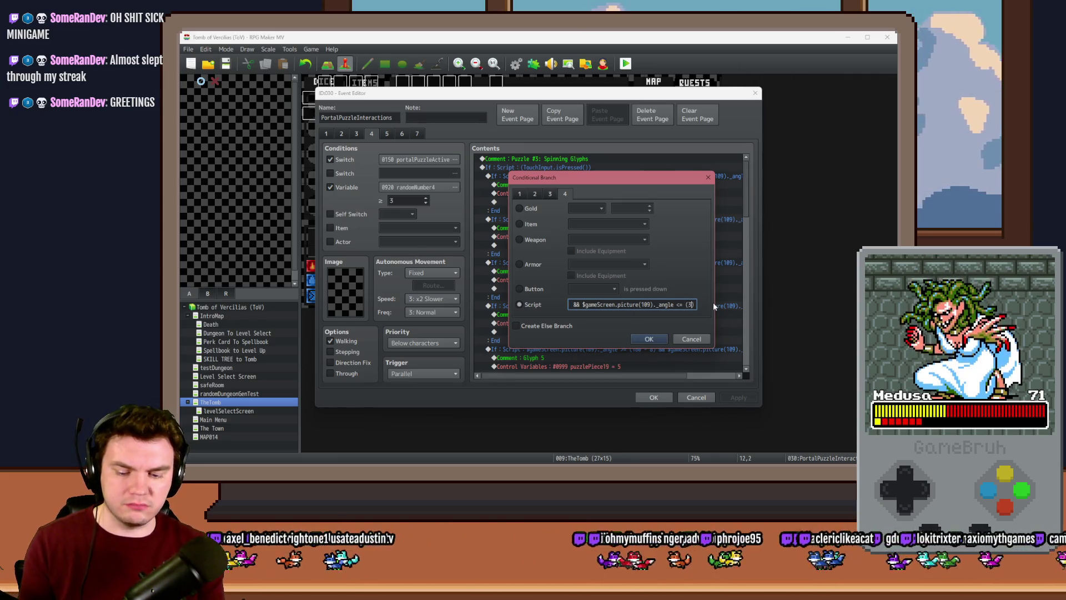
key(End)
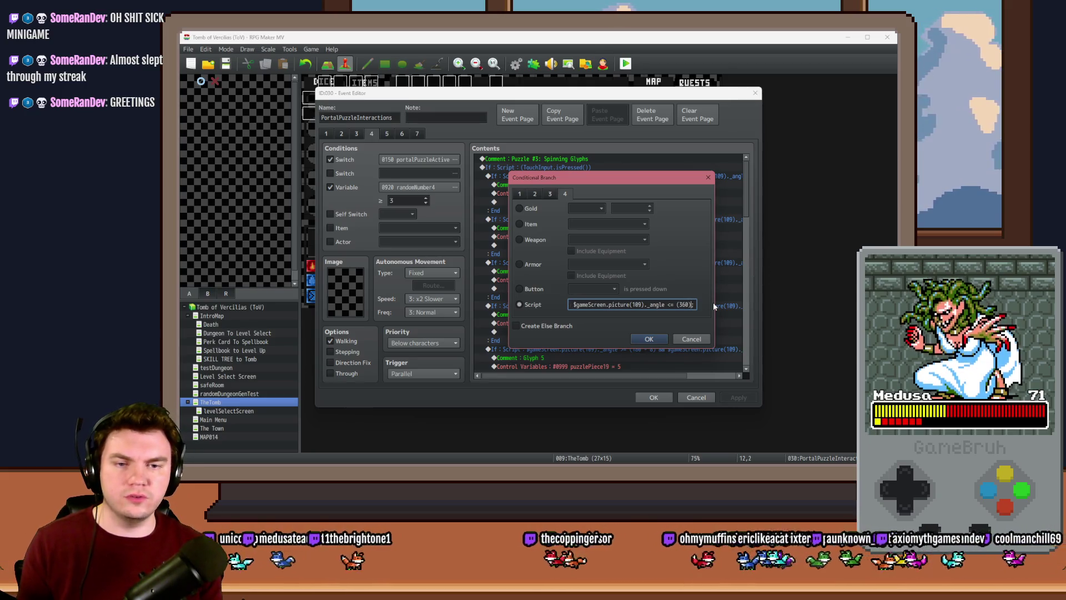
key(shift+Left)
key(shift+Left)
key(shift+Left)
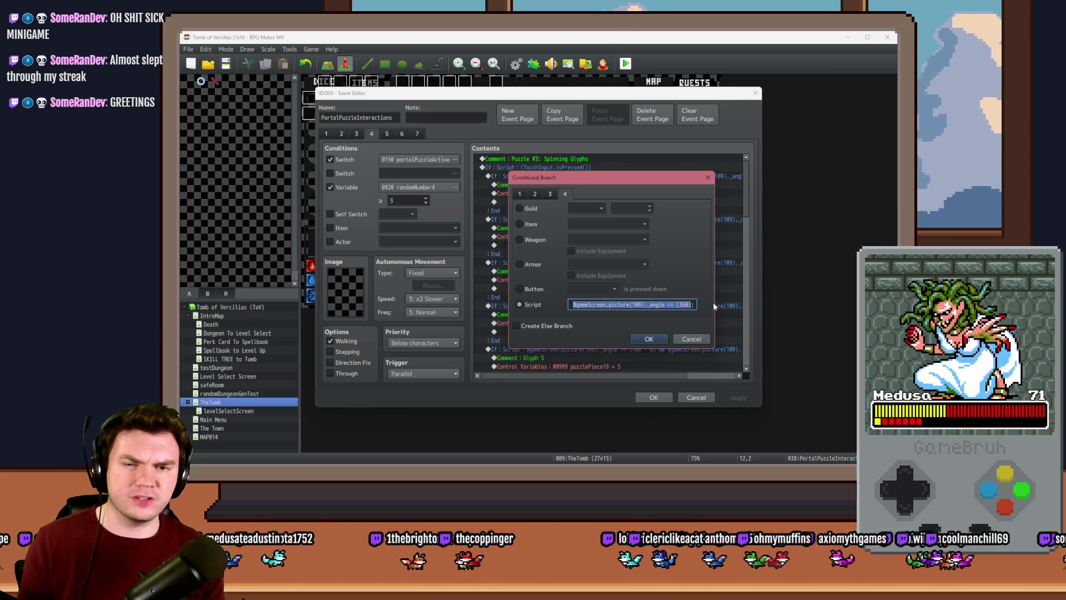
key(shift+Left)
key(shift+Left)
key(shift+Left)
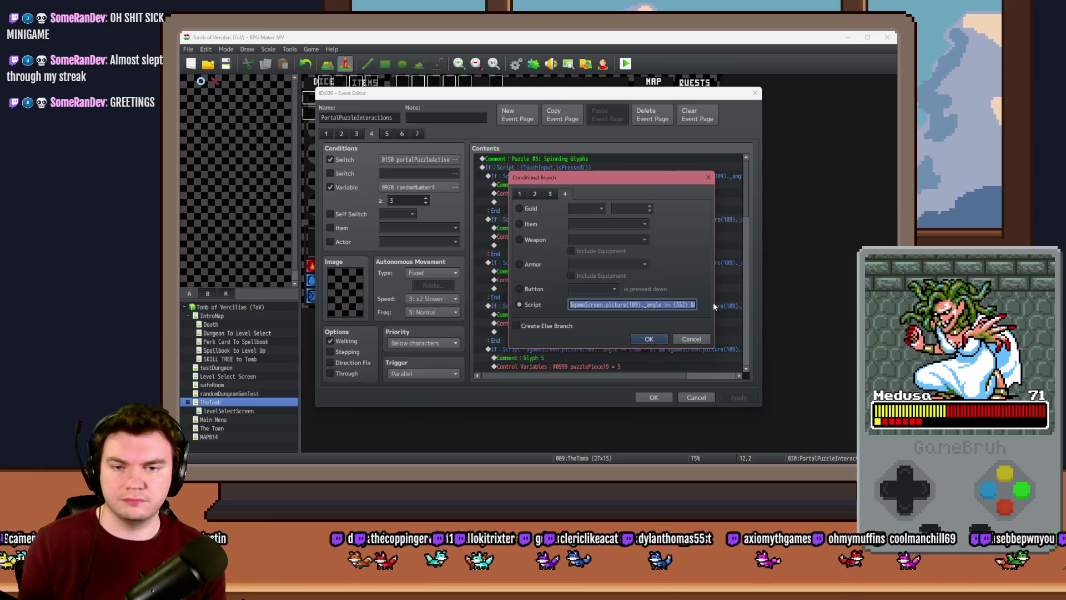
key(BackSpace)
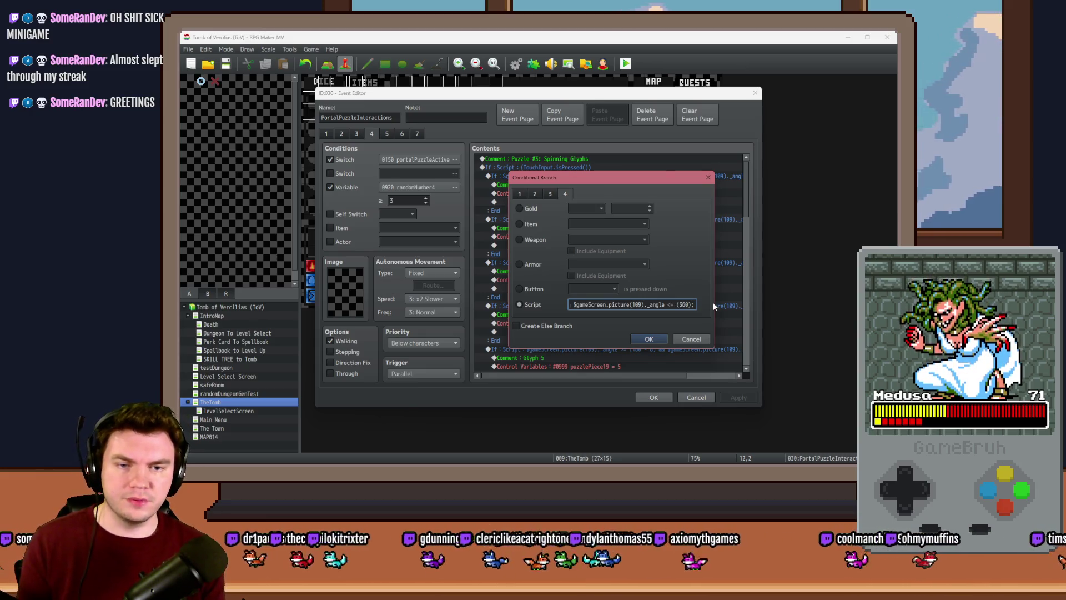
text(&&)
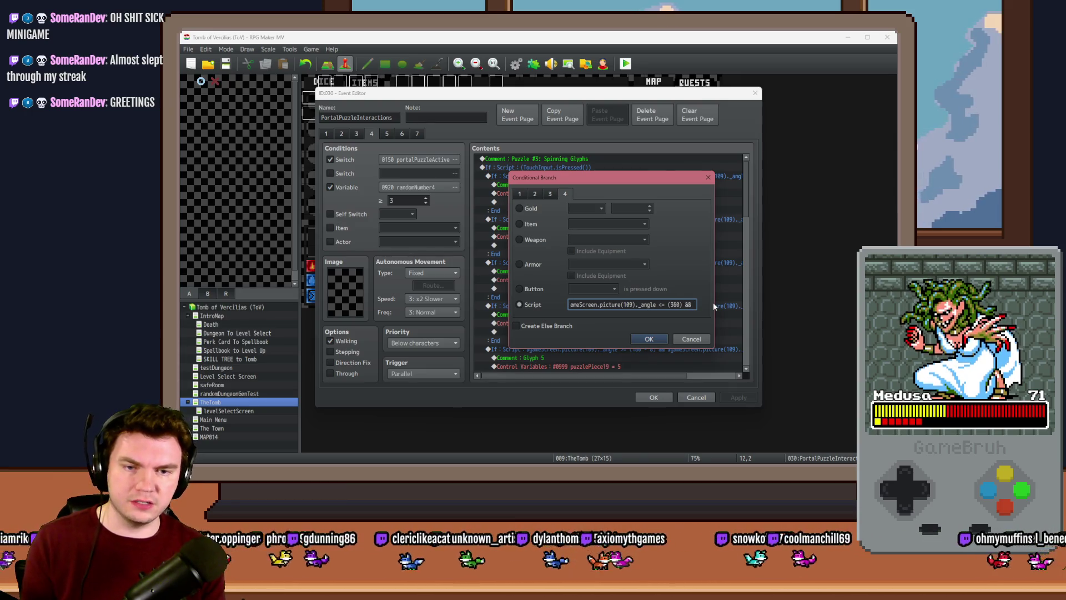
Paste a second angle range ending at (8), then confirm the branch and event
text($gameScreen.picture(109)._angle <= (360))
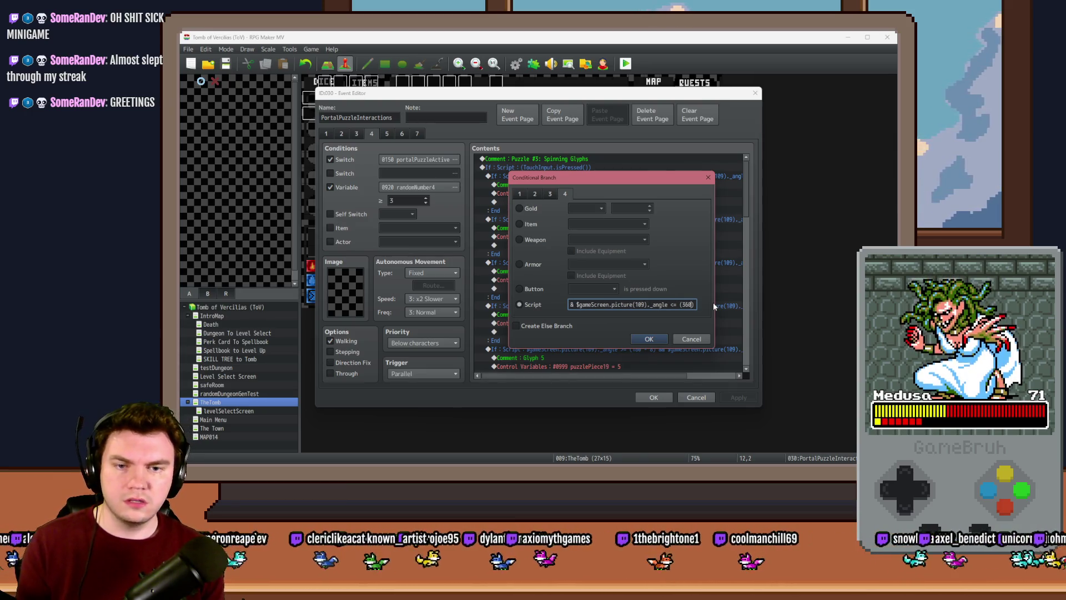
key(Left)
key(Left)
key(Left)
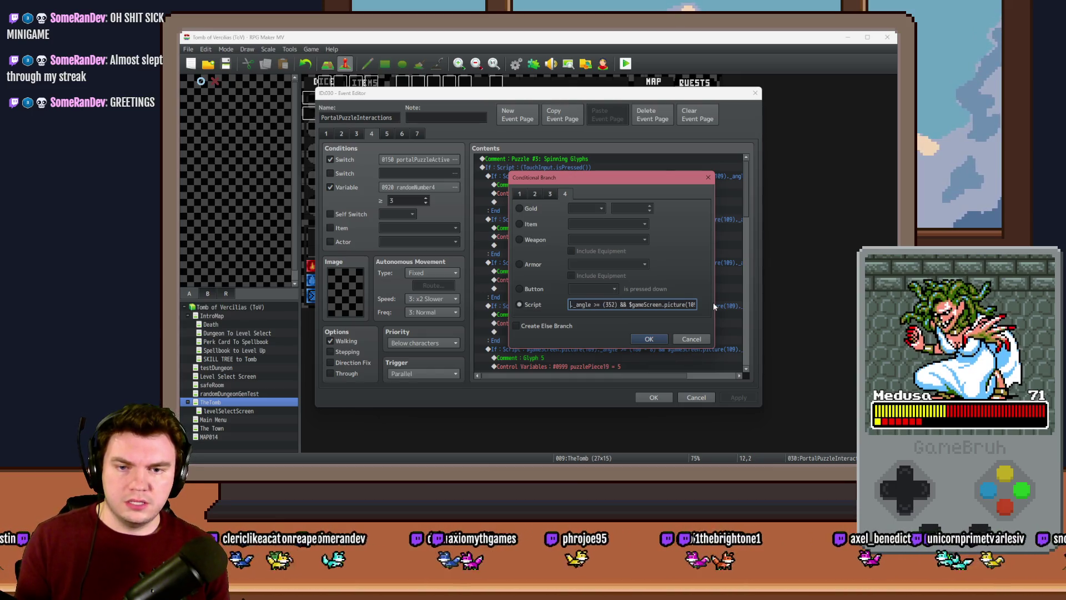
key(Right)
key(Right)
key(Delete)
key(Delete)
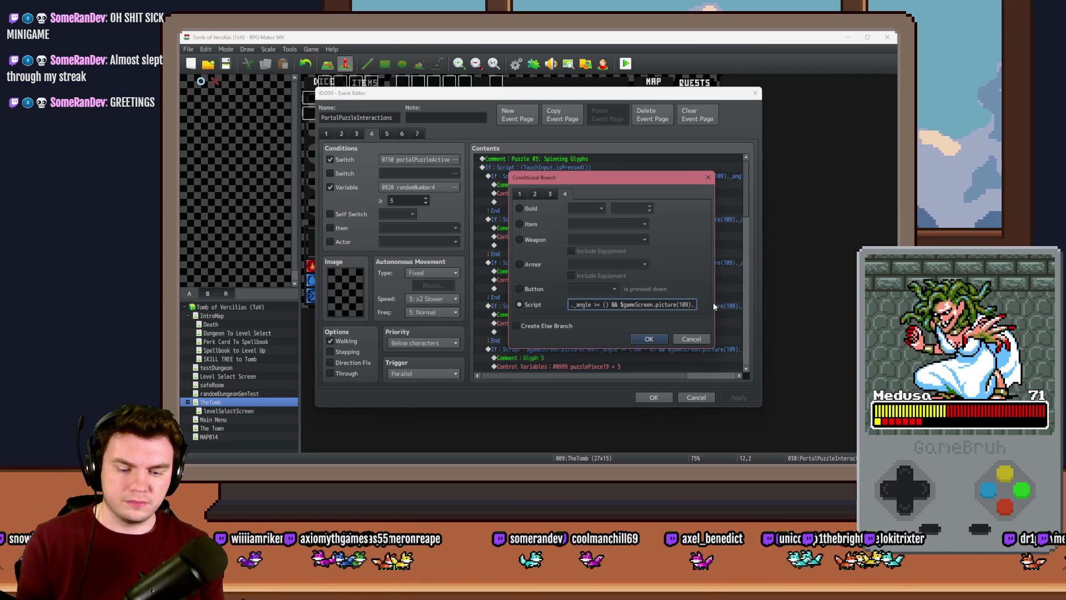
key(End)
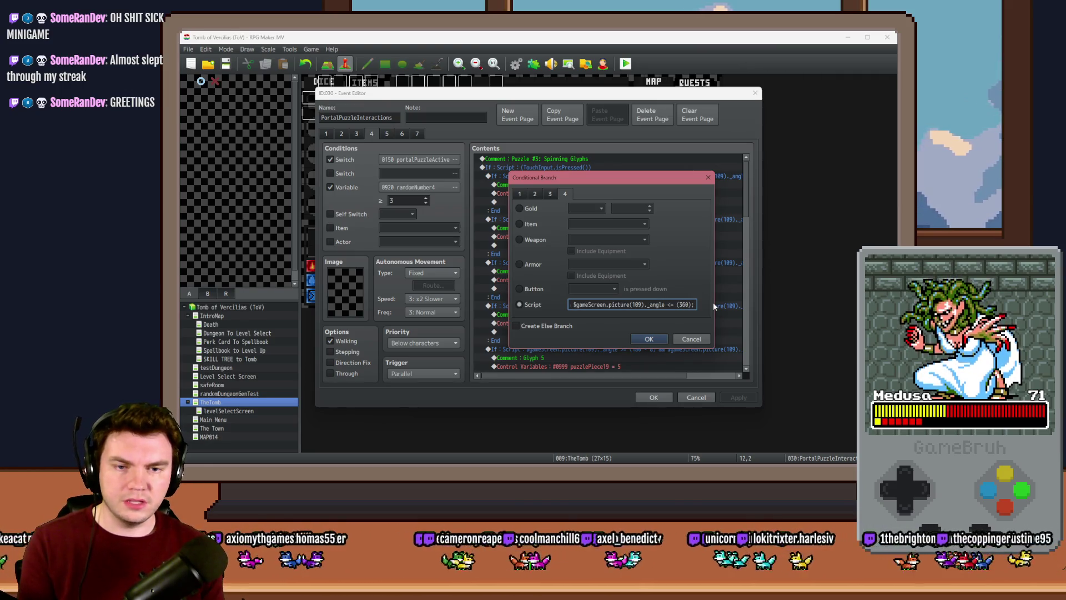
key(BackSpace)
key(BackSpace)
key(BackSpace)
text(8))
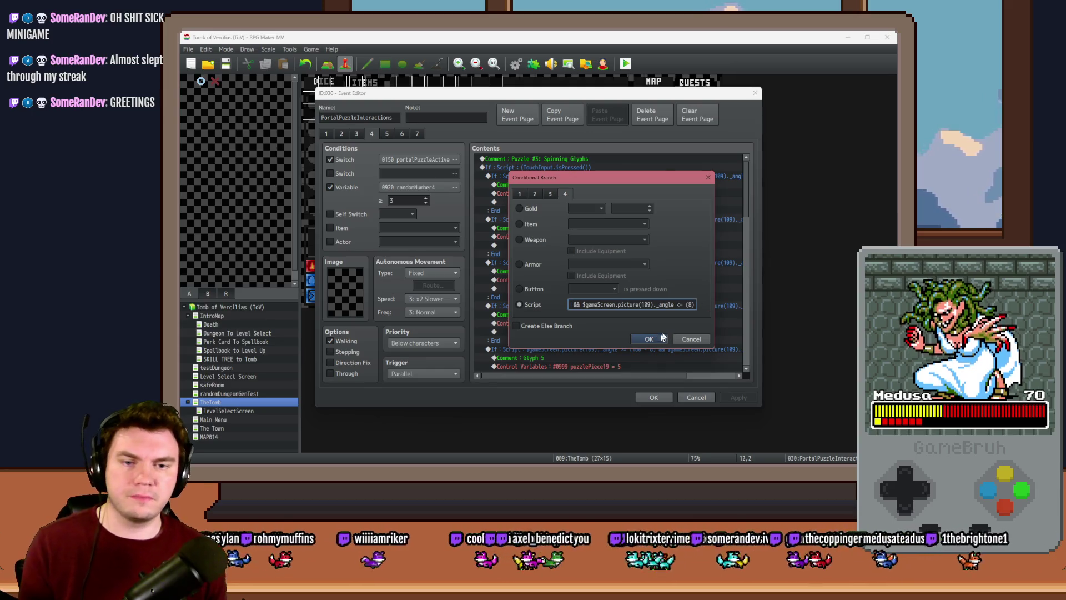
click(663, 337)
click(649, 397)
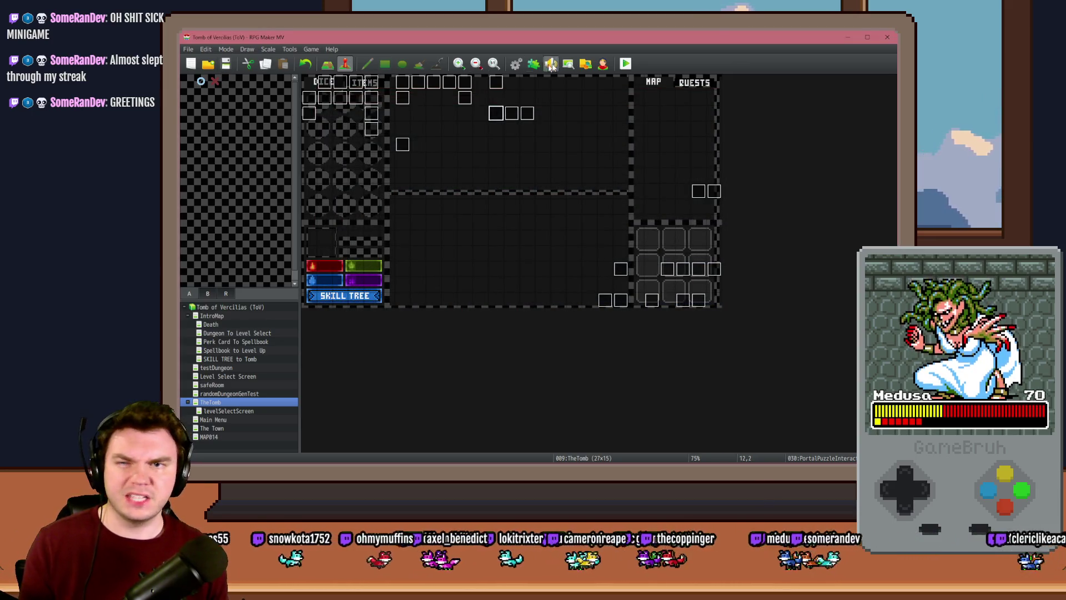
Start a playtest, move the game window into view, and go fullscreen
click(626, 63)
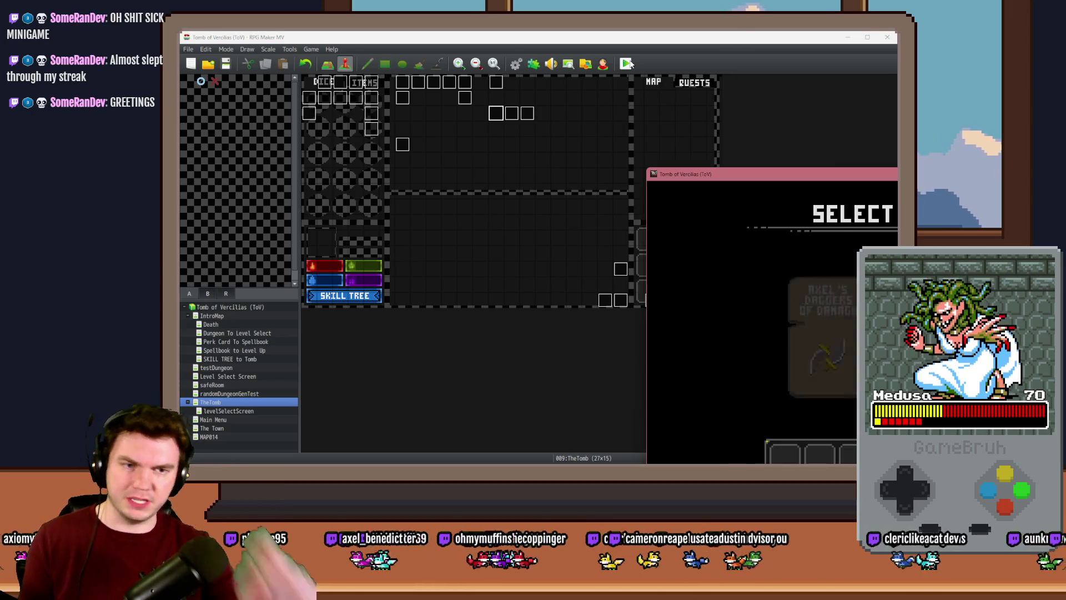
mouse_move(784, 185)
mouse_down()
mouse_move(530, 115)
mouse_move(483, 113)
mouse_up()
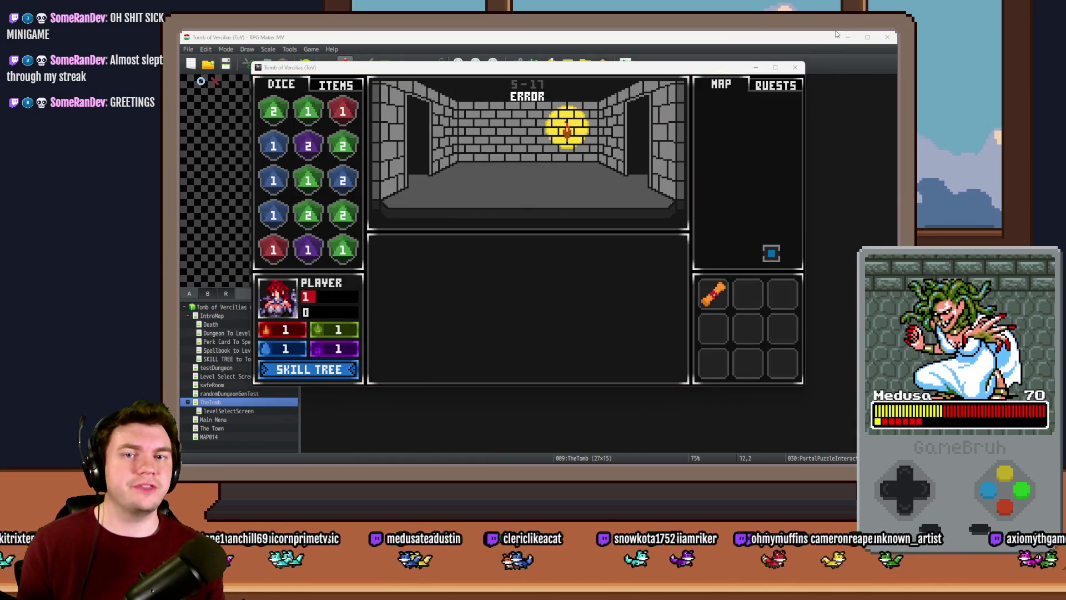
key(F4)
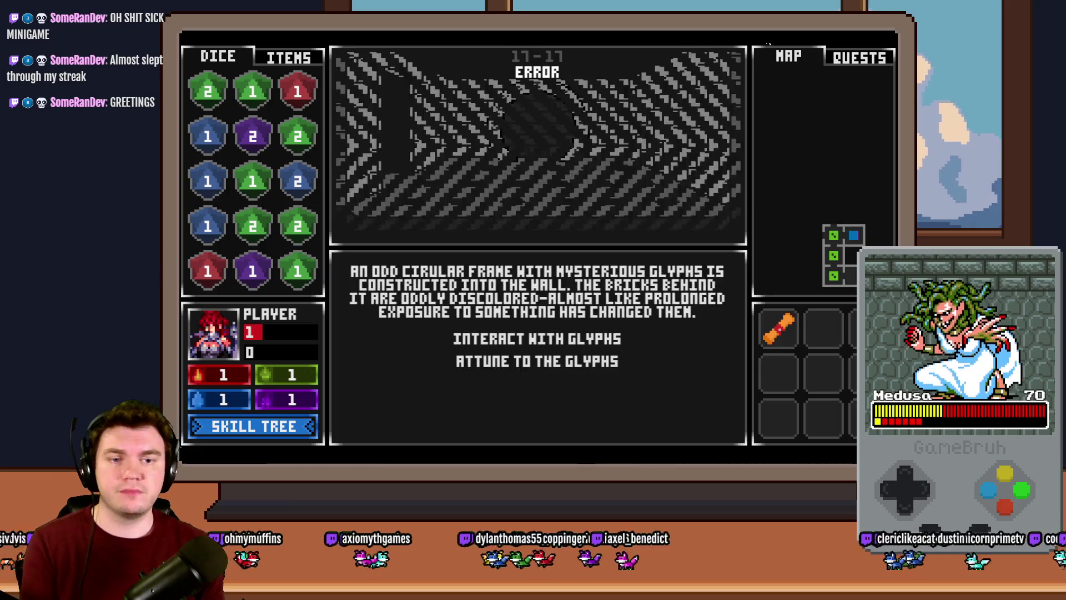
Light all four glyphs in the ring and take the Daggers of Damage perk card
click(581, 338)
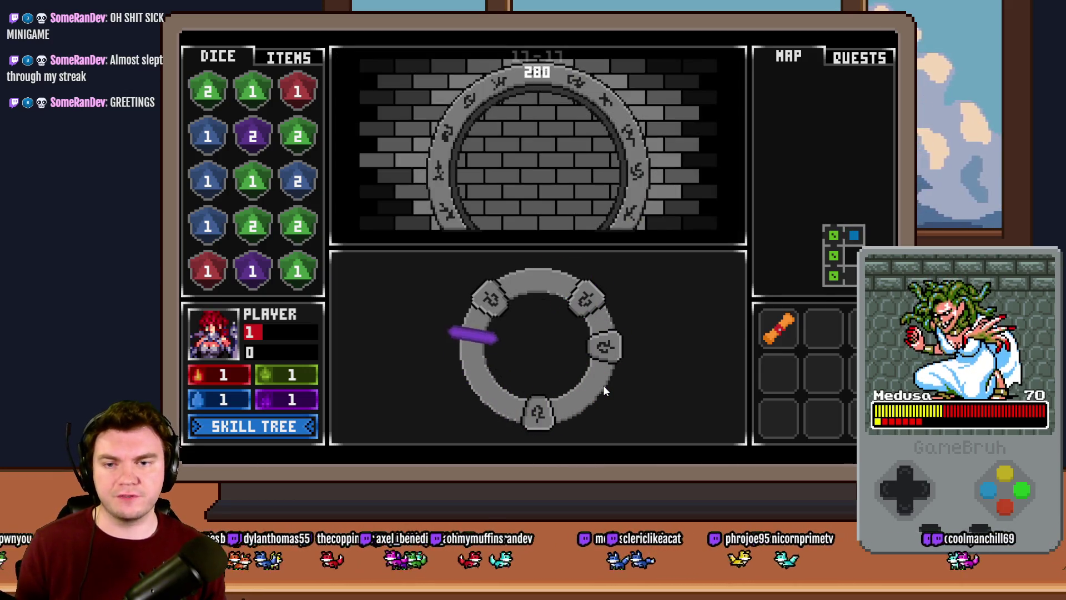
click(603, 384)
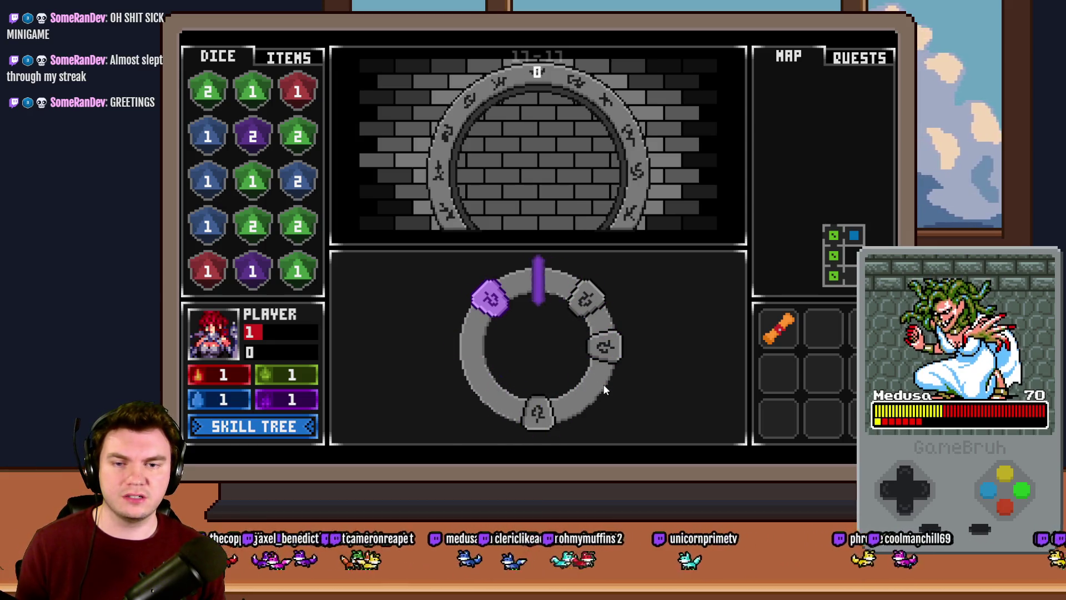
click(603, 385)
click(603, 384)
click(603, 385)
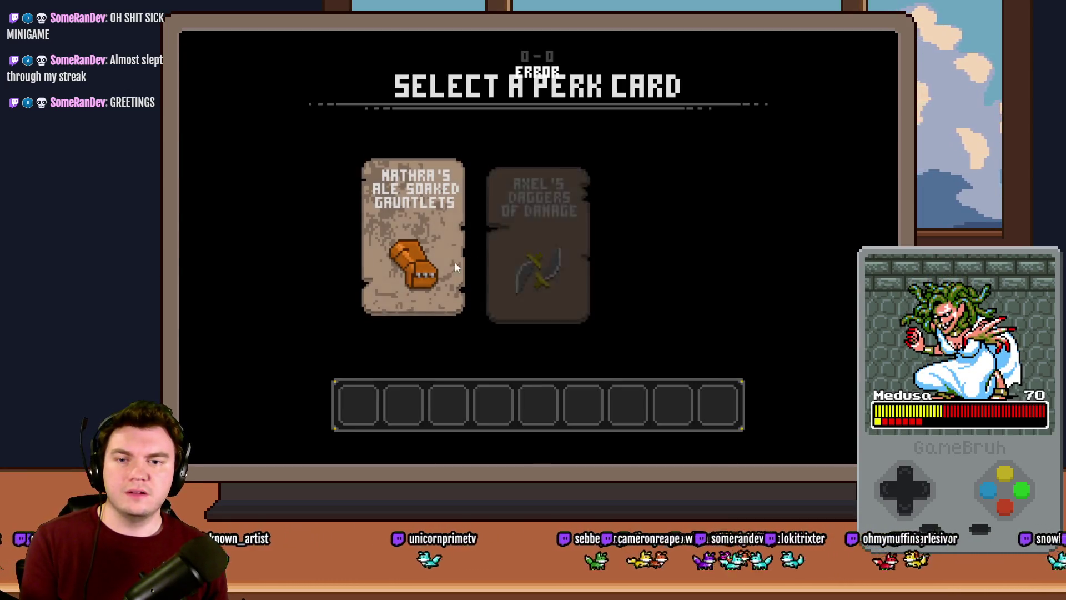
click(519, 252)
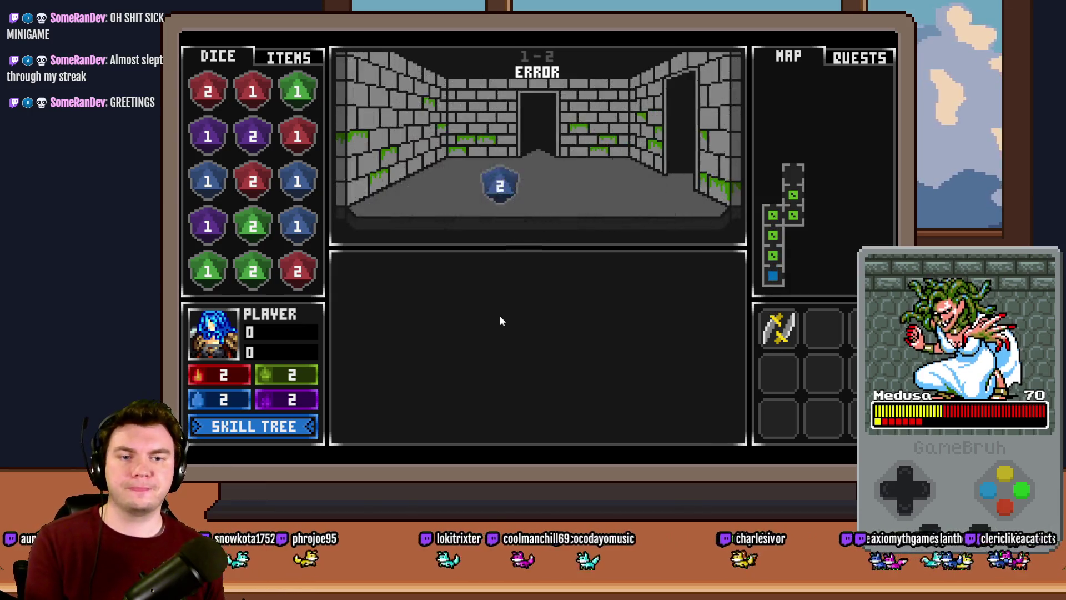
Solve the glyph ring again, lighting the left, bottom-right and bottom glyphs
click(581, 340)
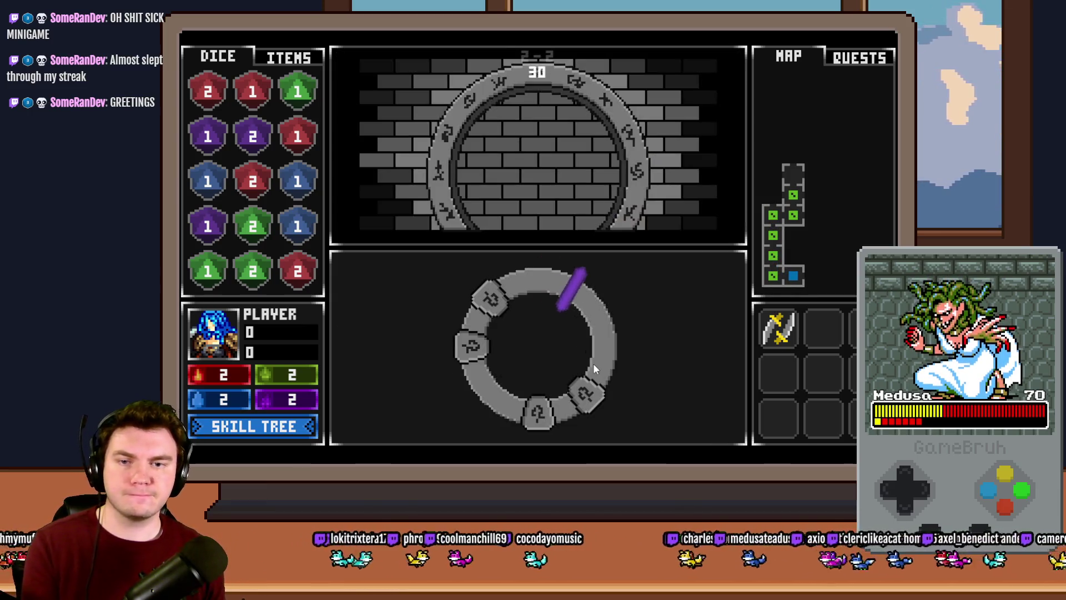
click(594, 363)
click(594, 363)
click(594, 363)
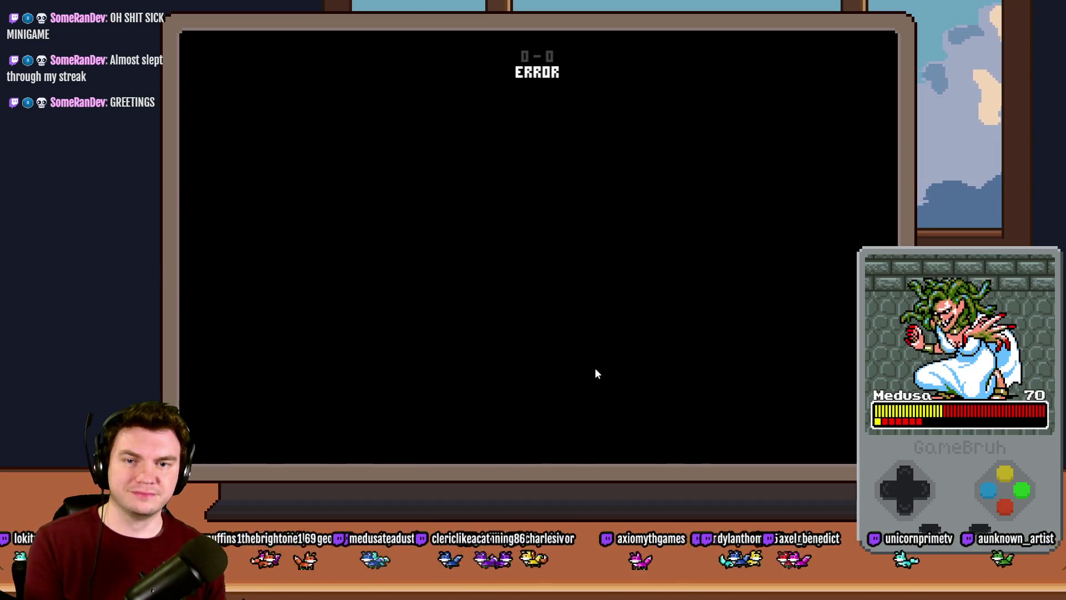
Take the gauntlets card, light all four glyphs, and pick the Potion of Power card
click(514, 222)
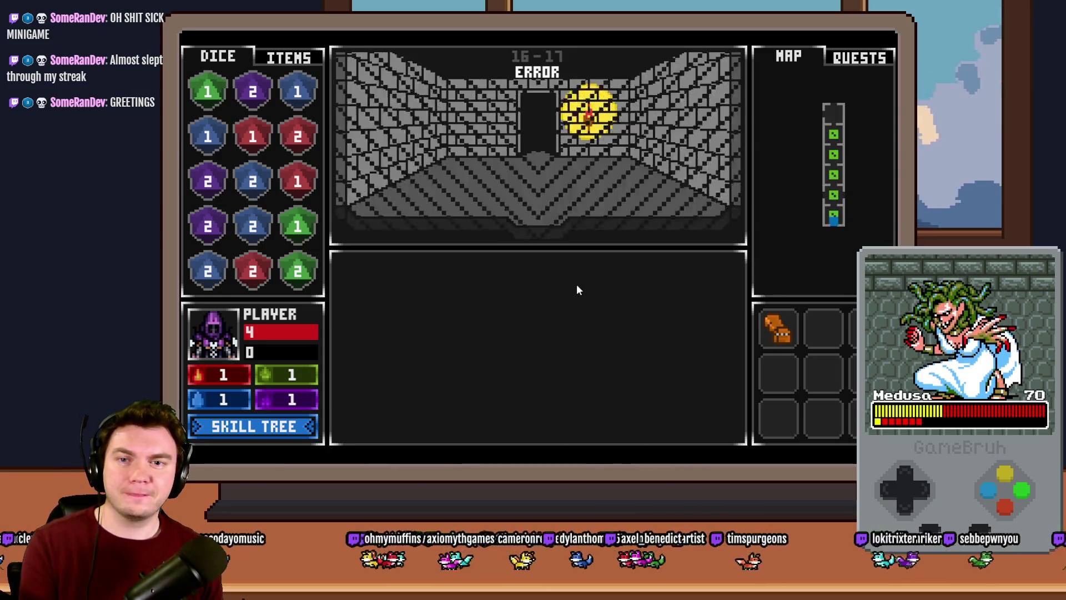
click(574, 346)
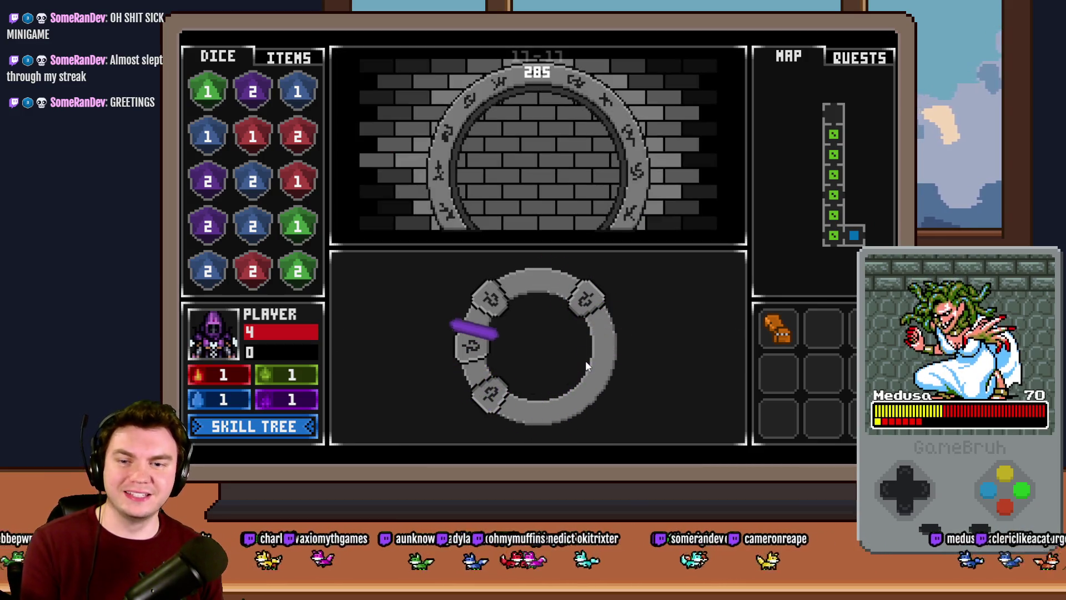
click(586, 361)
click(585, 359)
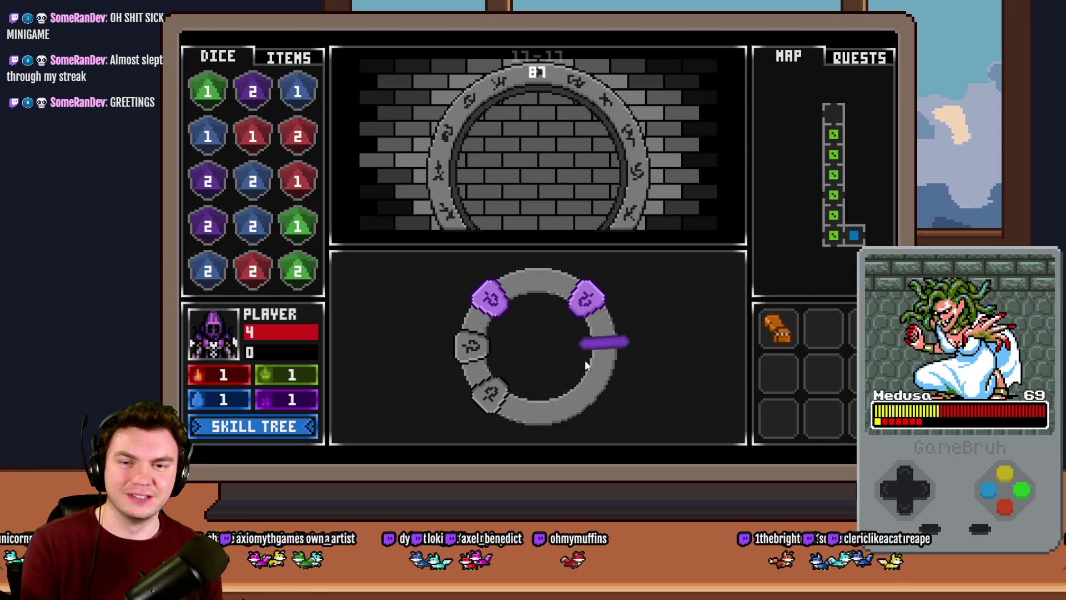
click(584, 360)
click(584, 359)
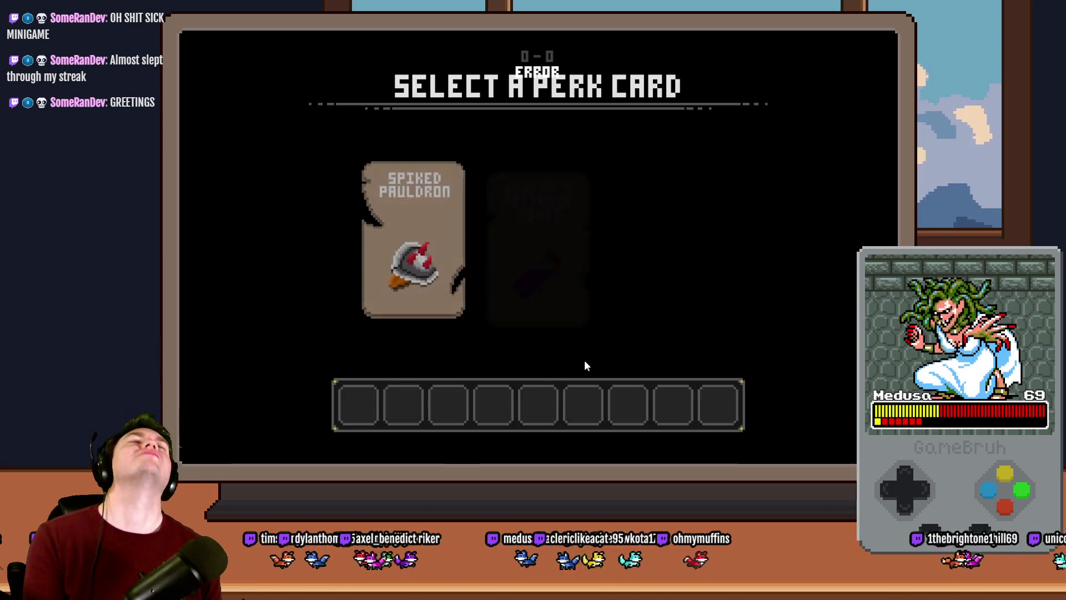
click(551, 263)
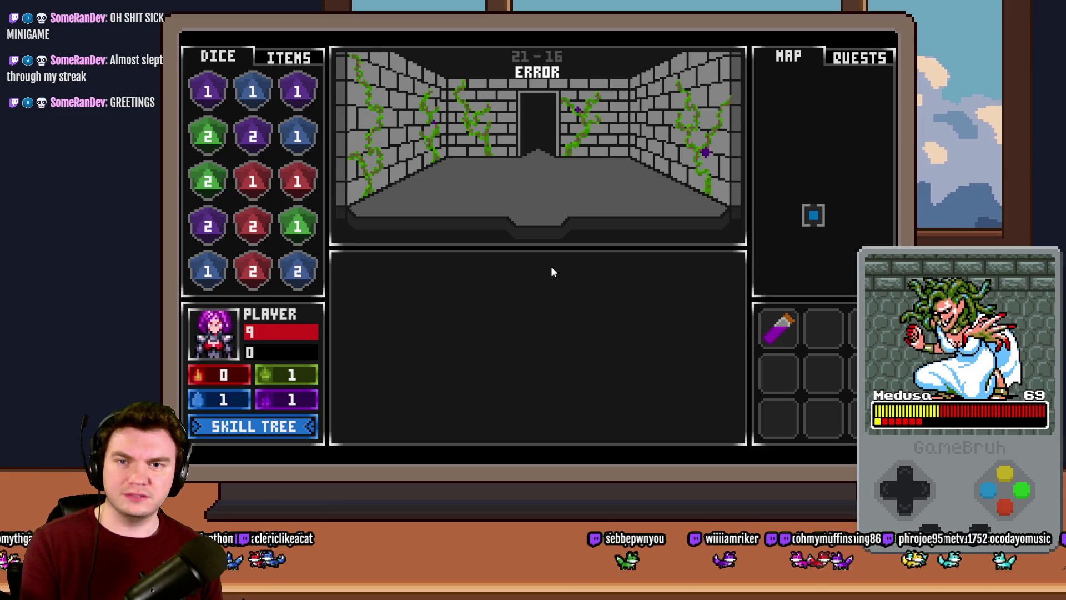
Advance to the glyph portal room, start the minigame, and open the F9 debug view
key(Up)
key(Up)
click(567, 336)
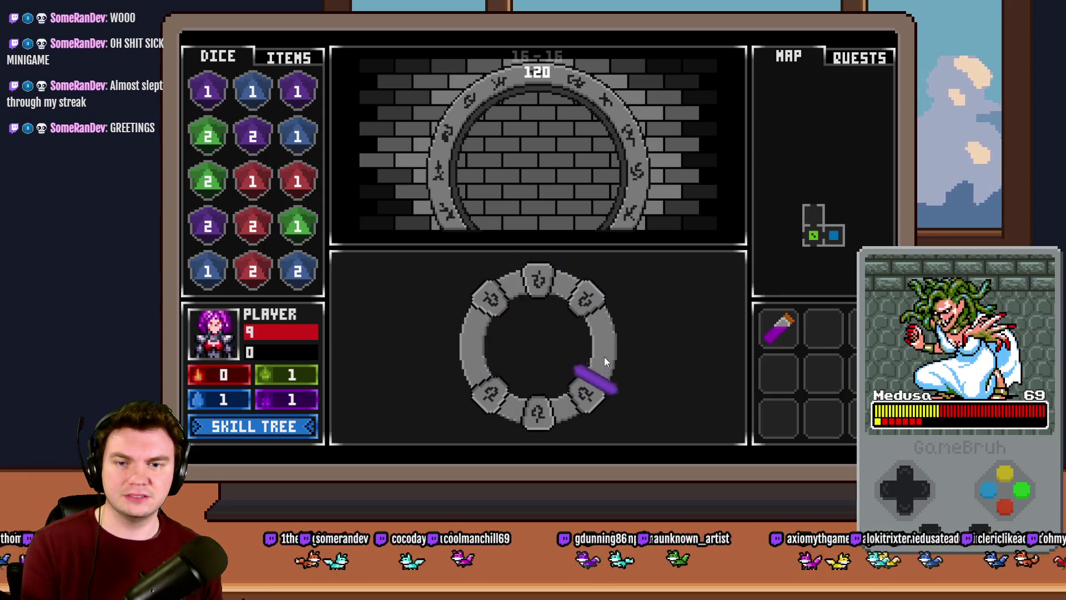
key(F9)
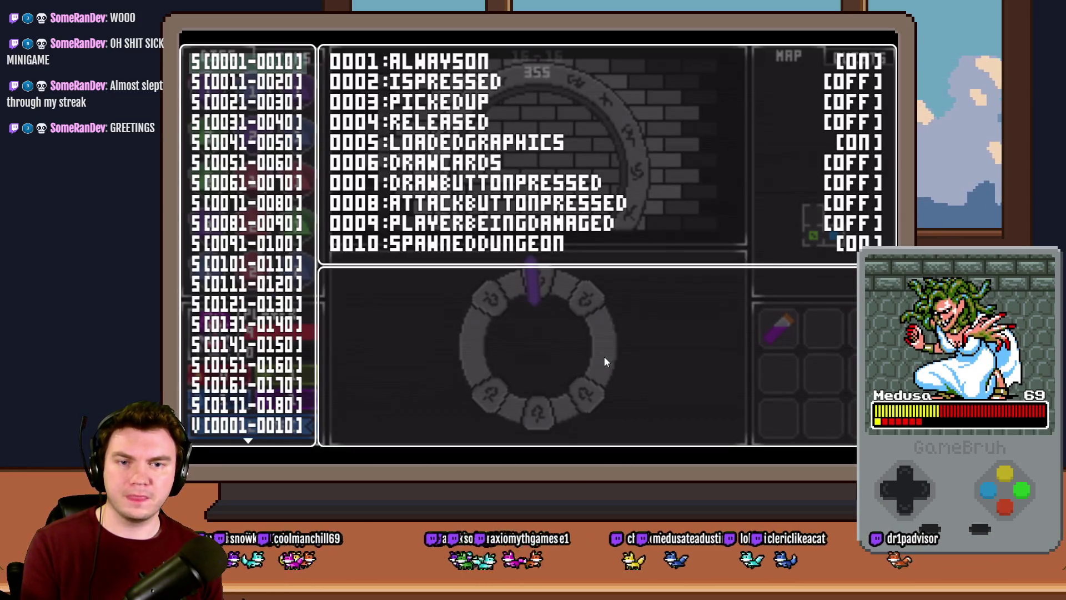
Resume the minigame, light four runes on the glyph ring, then close the playtest
key(Escape)
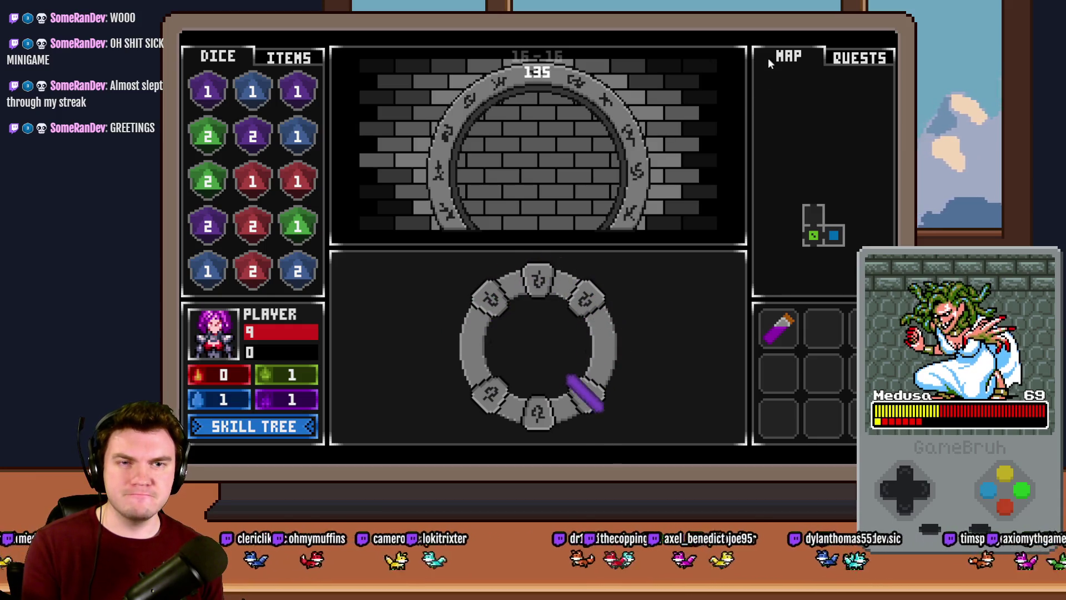
click(539, 329)
click(539, 329)
click(539, 329)
click(540, 330)
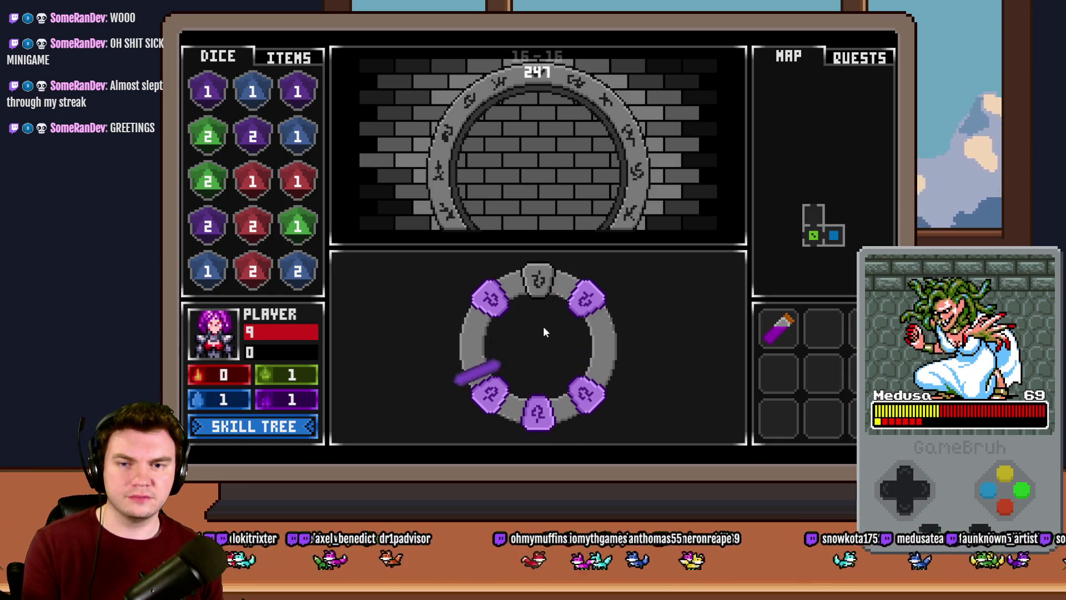
key(alt+F4)
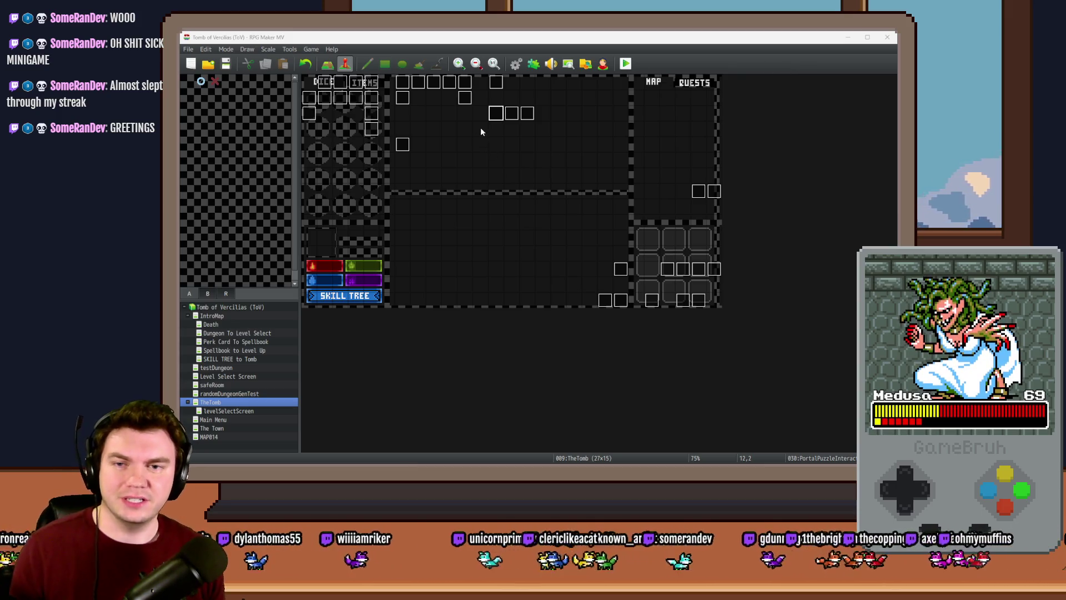
Open page 4 of PortalPuzzleInteractions and locate Glyph 1's puzzlePiece19 = 1 line
click(499, 119)
double_click(496, 118)
click(374, 135)
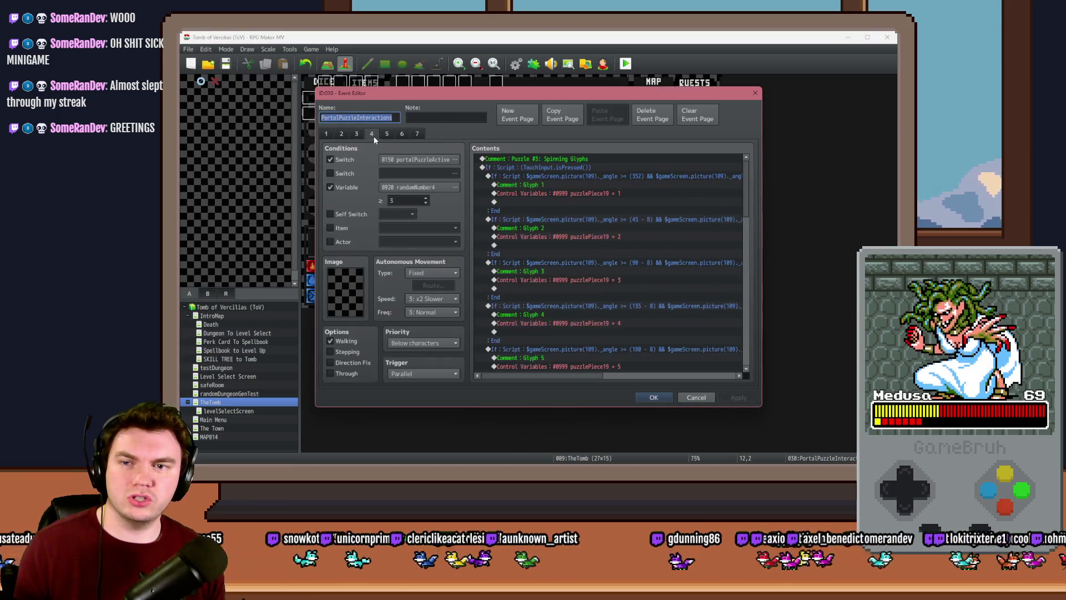
click(534, 193)
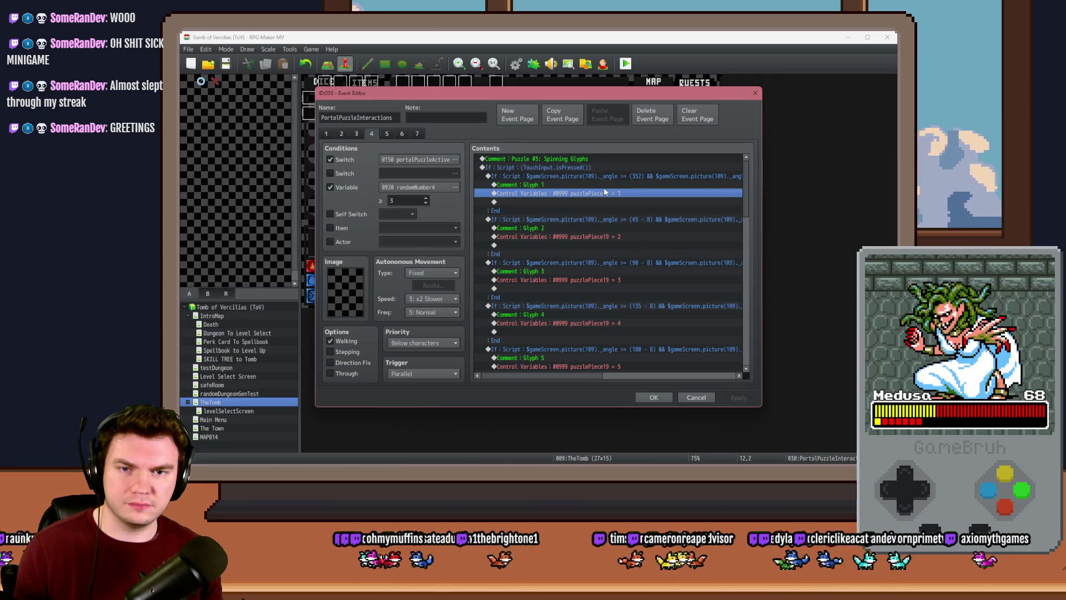
scroll(592, 211, down, 10)
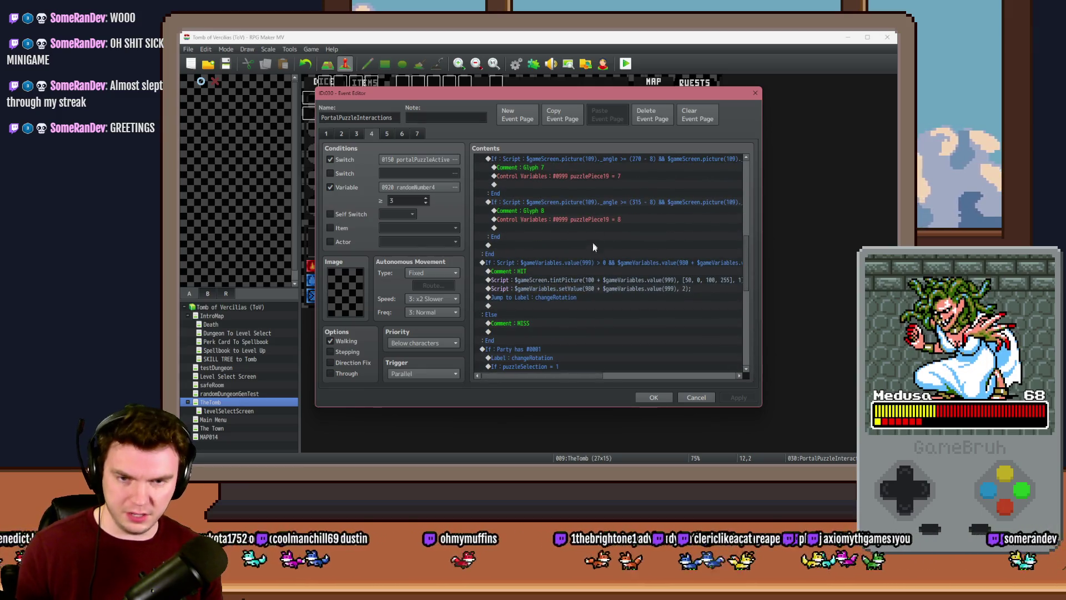
mouse_move(580, 378)
mouse_down()
mouse_move(636, 377)
mouse_move(572, 378)
mouse_up()
scroll(561, 312, up, 10)
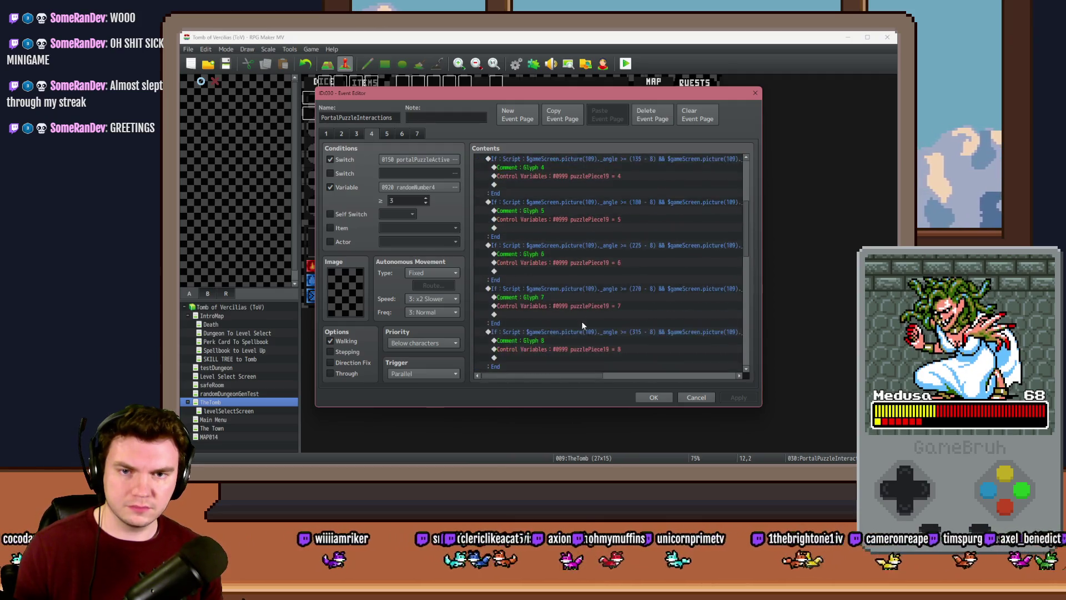
Insert a white Flash Screen (255,255,255,170, 60 frames) above Glyph 1's variable line, save, and playtest
click(572, 185)
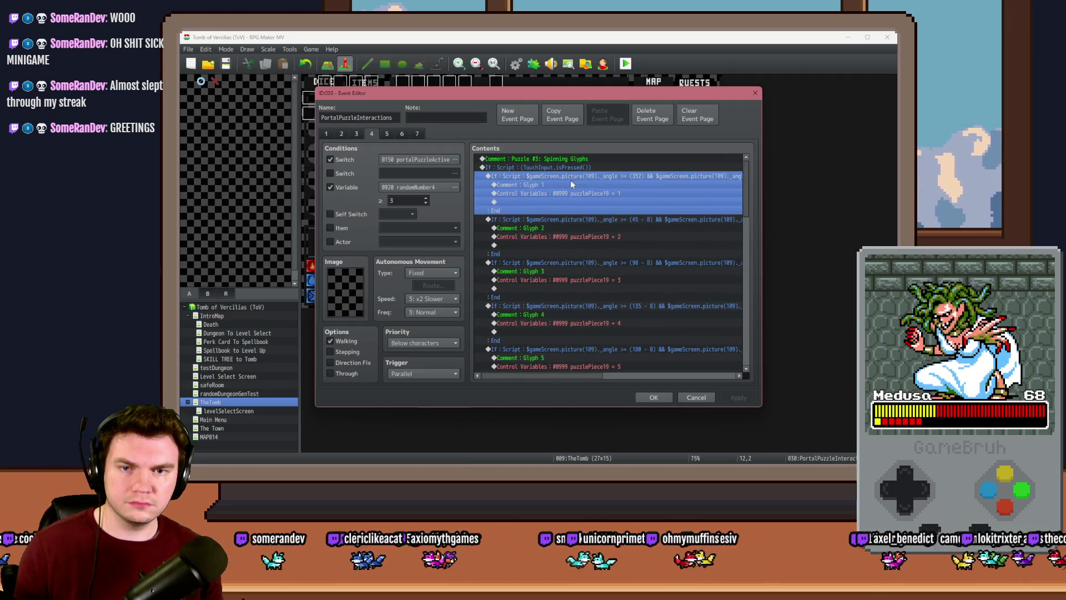
click(568, 191)
key(Insert)
click(523, 136)
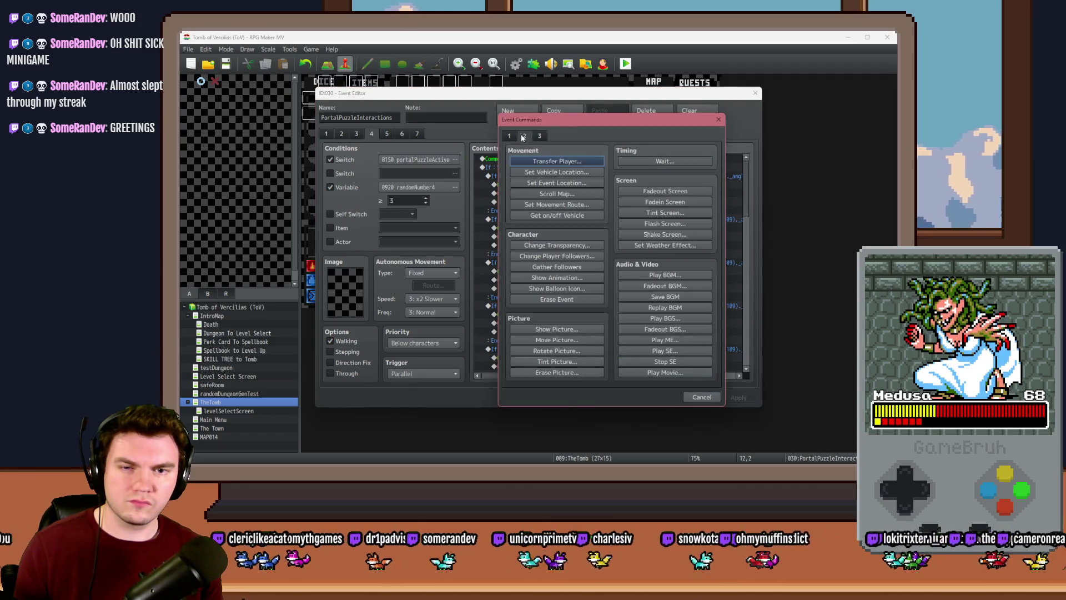
click(675, 225)
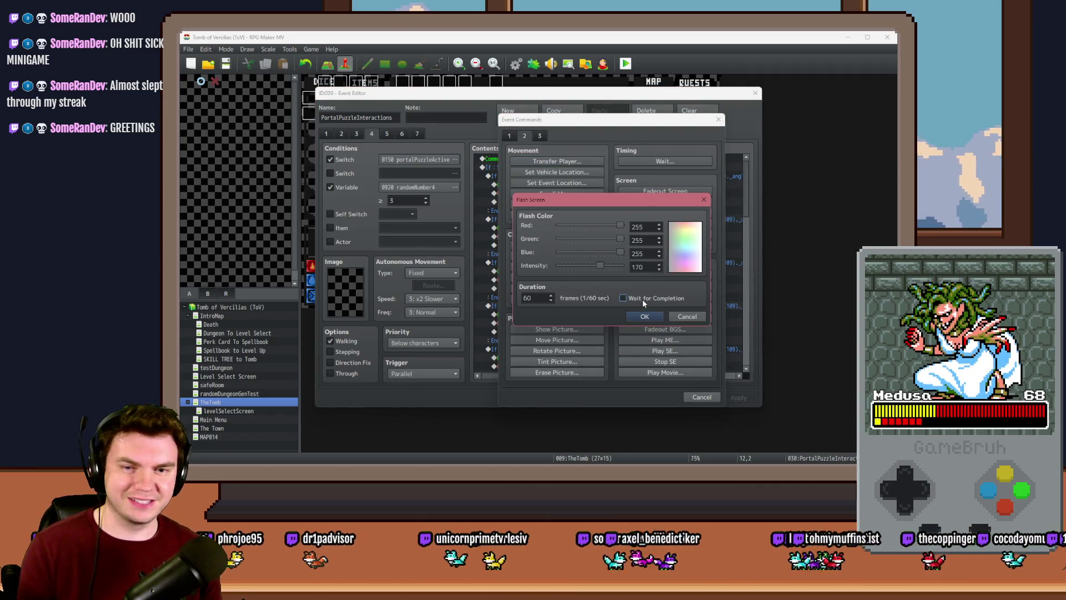
click(645, 316)
click(654, 397)
click(626, 65)
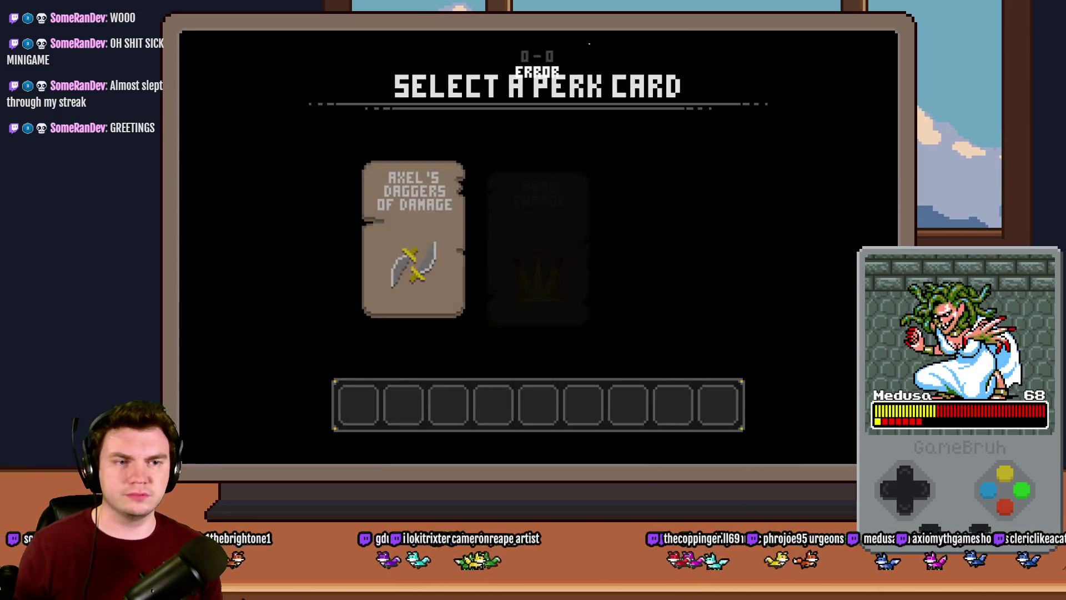
Pick the Daggers of Damage perk card and reach the glyph arch
click(448, 191)
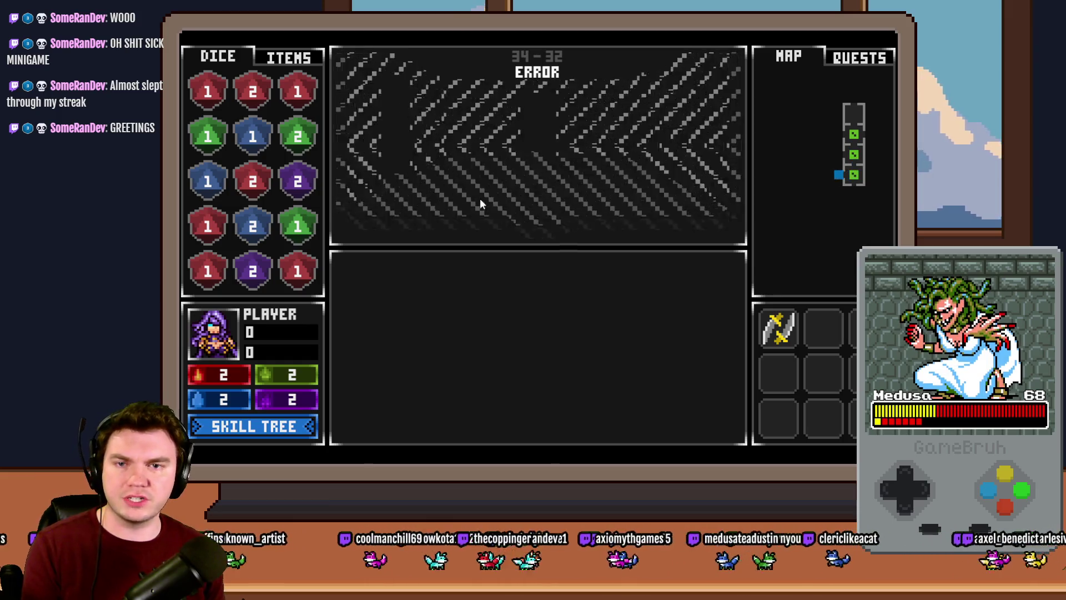
click(527, 337)
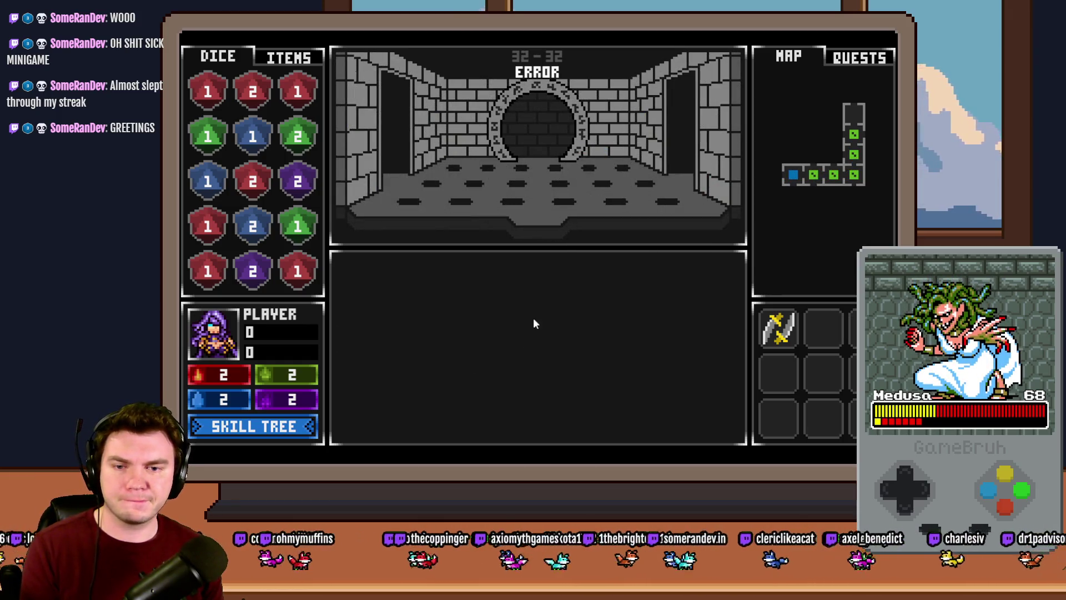
click(591, 307)
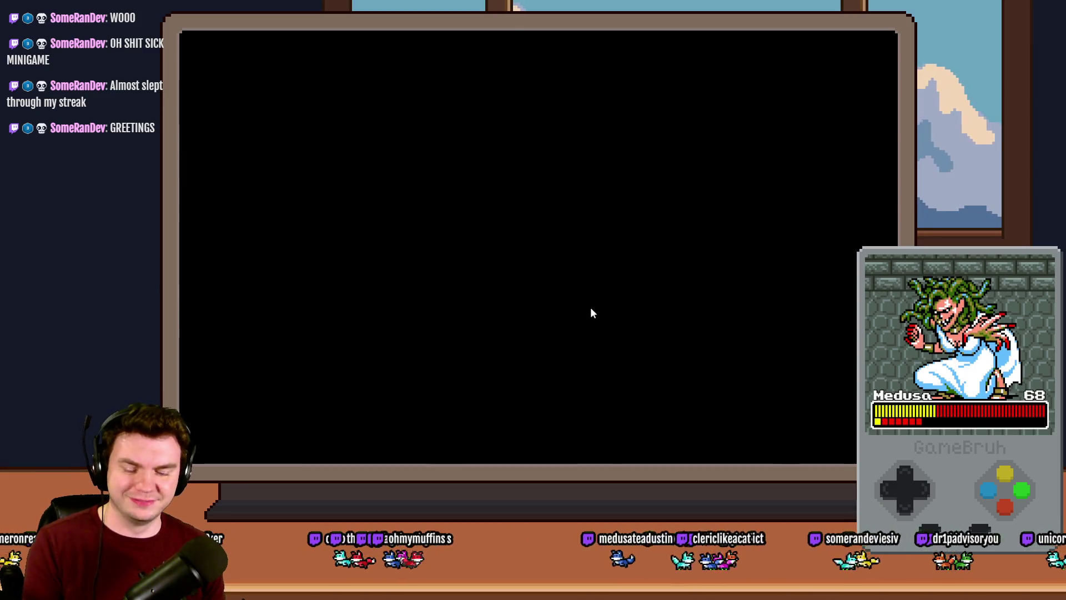
Start a new run, try the glyph ring, check the debug view, then close the game
click(407, 238)
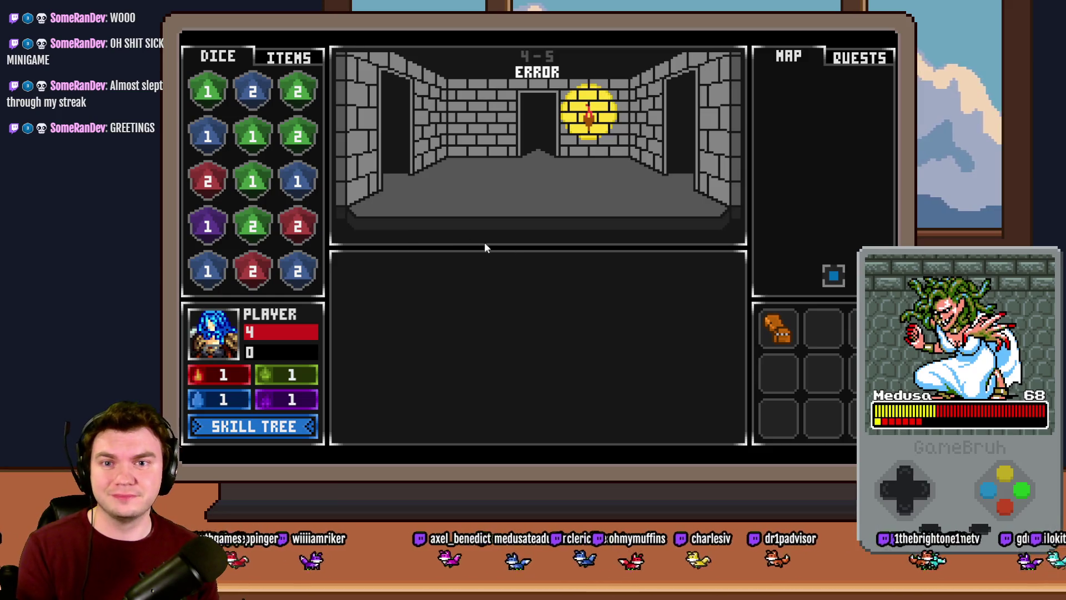
click(554, 338)
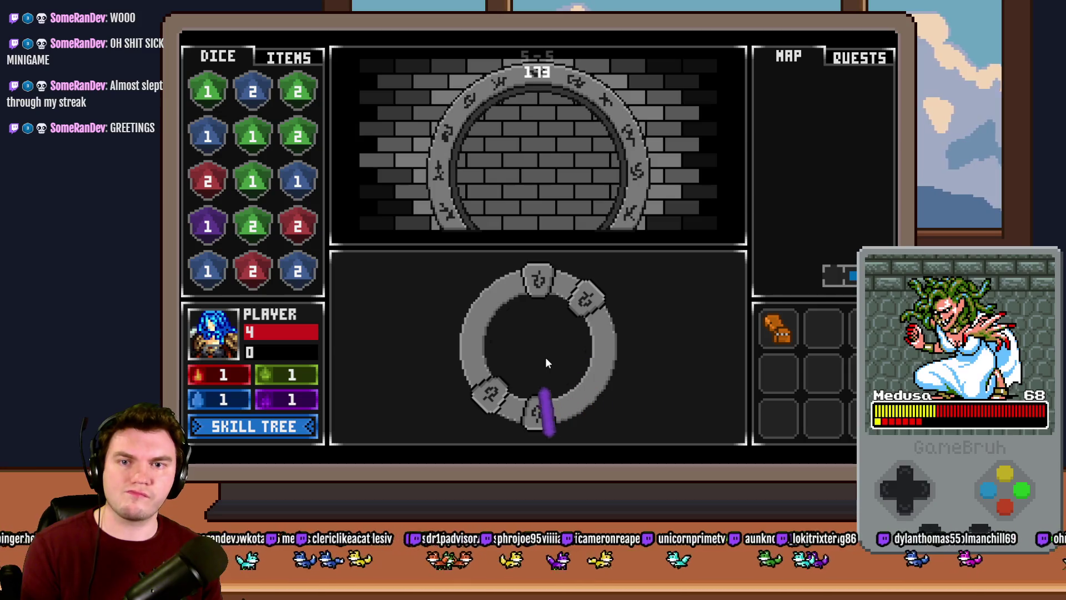
click(545, 357)
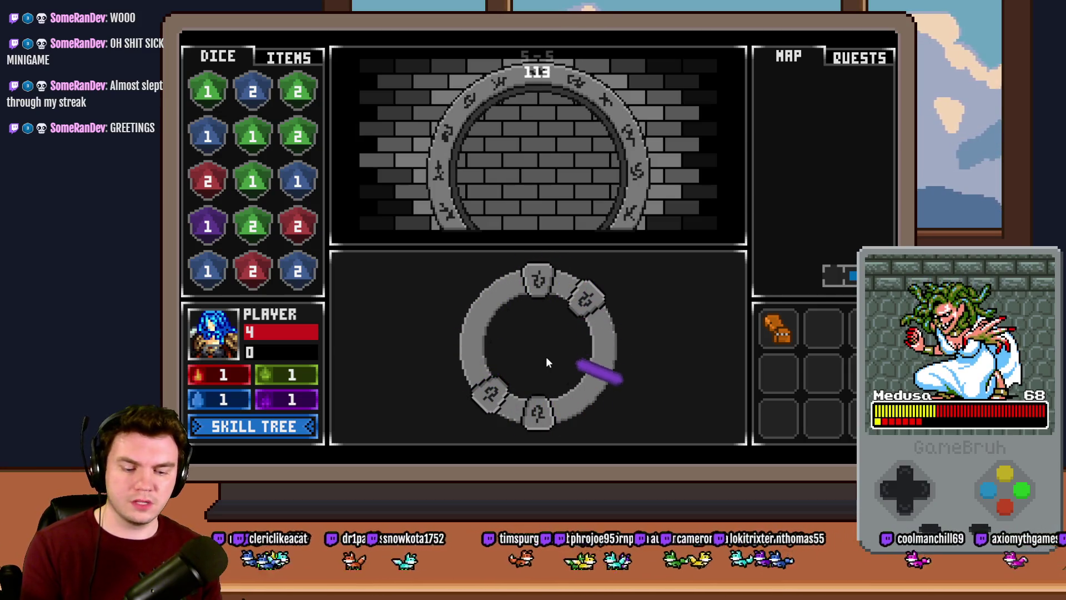
key(F9)
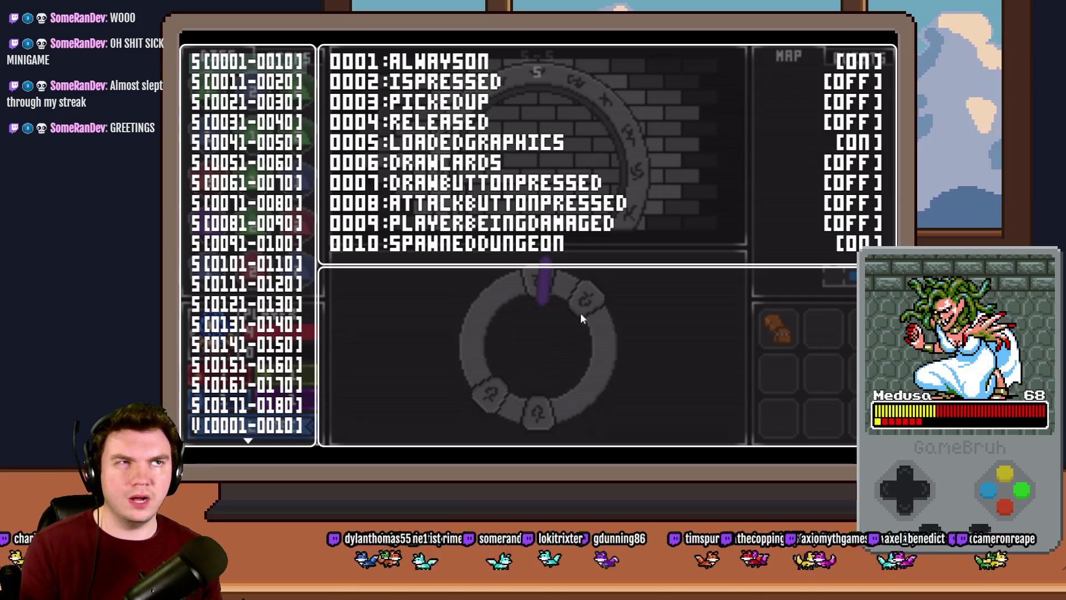
key(alt+F4)
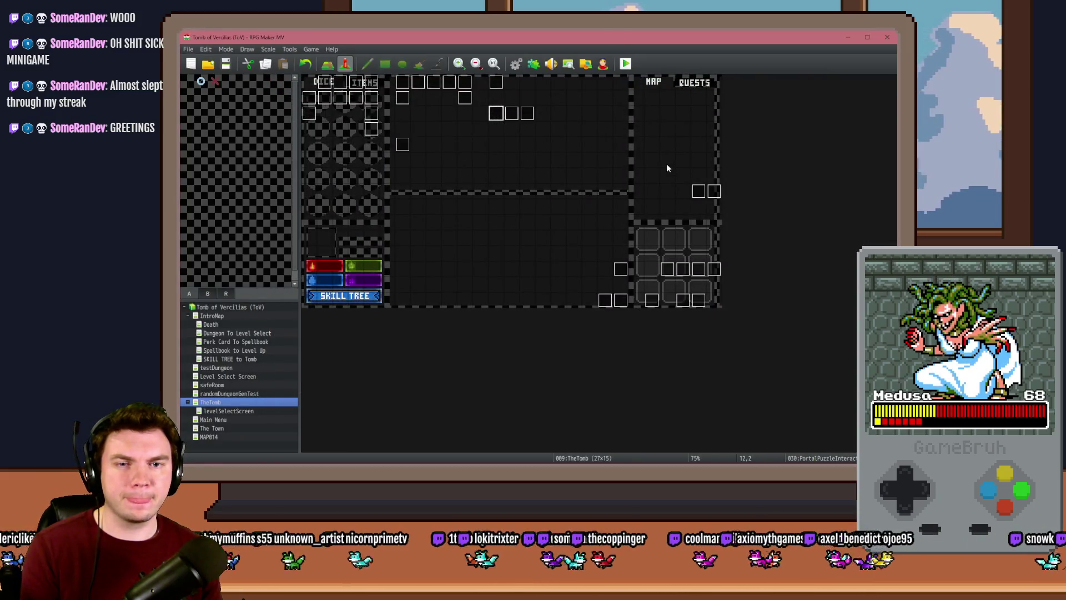
Open Glyph 1's Conditional Branch script on page 4 of PortalPuzzleInteractions
double_click(491, 128)
click(370, 134)
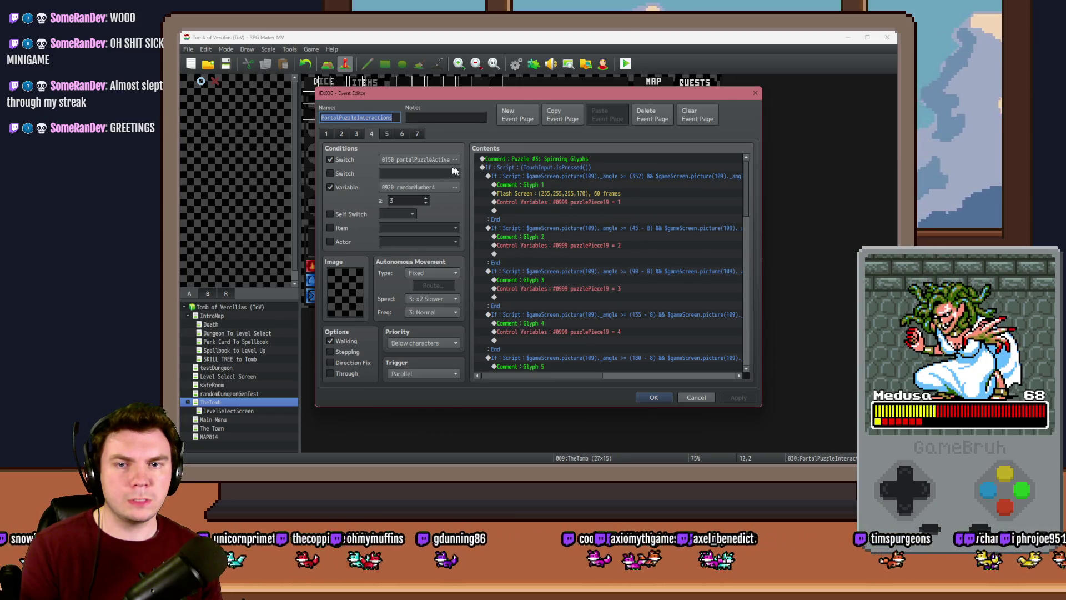
click(604, 177)
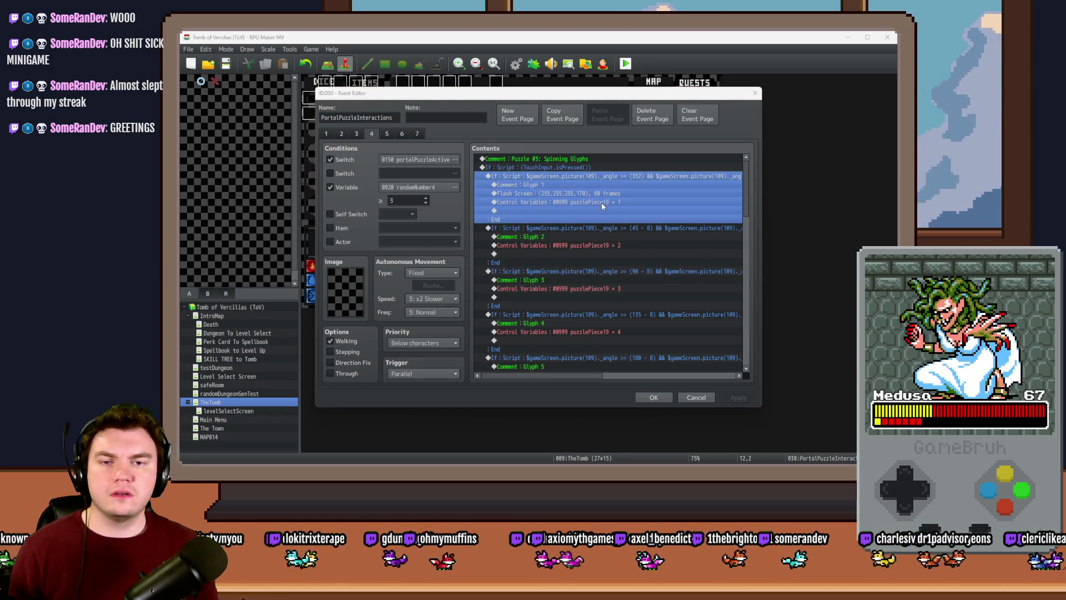
key(Return)
click(572, 304)
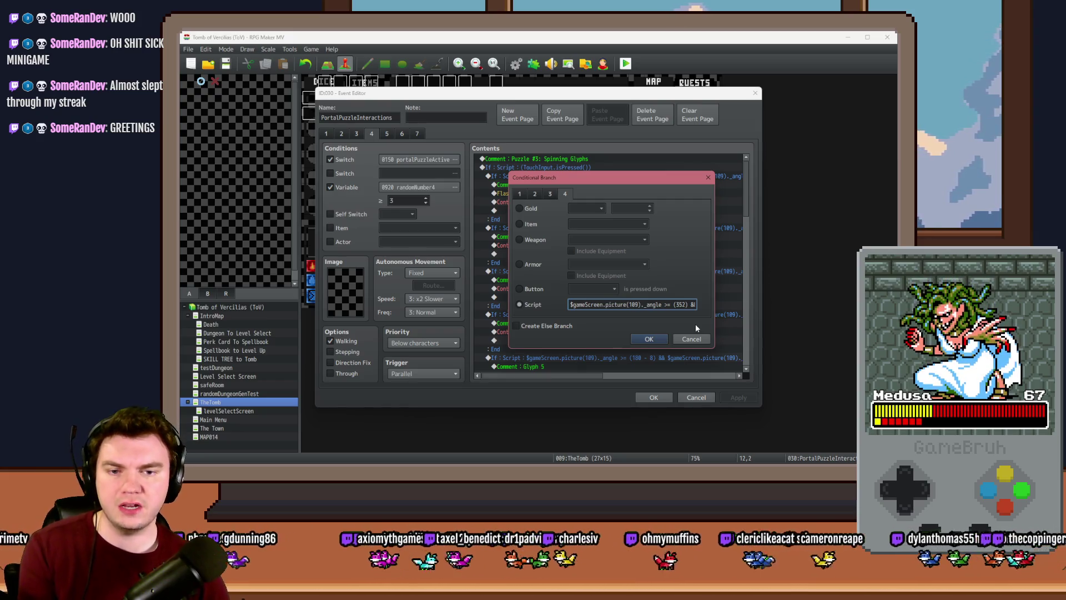
key(Right)
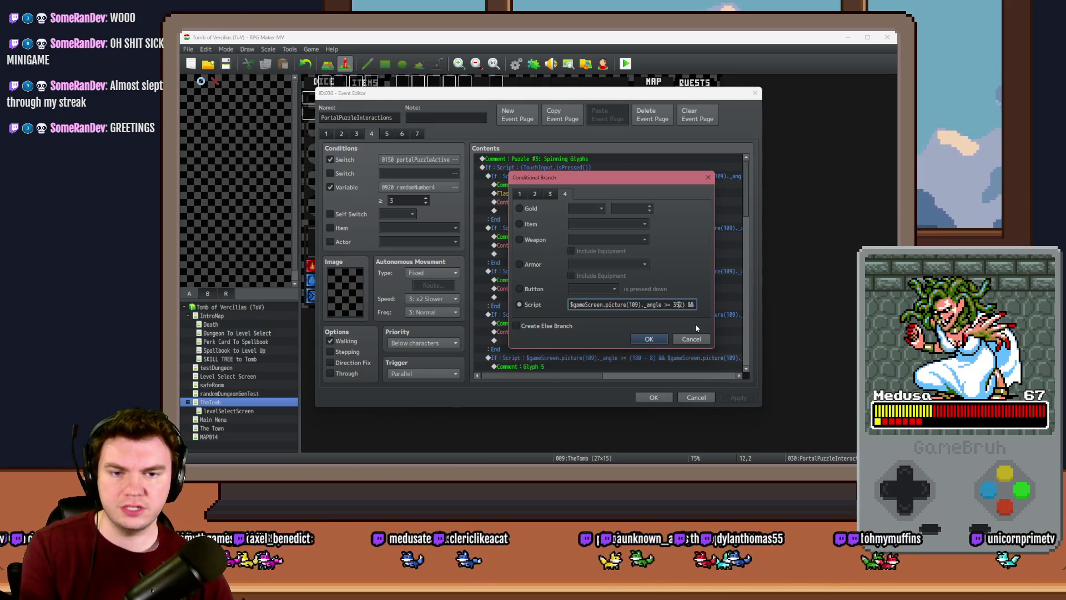
key(Right)
key(Right)
key(Right)
key(Right)
key(Right)
key(Right)
Set the angle bounds to 0 and 8, remove the stray bracket, and confirm the dialogs
click(678, 304)
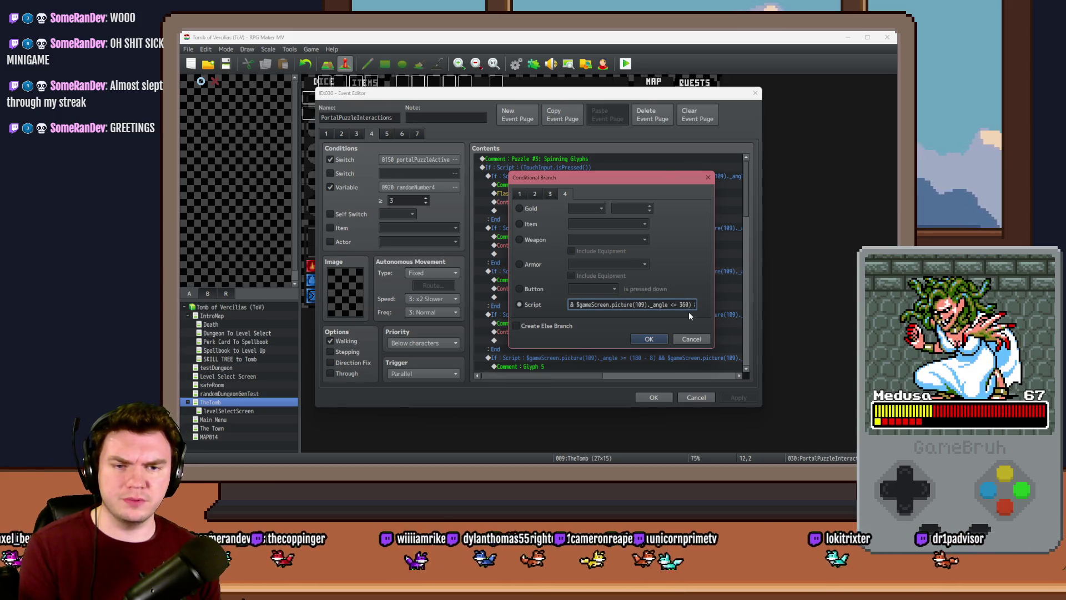
key(Right)
key(Right)
key(Right)
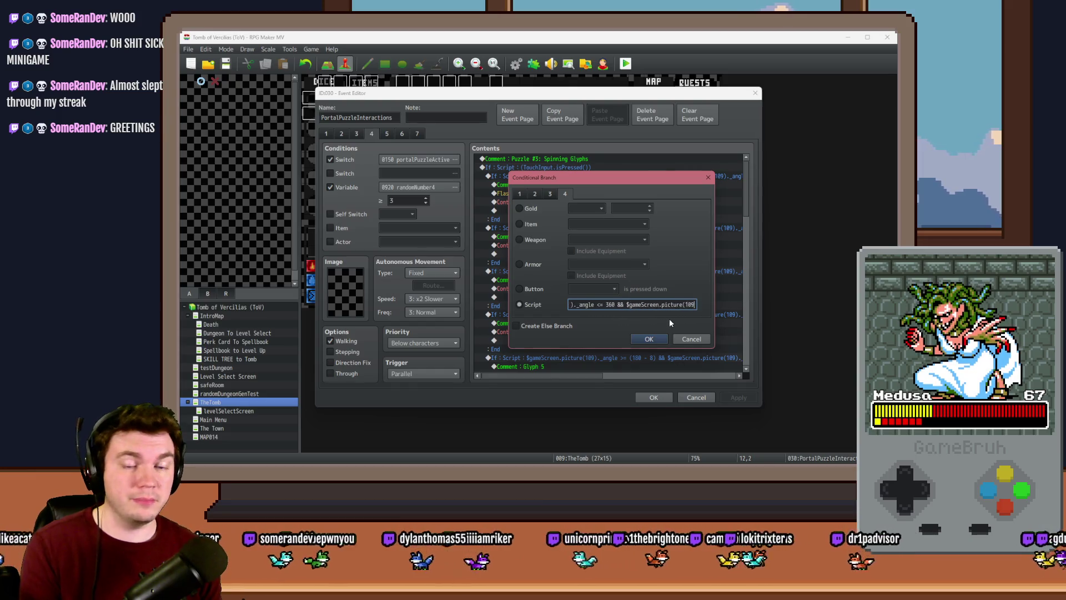
key(Delete)
key(Delete)
key(Delete)
text(0 &&)
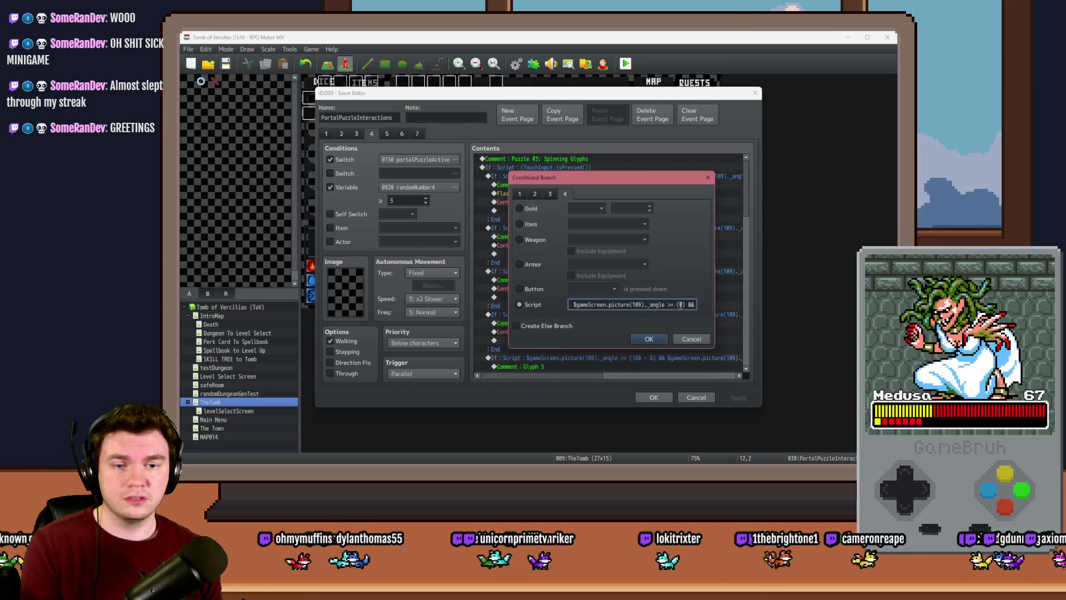
key(BackSpace)
text(8)
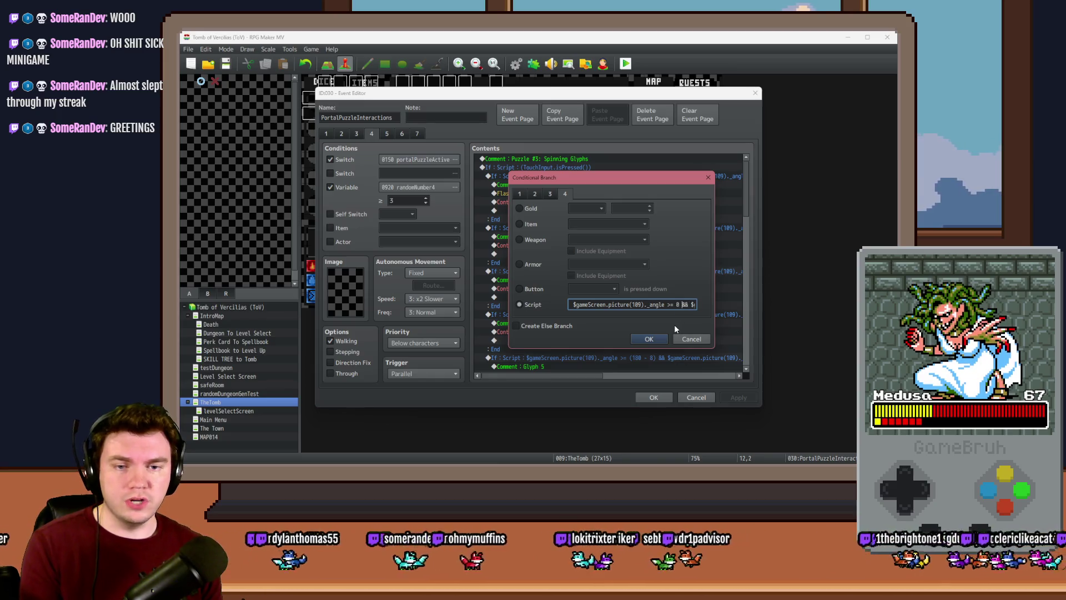
key(Right)
key(Right)
key(Right)
key(Left)
key(Left)
key(Left)
key(BackSpace)
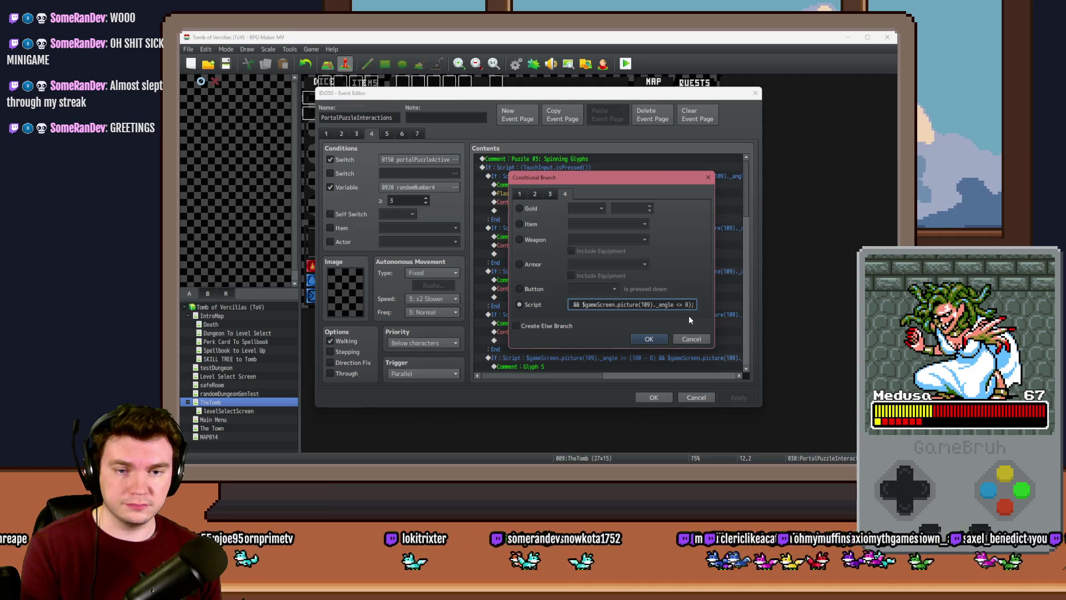
click(649, 339)
click(653, 397)
key(alt+F4)
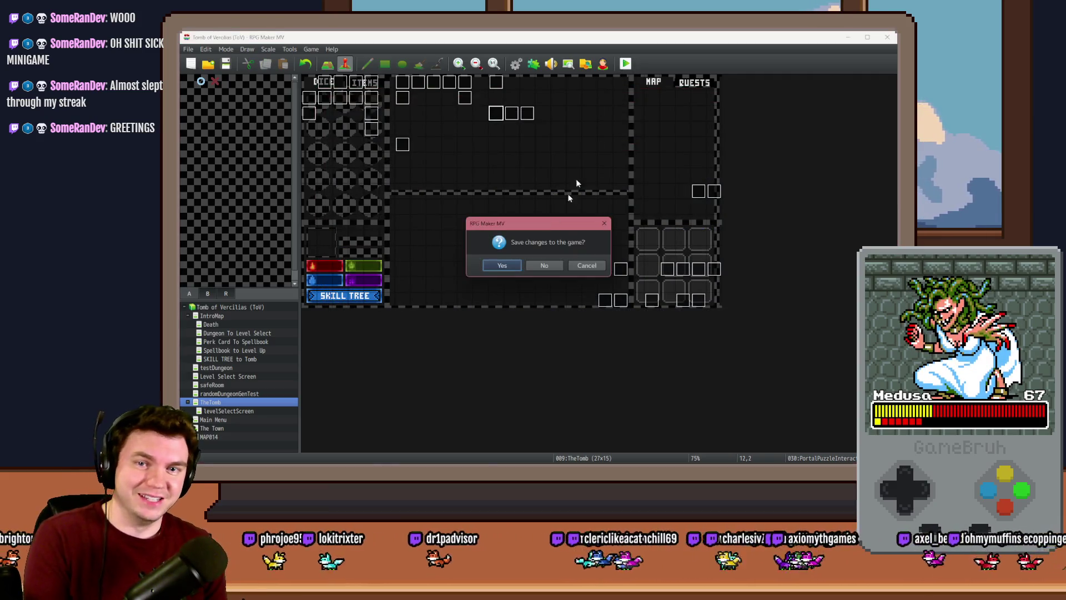
Save, take the Pyro Charge card, try the glyph ring, then reopen PortalPuzzleInteractions
key(Return)
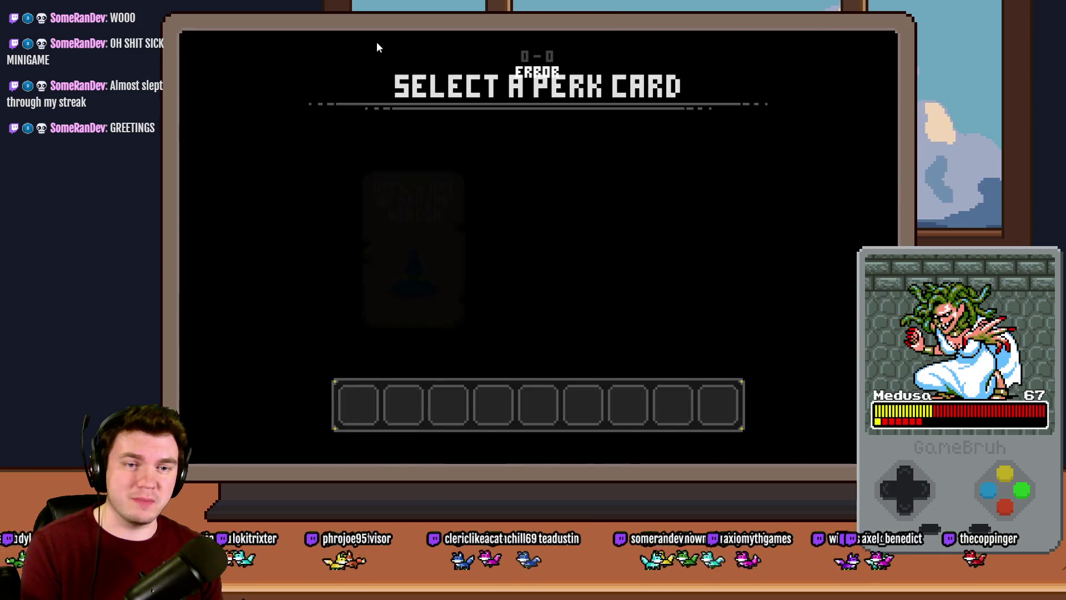
click(535, 191)
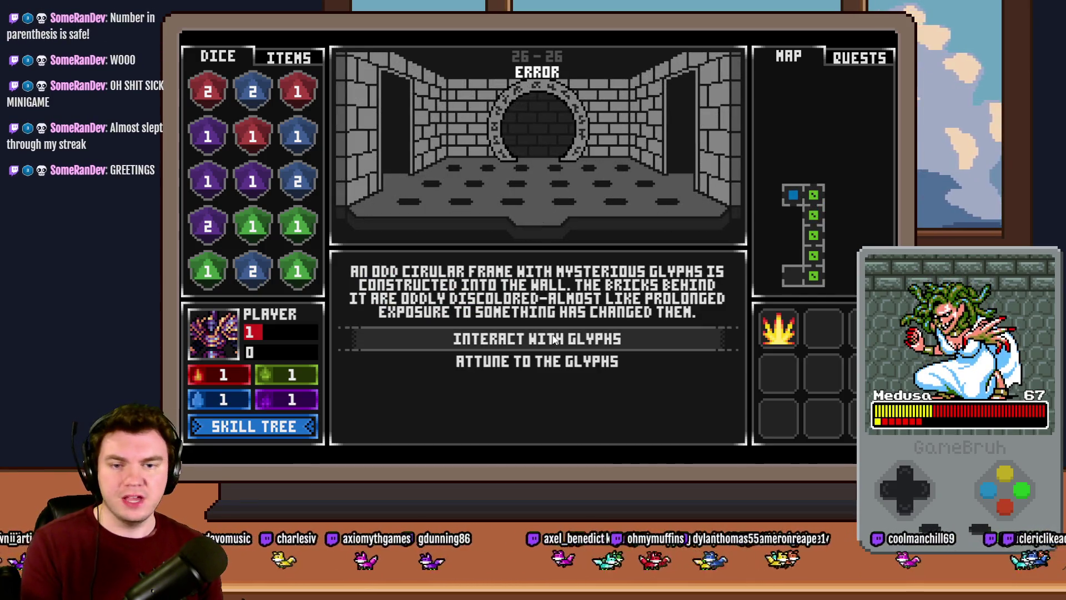
click(536, 339)
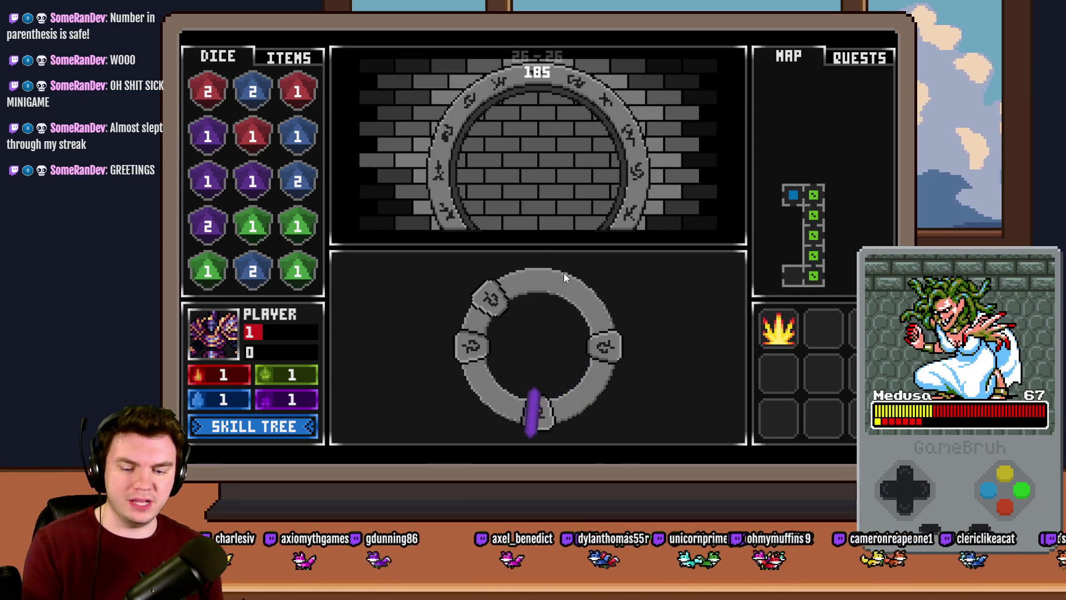
click(564, 272)
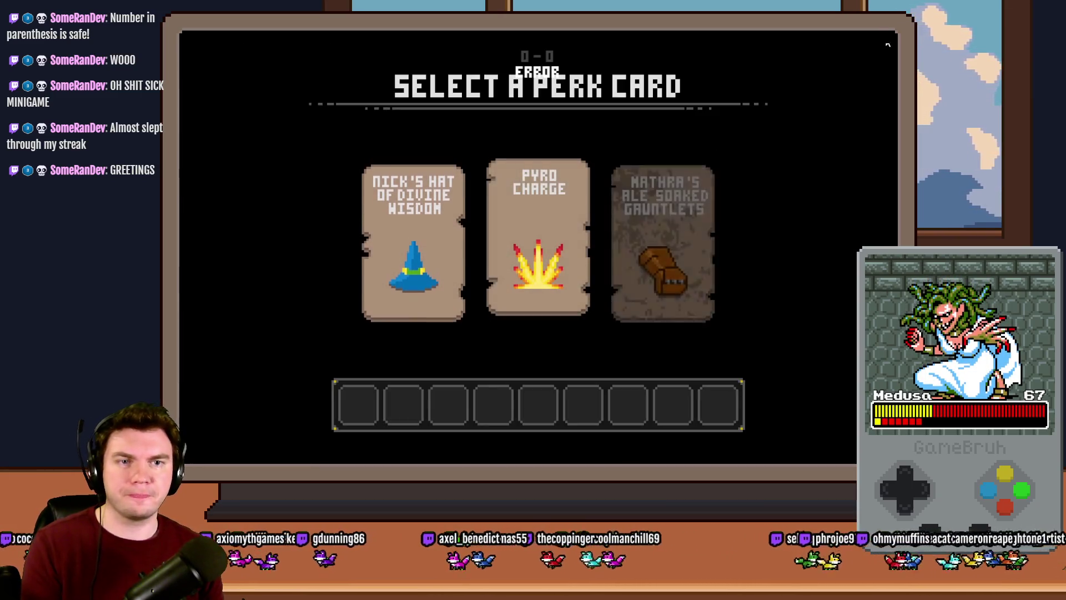
key(alt+F4)
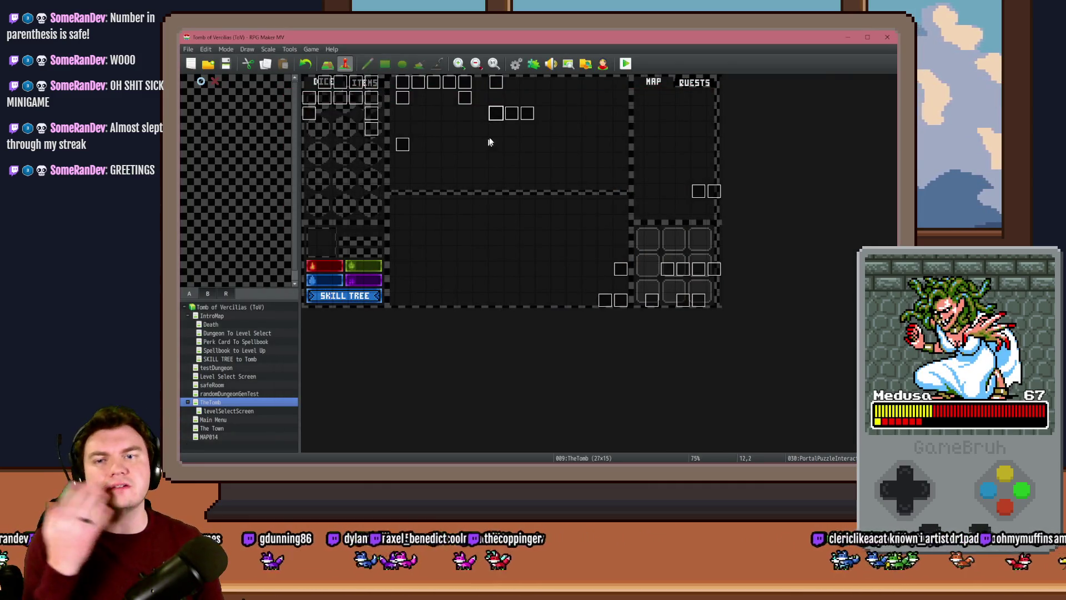
double_click(497, 115)
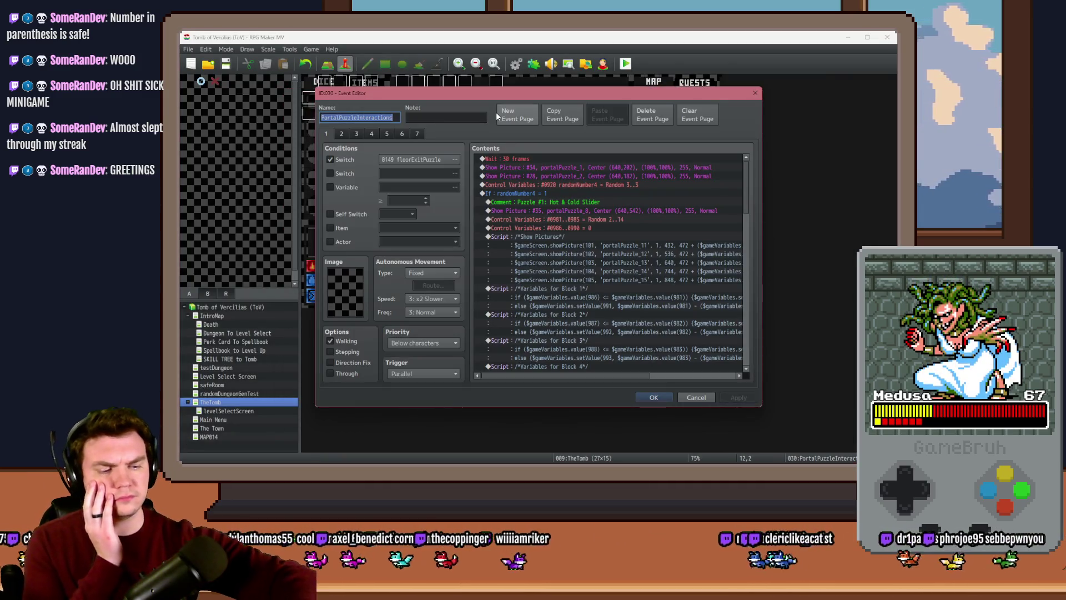
On page 4, prefix Glyph 1's angle script with a parenthesis and tick Create Else Branch
click(372, 134)
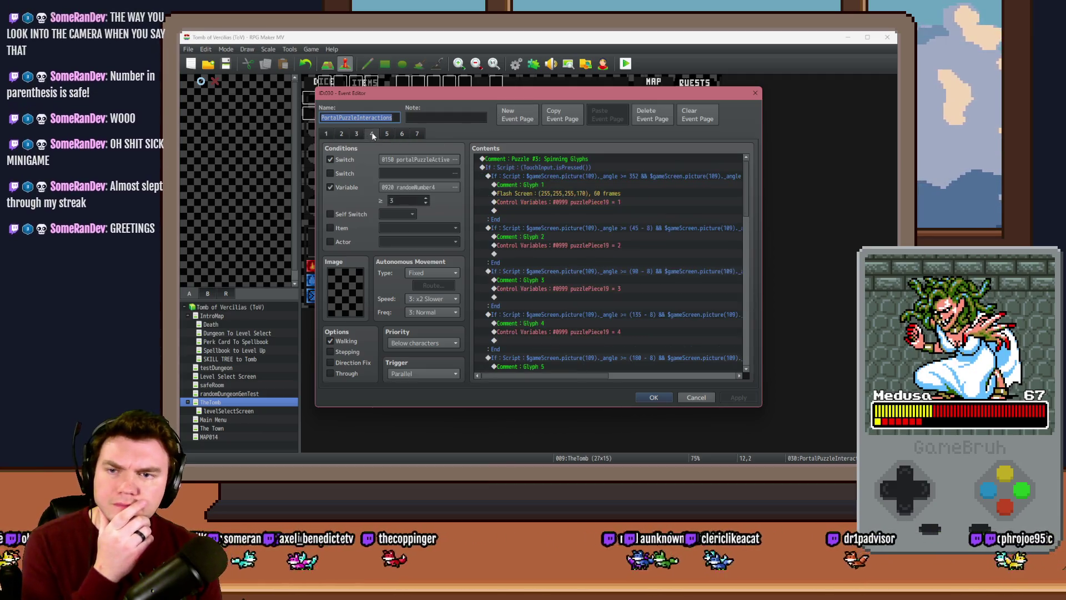
click(636, 176)
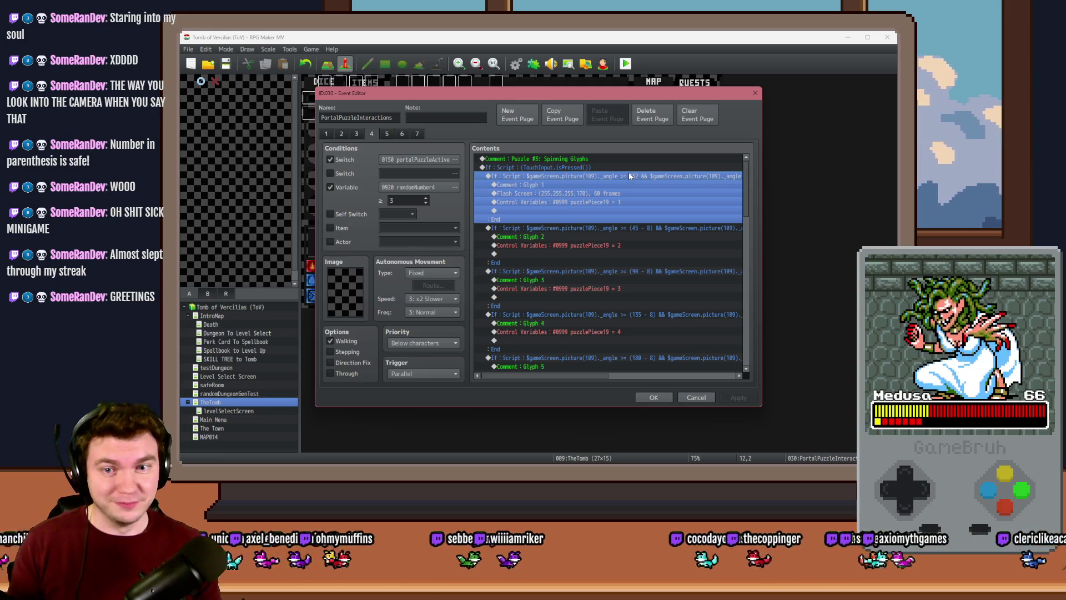
double_click(629, 176)
click(634, 303)
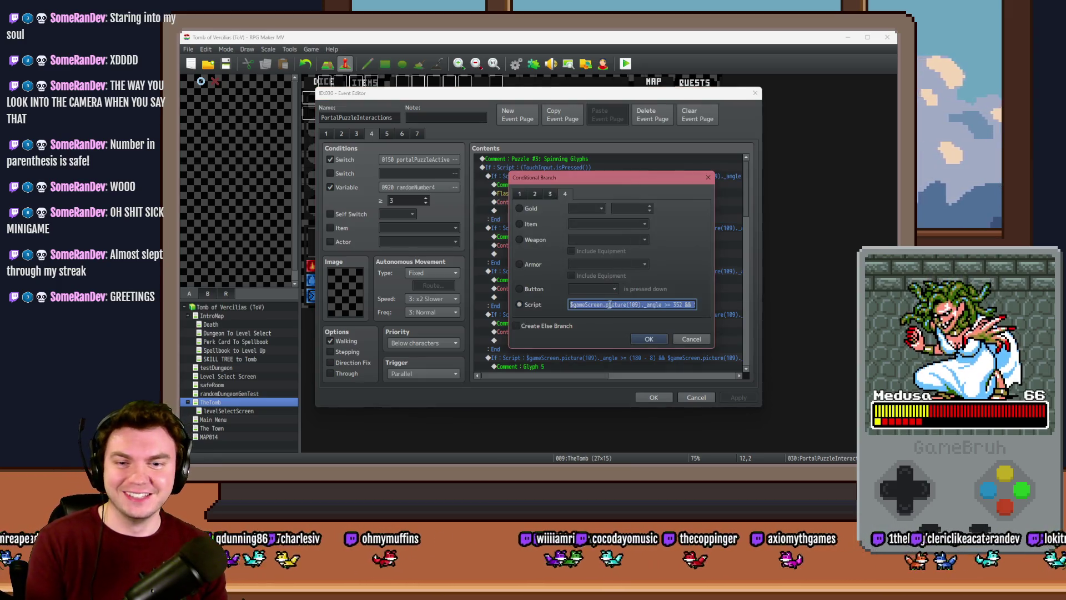
click(638, 304)
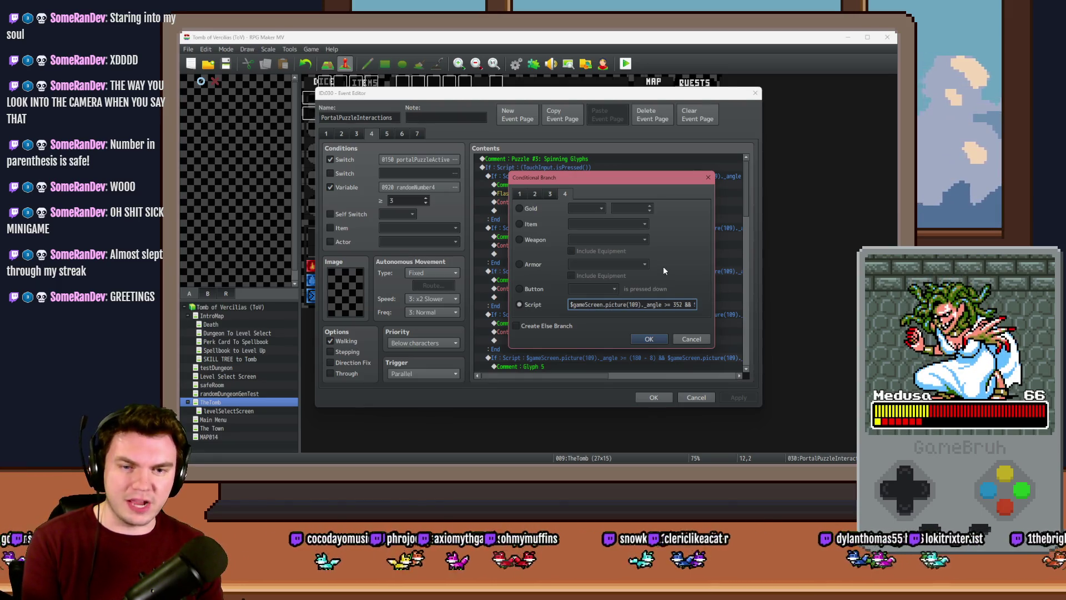
key(Return)
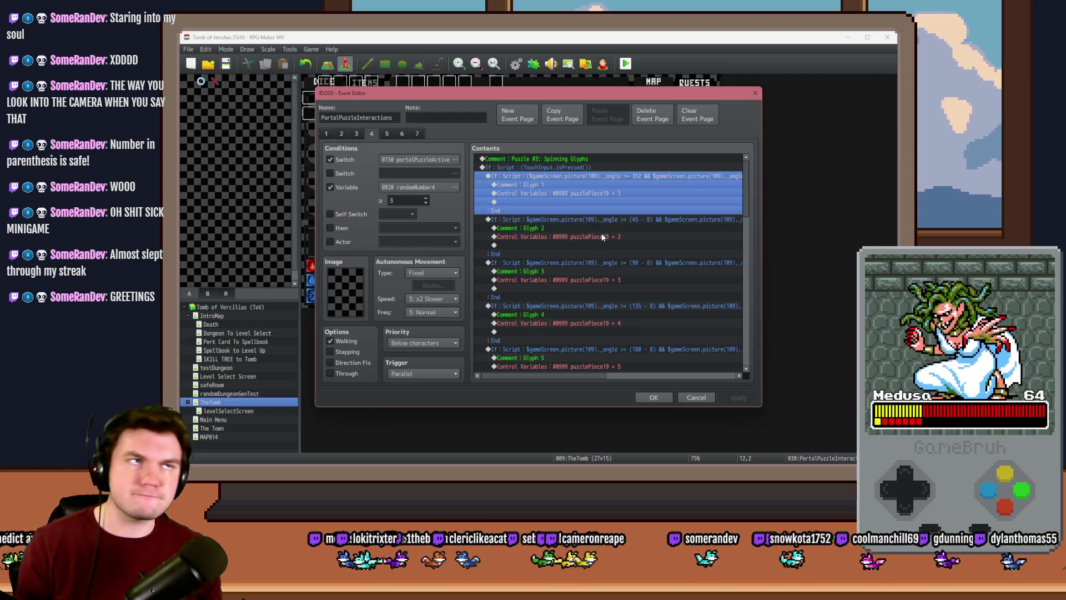
key(Return)
click(548, 324)
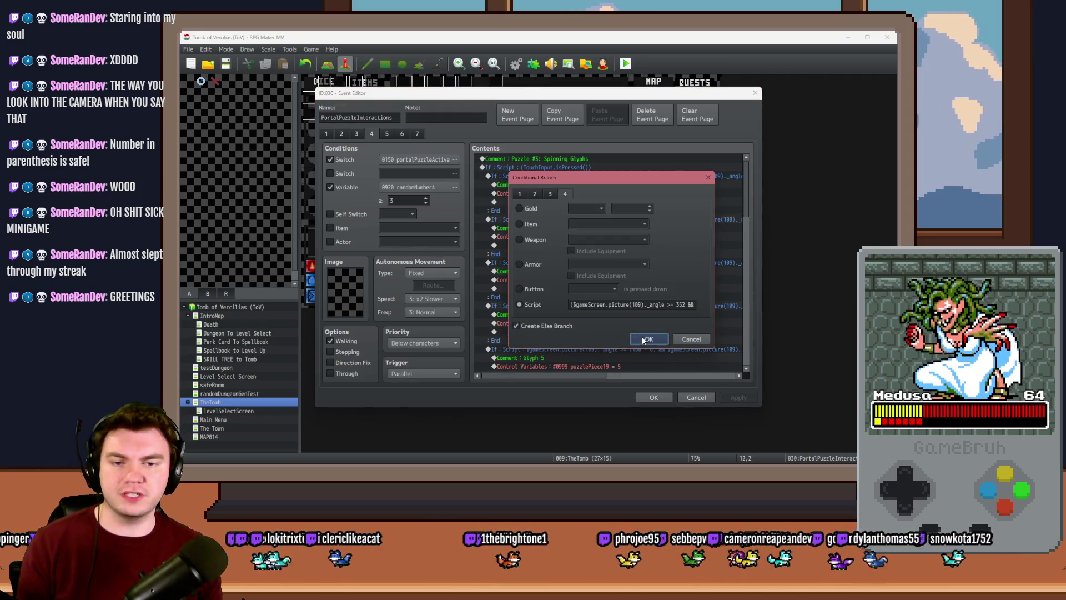
Finish Glyph 1's else branch, then nest the Glyph 2 check inside it with its own else
click(643, 336)
click(554, 236)
key(ctrl+x)
click(538, 219)
key(ctrl+v)
key(Return)
click(544, 325)
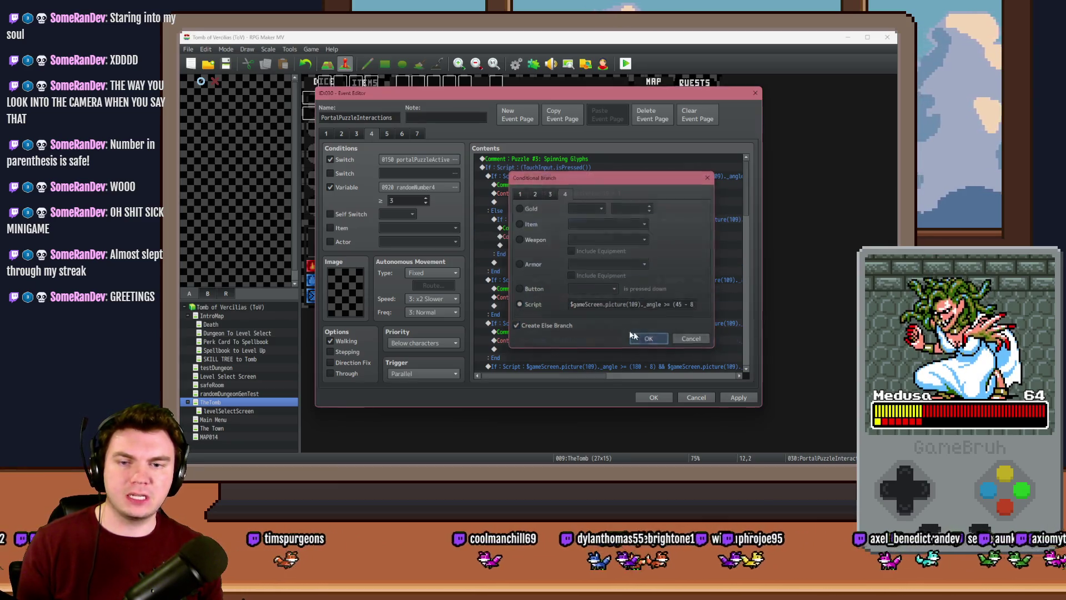
click(642, 338)
Move the Glyph 3 check into Glyph 2's else and give it an else branch
click(550, 245)
key(ctrl+x)
click(533, 211)
key(ctrl+v)
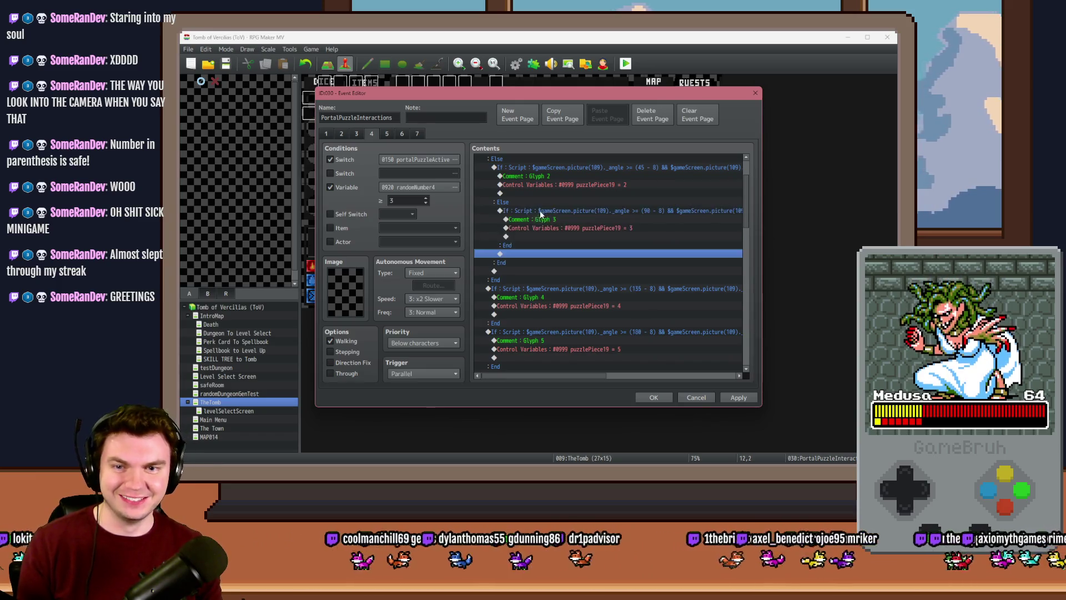
key(Return)
click(564, 328)
click(648, 339)
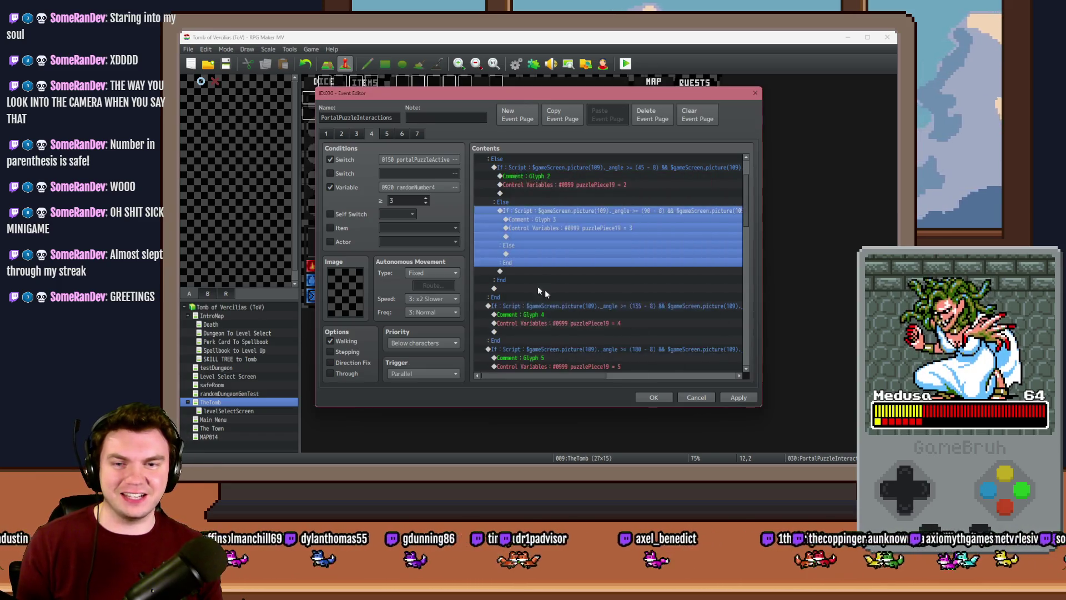
Move the Glyph 4 check into Glyph 3's else and give it an else branch
click(539, 245)
key(ctrl+x)
click(523, 192)
key(ctrl+v)
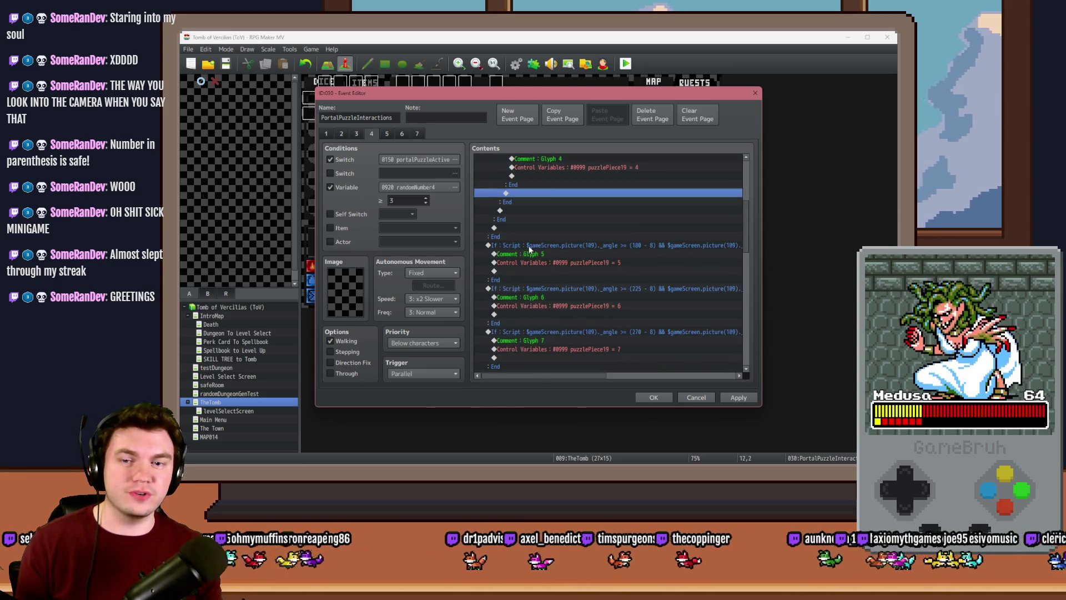
scroll(534, 236, up, 1)
double_click(549, 187)
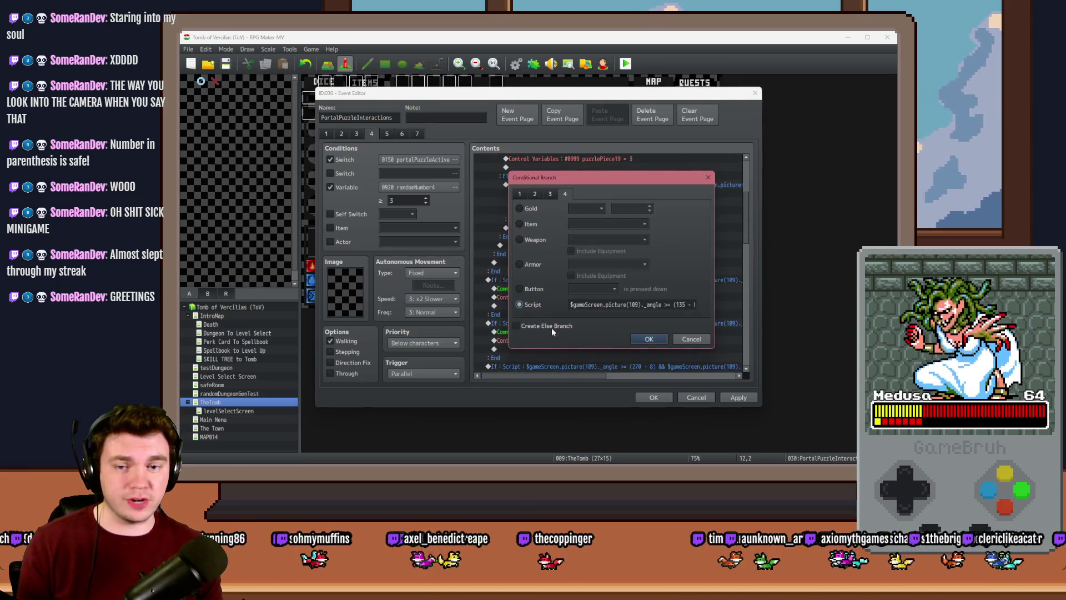
click(554, 328)
click(648, 340)
Move the Glyph 5 check into Glyph 4's else and give it an else branch
click(564, 279)
click(541, 210)
key(ctrl+v)
double_click(542, 210)
click(555, 327)
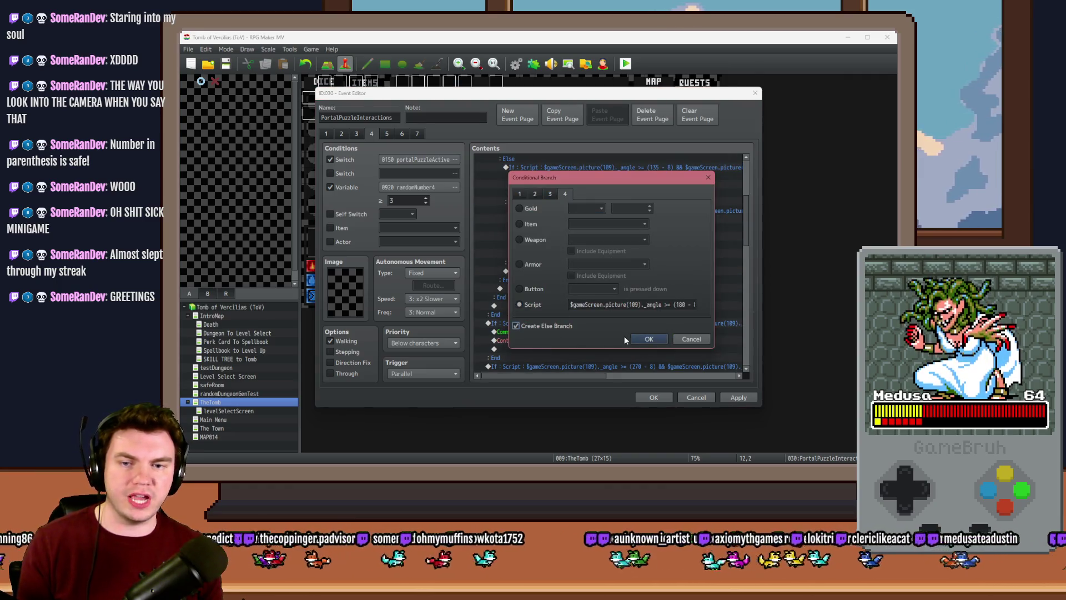
click(648, 340)
Move the Glyph 6 check into Glyph 5's else and give it an else branch
click(555, 291)
key(Down)
key(Down)
key(Down)
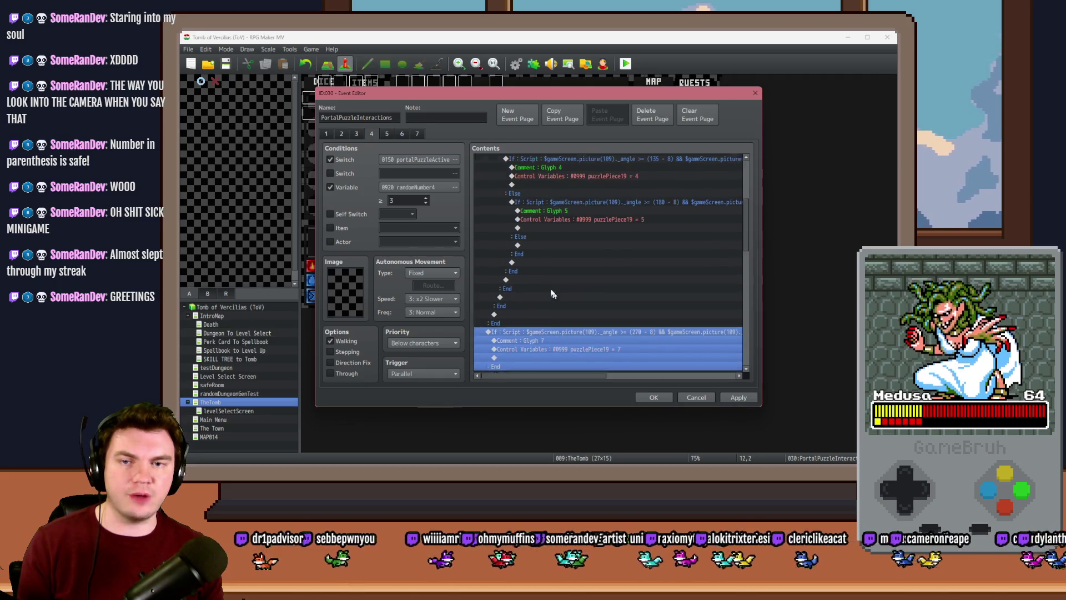
key(ctrl+x)
click(549, 257)
key(ctrl+v)
double_click(552, 255)
click(562, 327)
click(649, 339)
Paste the Glyph 7 check into Glyph 6's else and give it an else branch
click(556, 229)
key(ctrl+v)
double_click(598, 262)
click(515, 324)
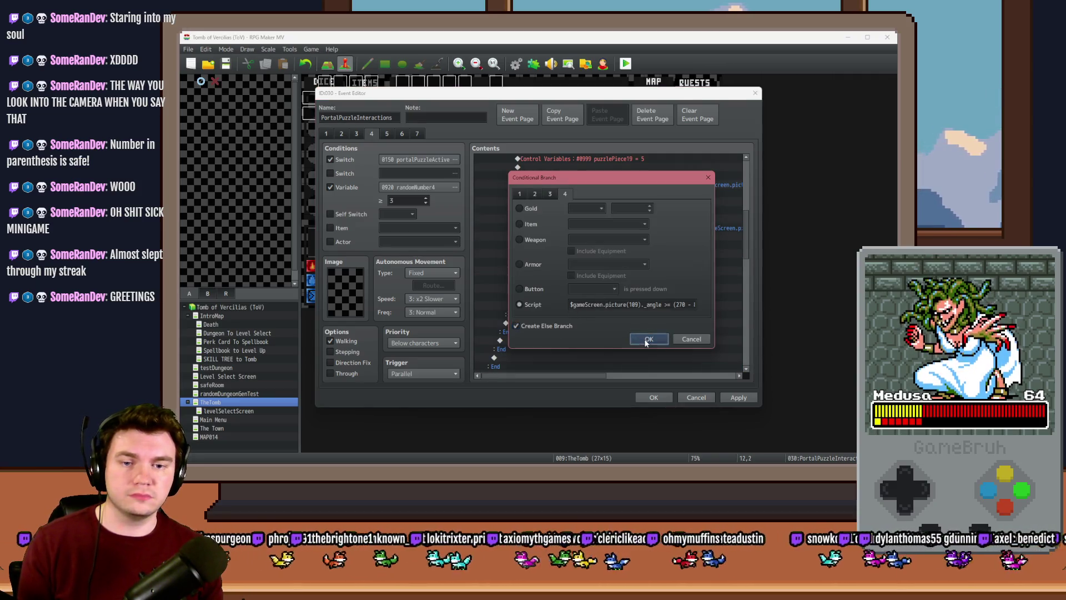
click(649, 339)
Nest the Glyph 8 315-angle check under Glyph 7's else with its own else
click(555, 315)
key(ctrl+x)
click(552, 254)
key(ctrl+v)
double_click(574, 255)
click(515, 326)
click(649, 338)
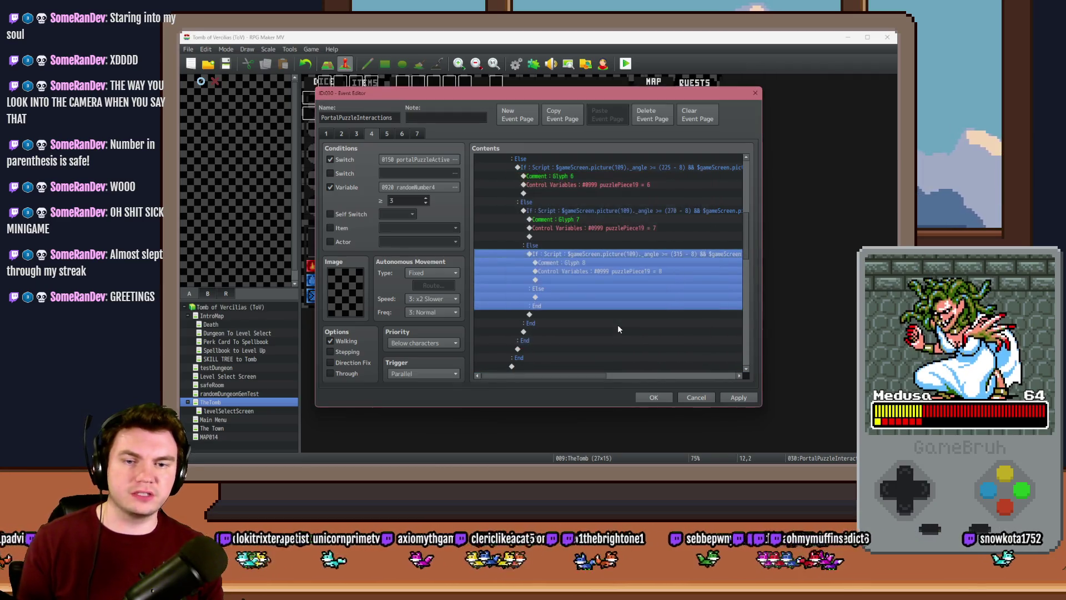
Add a 'MISSED!' comment inside Glyph 8's else branch
click(572, 297)
double_click(562, 297)
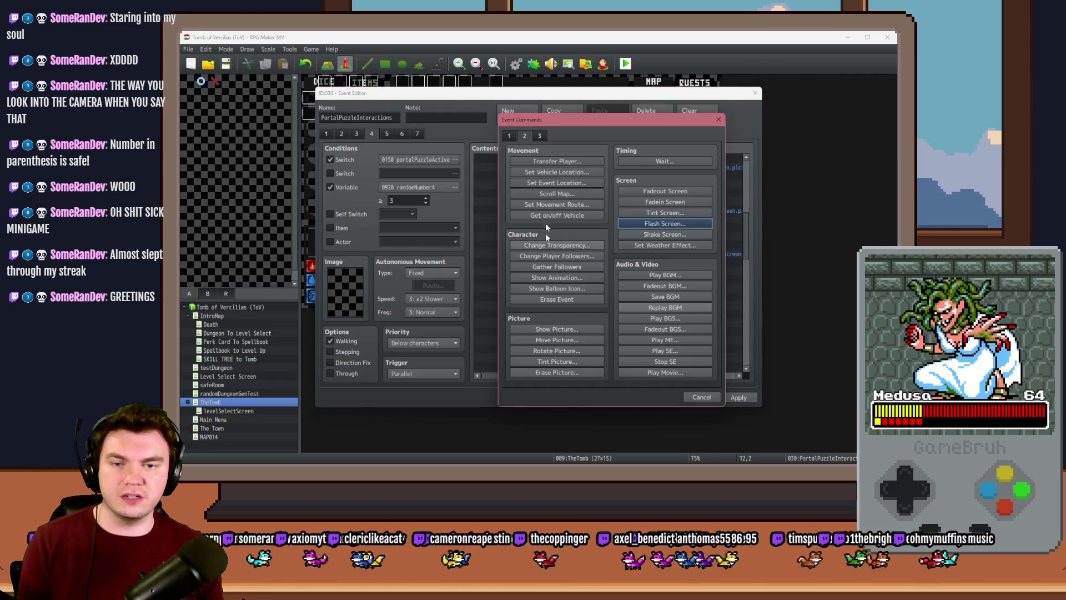
click(562, 371)
text(MISSE)
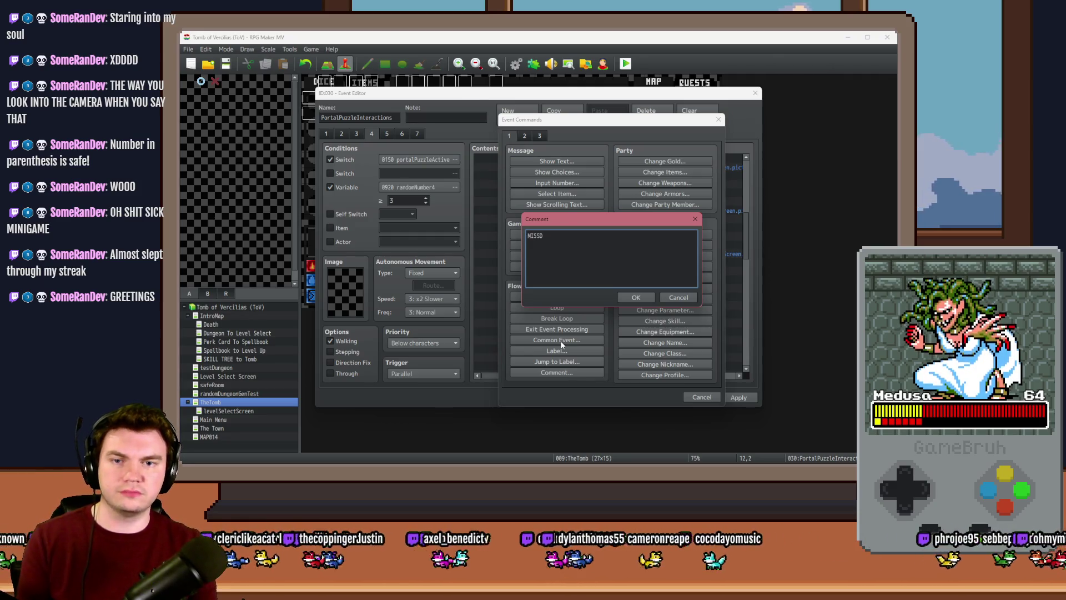
text(D!)
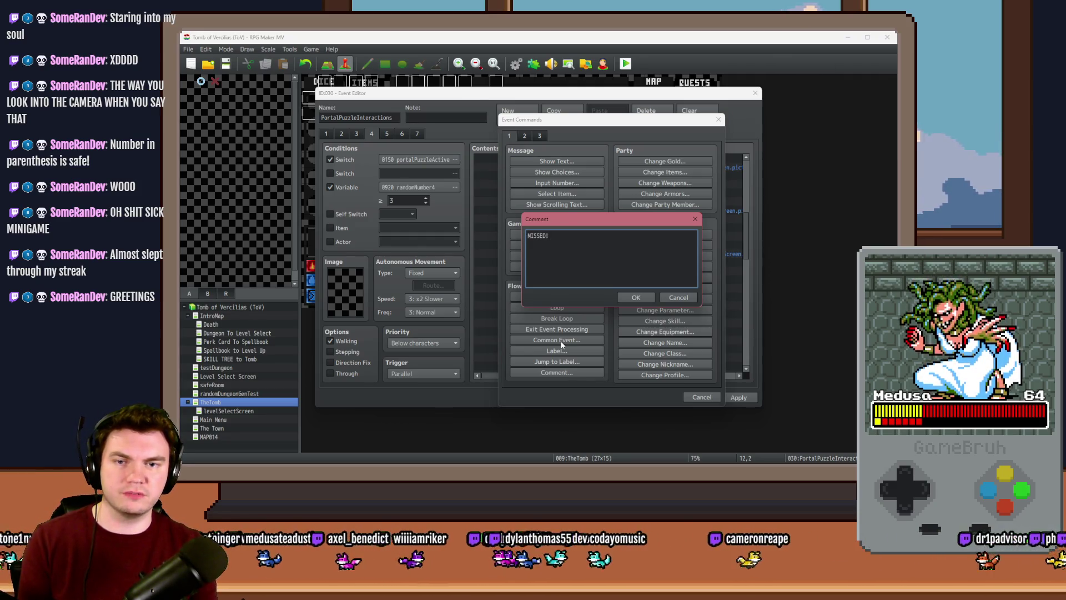
key(ctrl+Return)
Inspect the HIT/MISS check block's setValue script and Jump to Label lines
scroll(572, 318, down, 5)
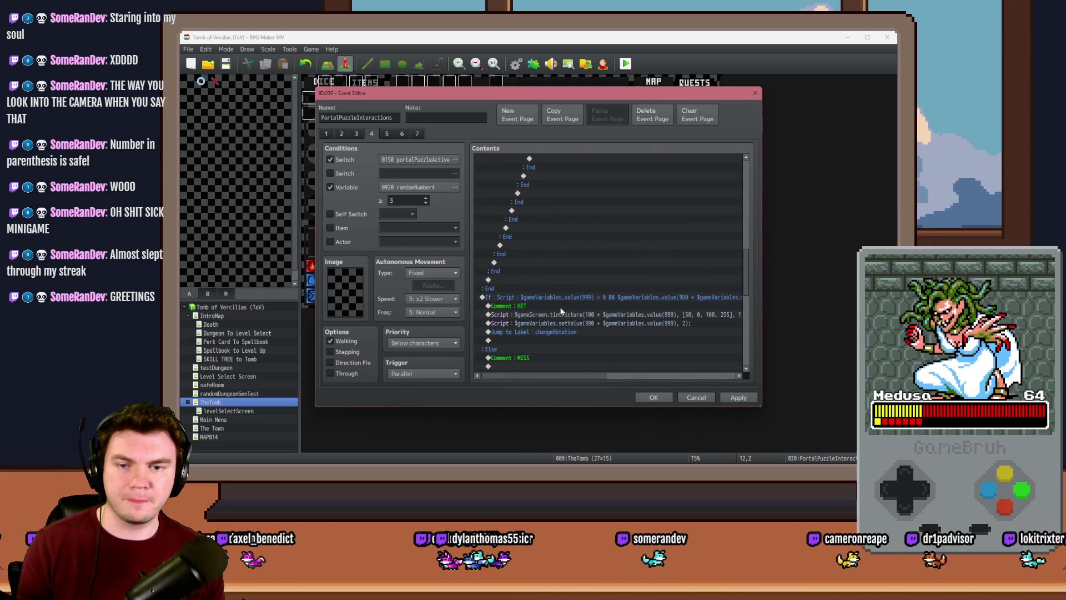
drag(551, 238, 554, 214)
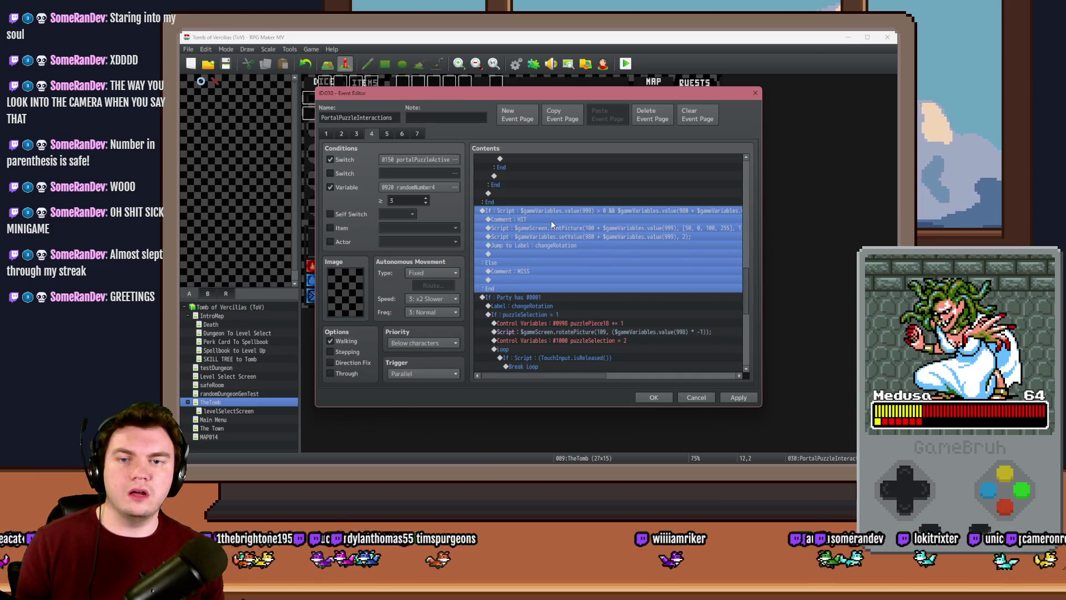
mouse_move(571, 376)
mouse_down()
mouse_move(625, 375)
mouse_move(548, 379)
mouse_up()
click(581, 239)
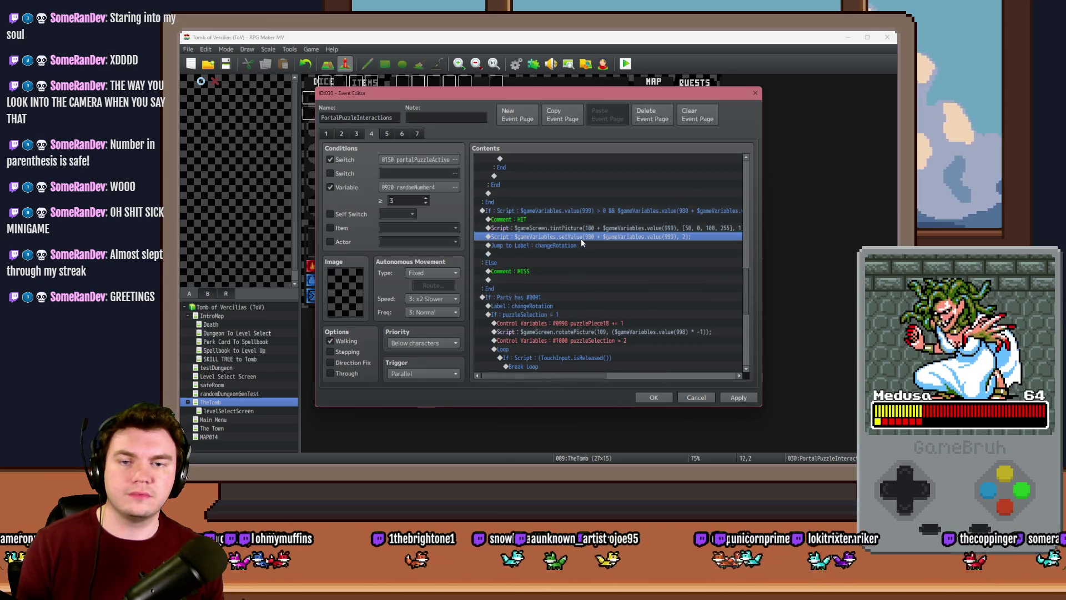
click(585, 245)
click(589, 238)
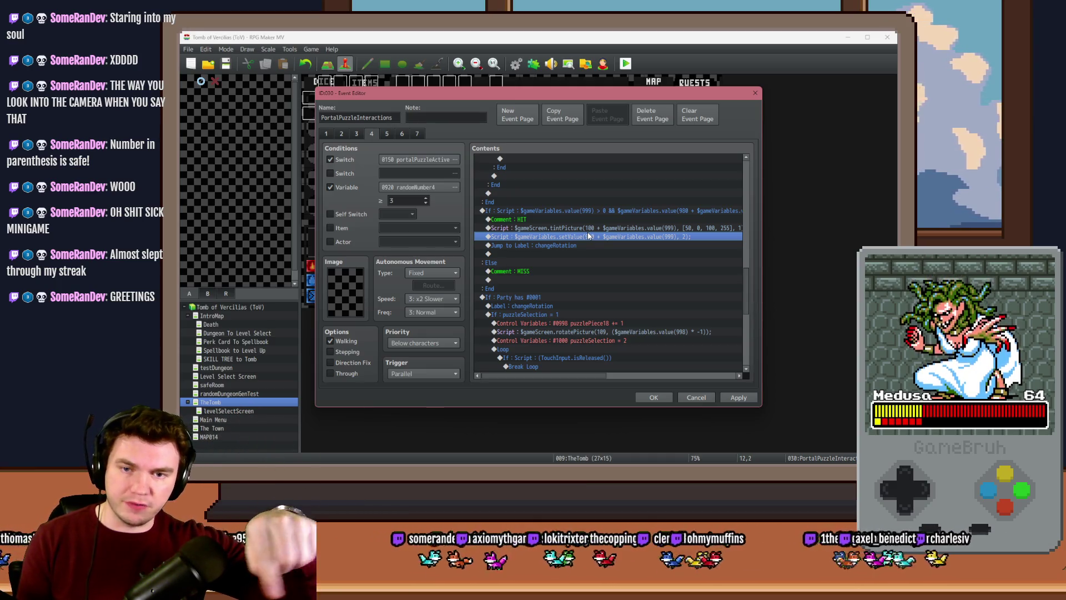
Review the HIT/MISS block's MISS comment, apply the event changes, and show page 1
scroll(597, 261, down, 10)
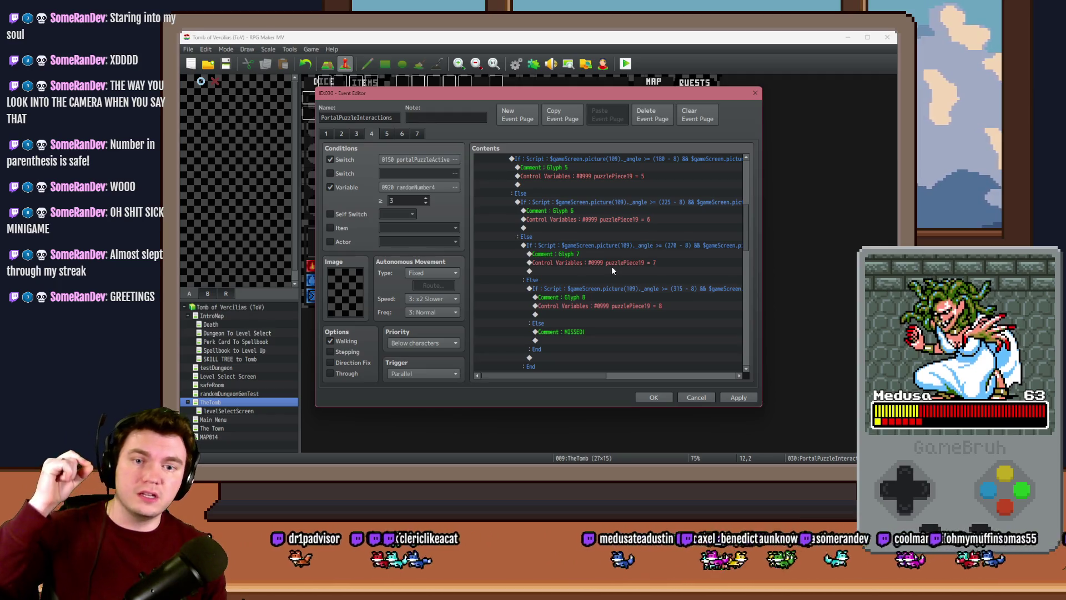
drag(747, 225, 748, 283)
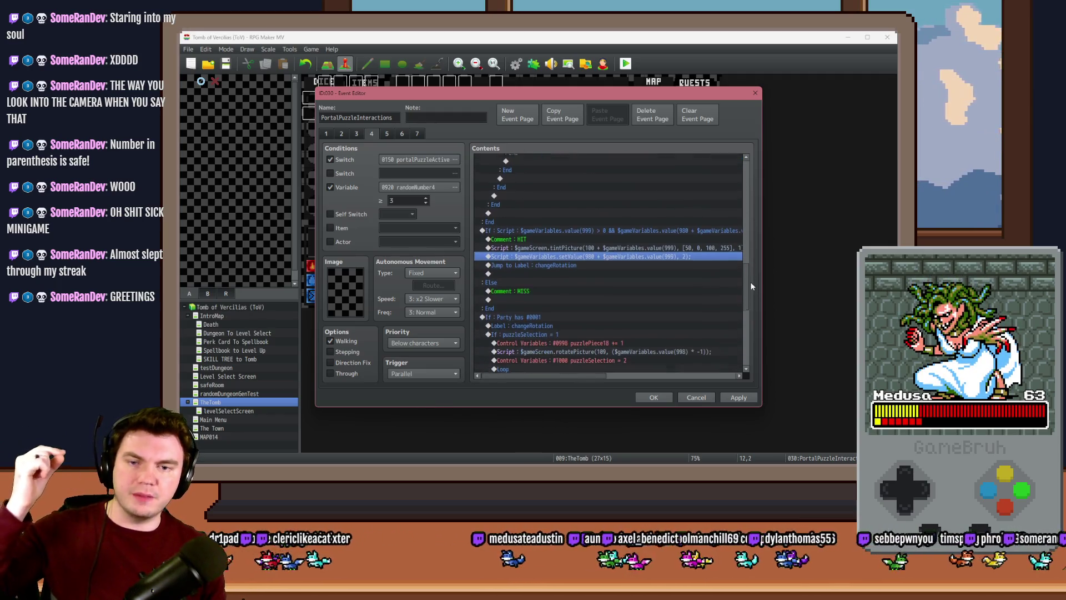
click(534, 225)
mouse_move(585, 377)
mouse_down()
mouse_move(623, 387)
mouse_move(644, 375)
mouse_move(582, 375)
mouse_up()
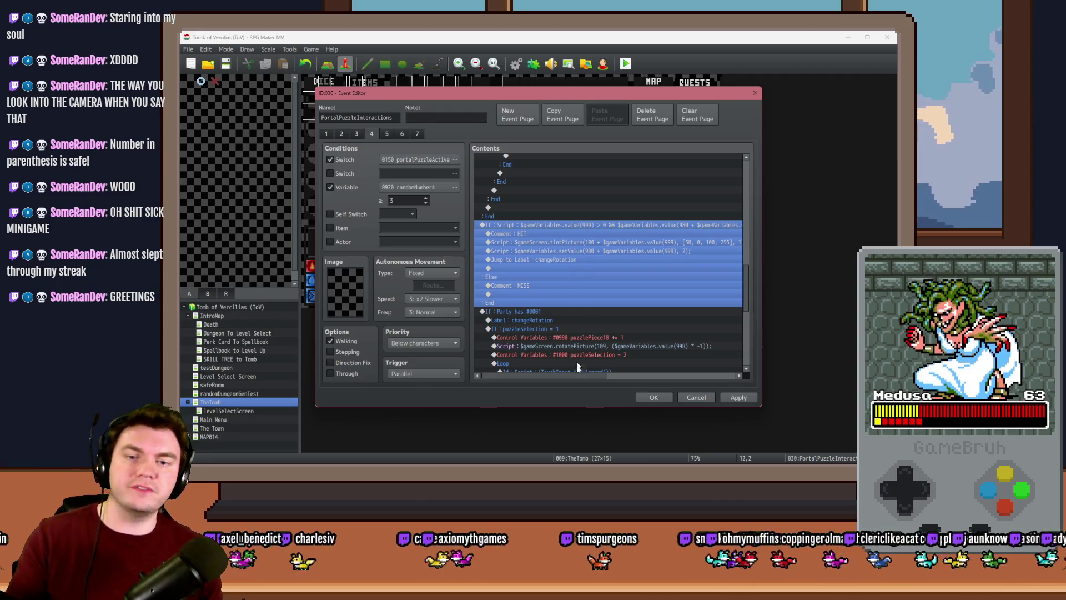
click(538, 295)
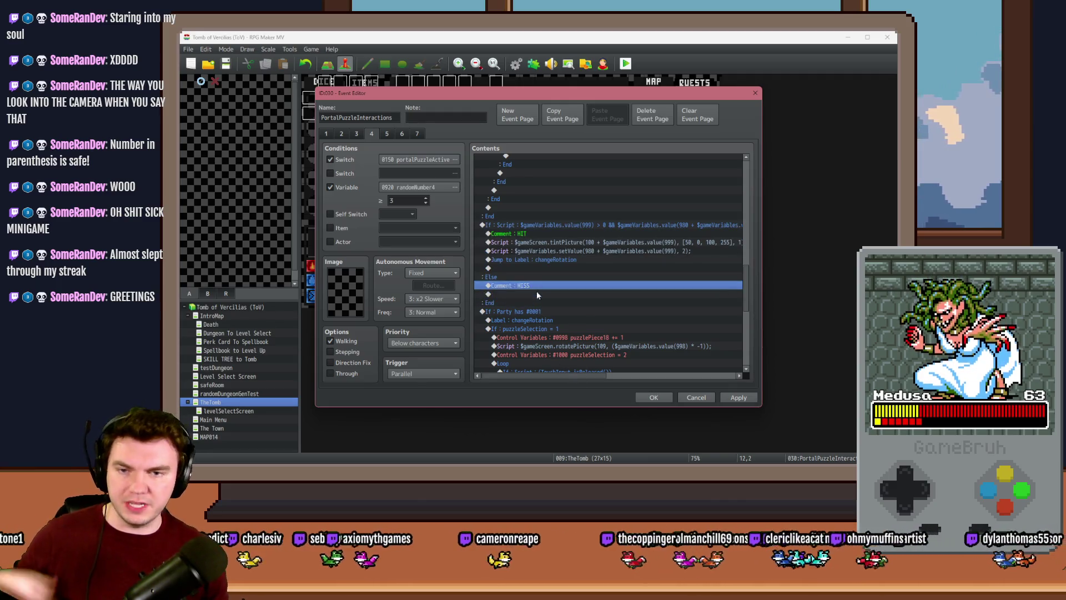
click(537, 285)
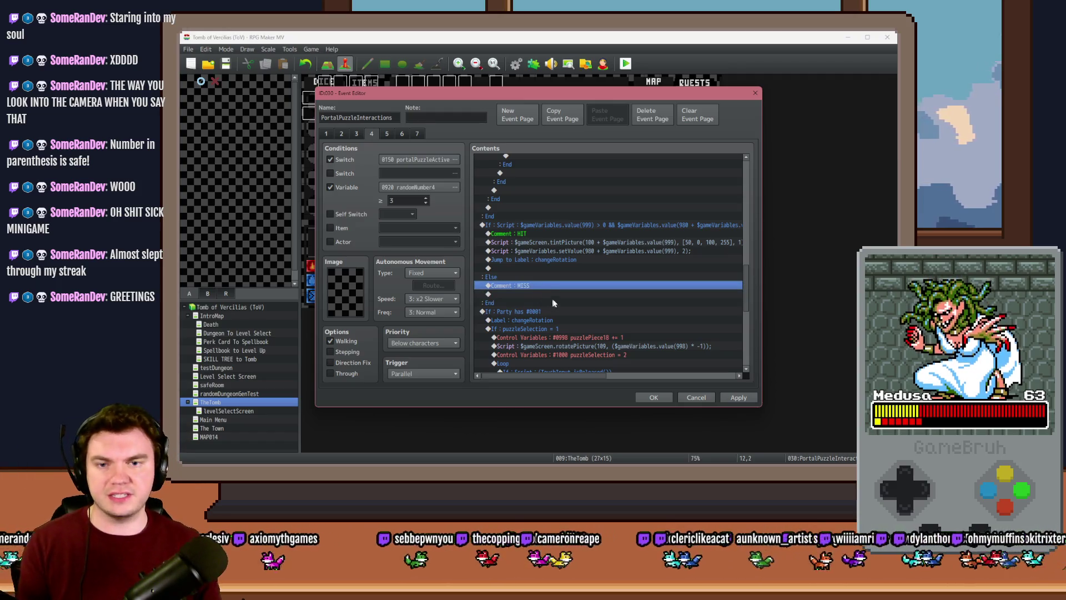
click(739, 397)
click(322, 132)
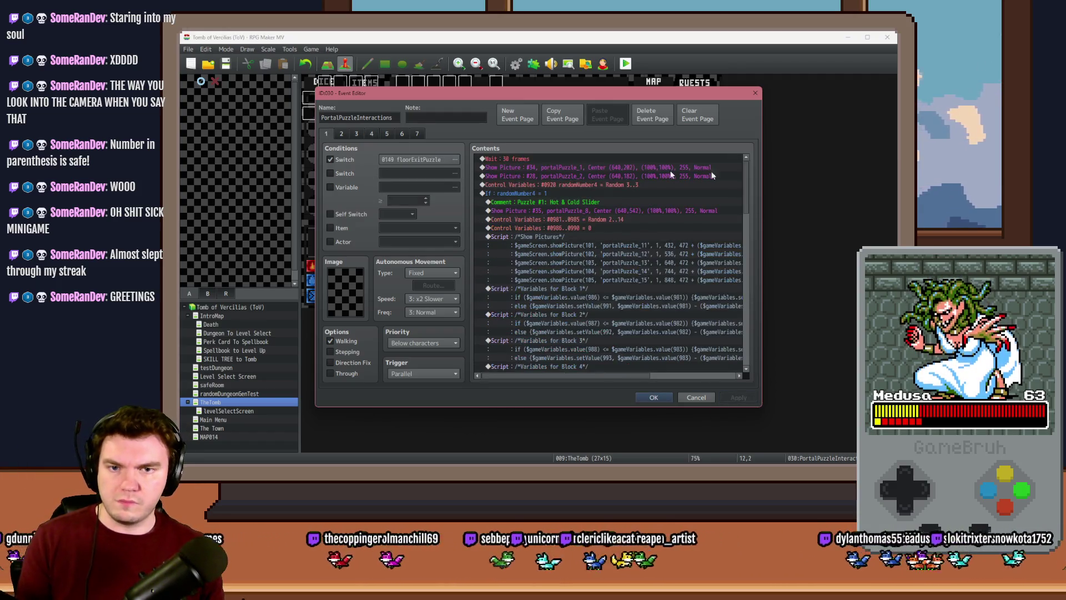
Change the monsterHPMax Control Variables constant from 240 to 3
scroll(739, 302, down, 5)
scroll(741, 278, up, 3)
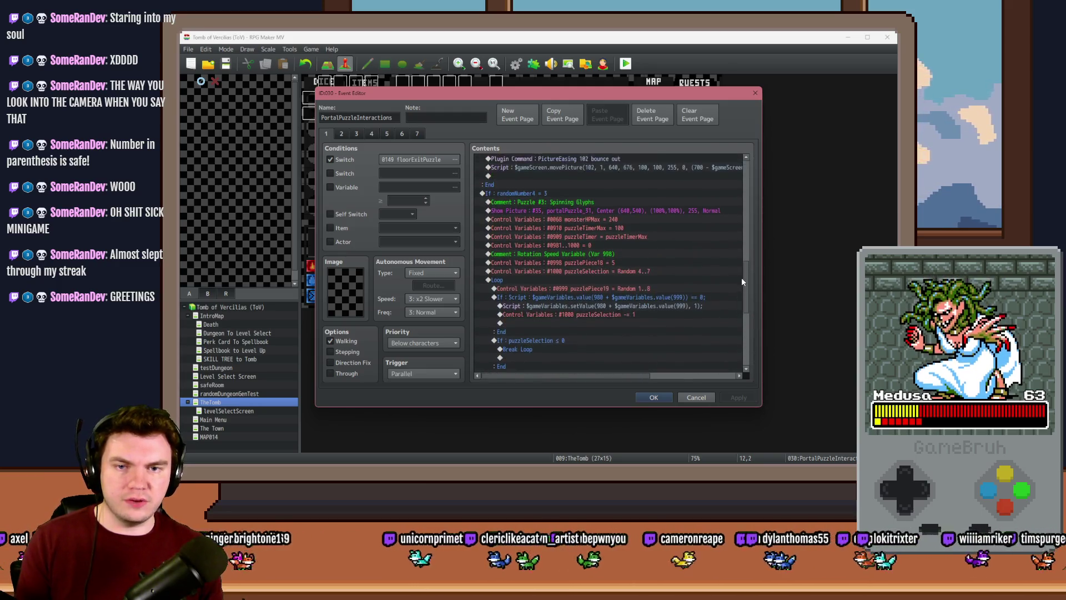
click(637, 200)
click(638, 208)
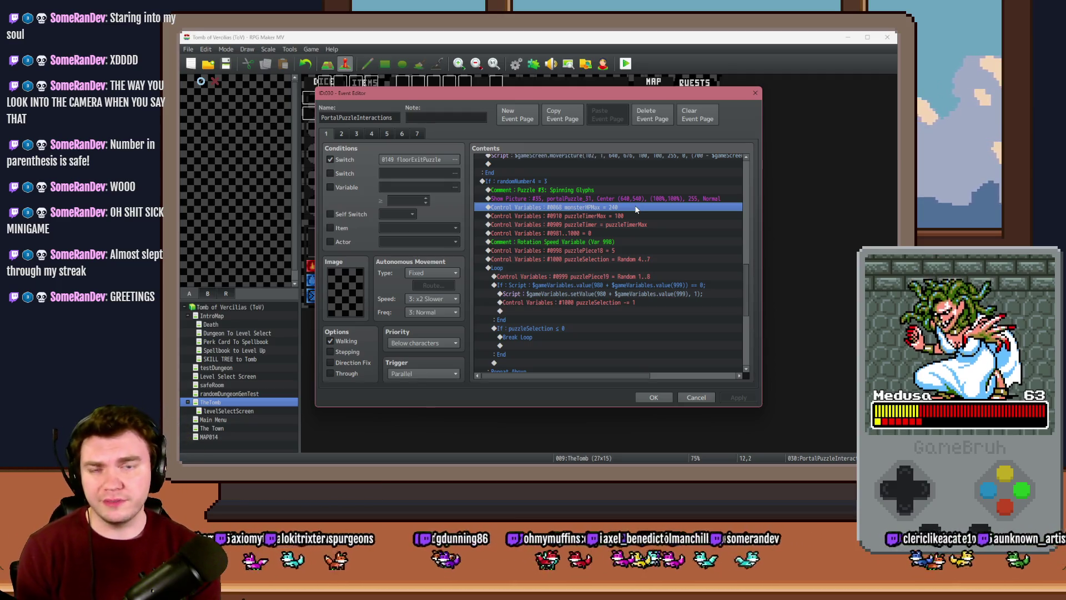
double_click(636, 208)
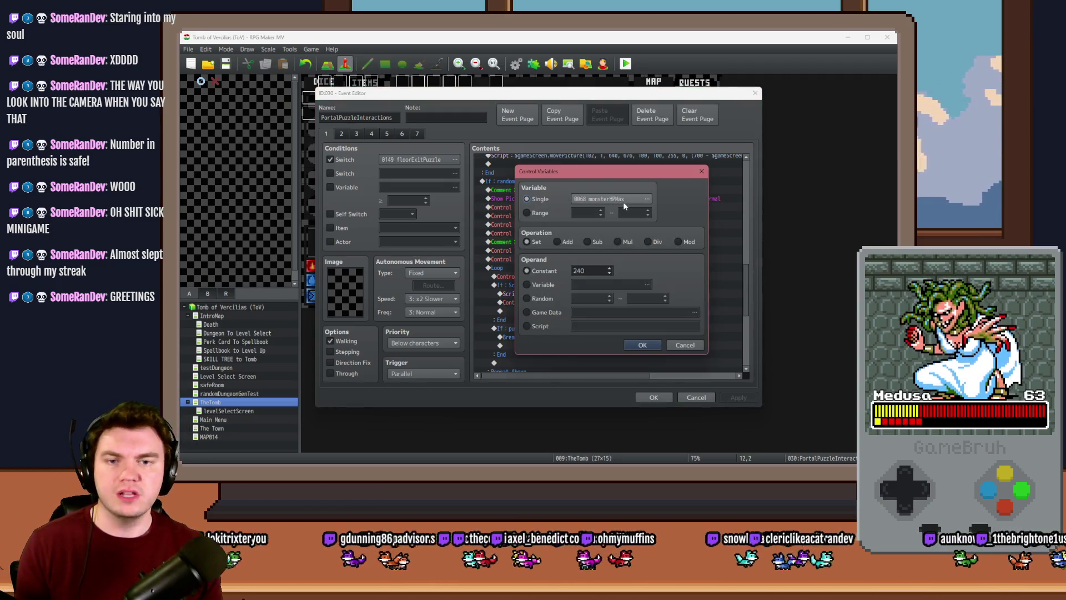
double_click(593, 270)
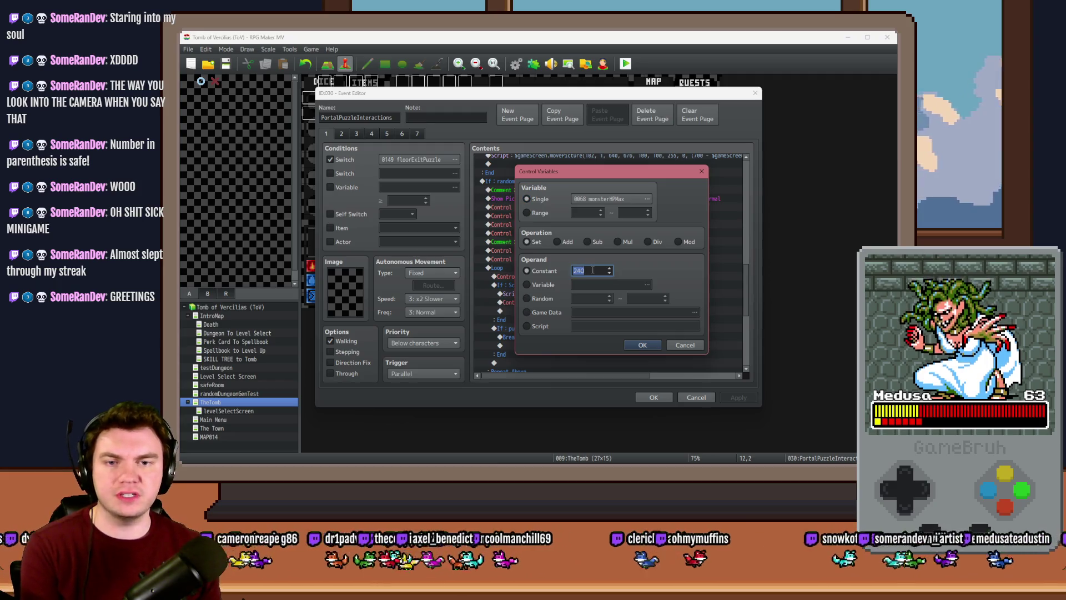
text(5)
click(639, 344)
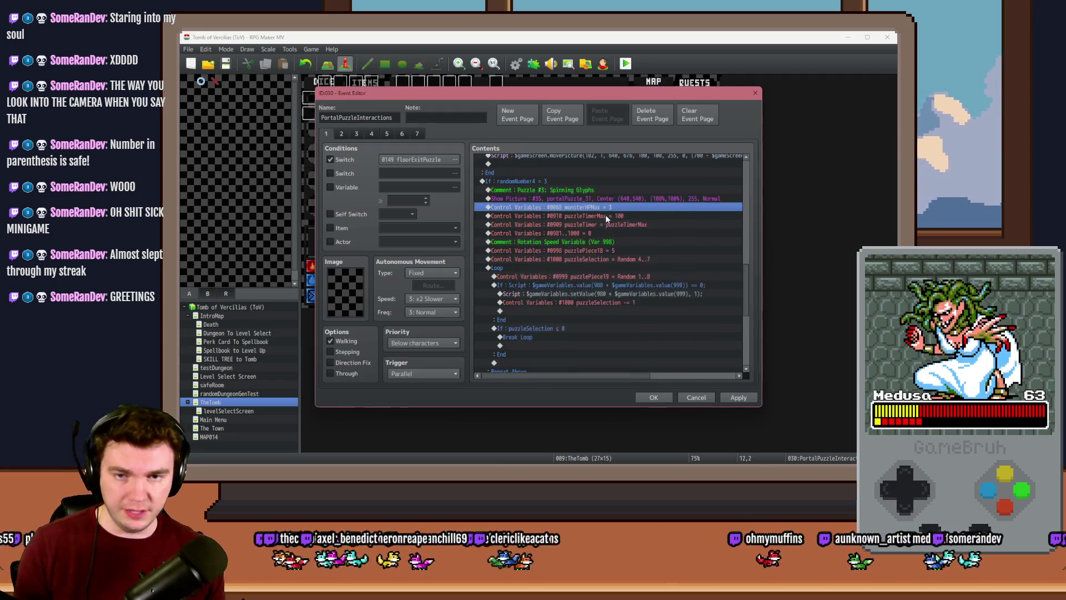
Insert a Control Variables command setting monsterHP to the variable monsterHPMax
double_click(609, 218)
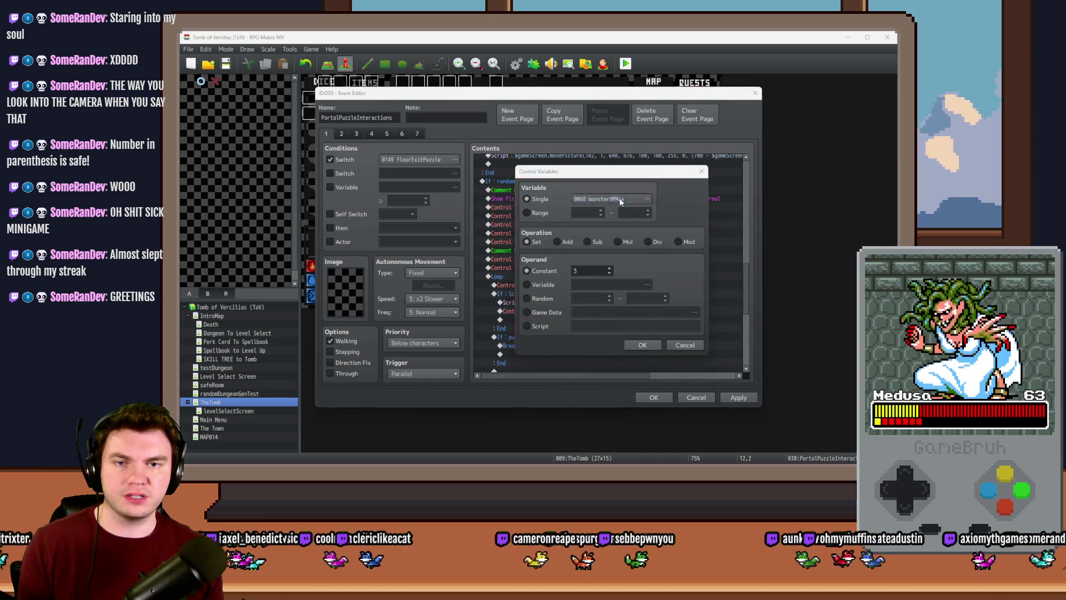
click(618, 198)
click(639, 368)
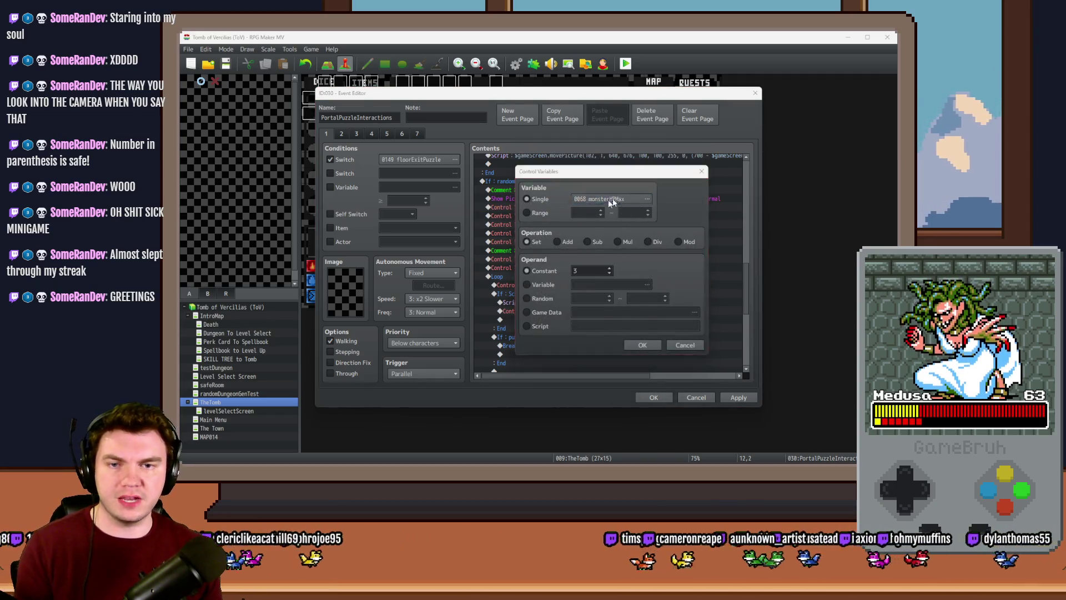
click(623, 210)
scroll(588, 198, up, 10)
click(558, 201)
click(569, 209)
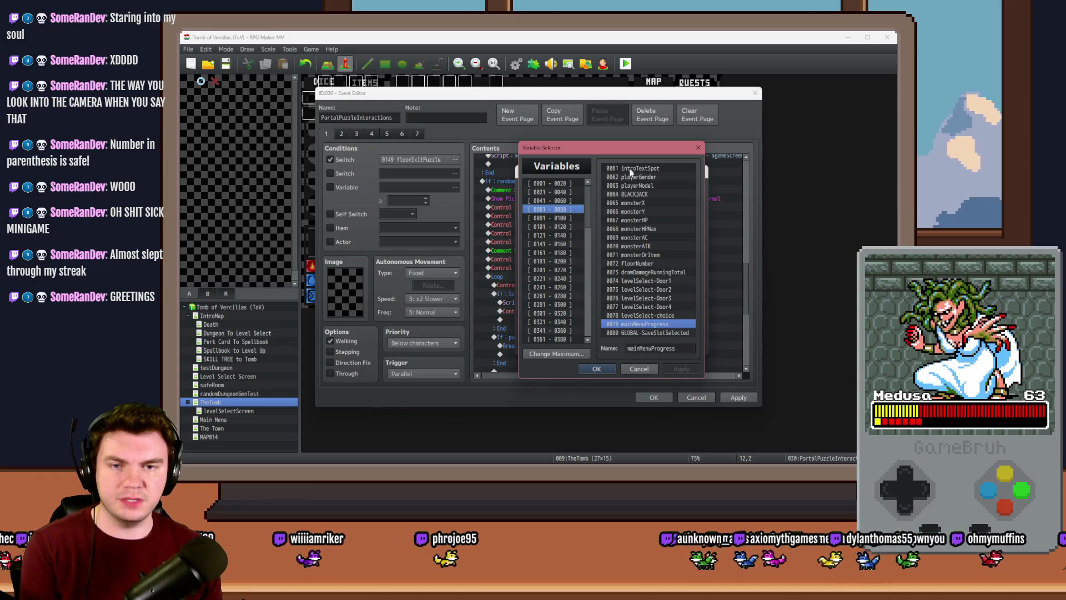
double_click(642, 220)
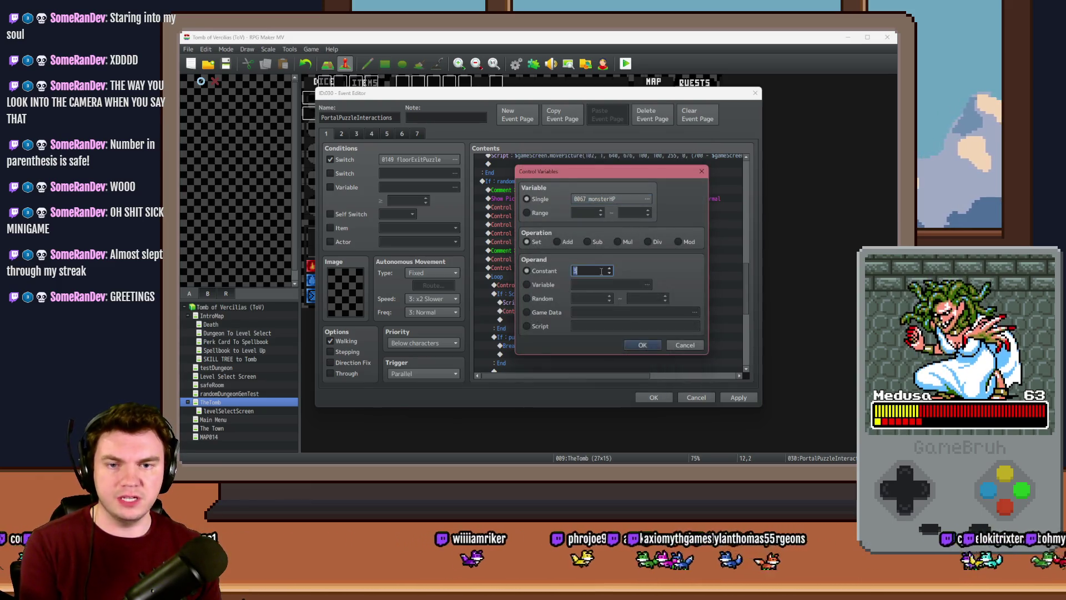
click(542, 288)
click(601, 285)
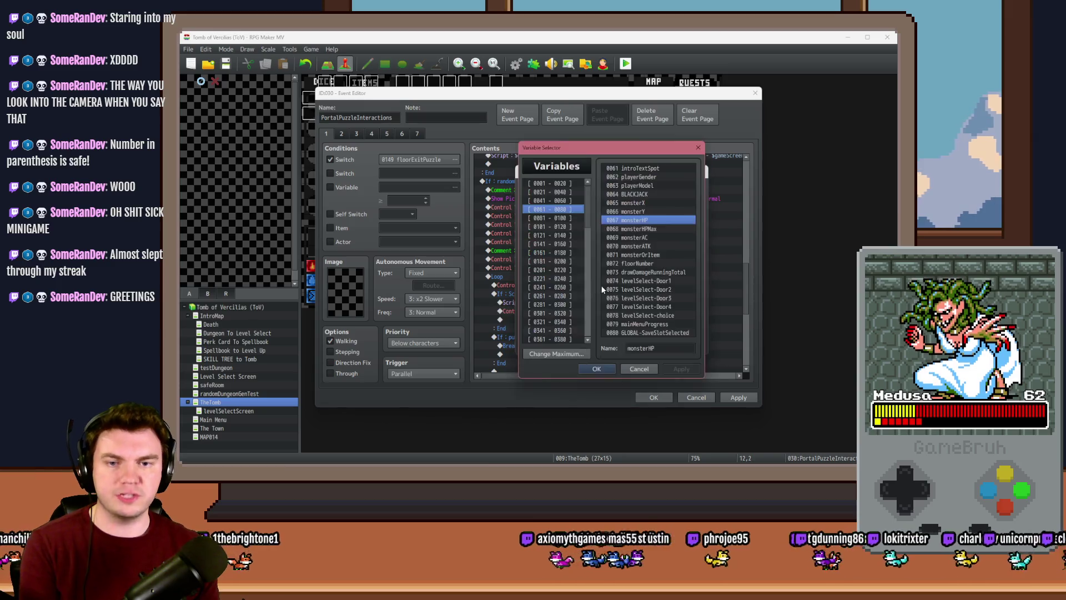
double_click(635, 229)
click(644, 345)
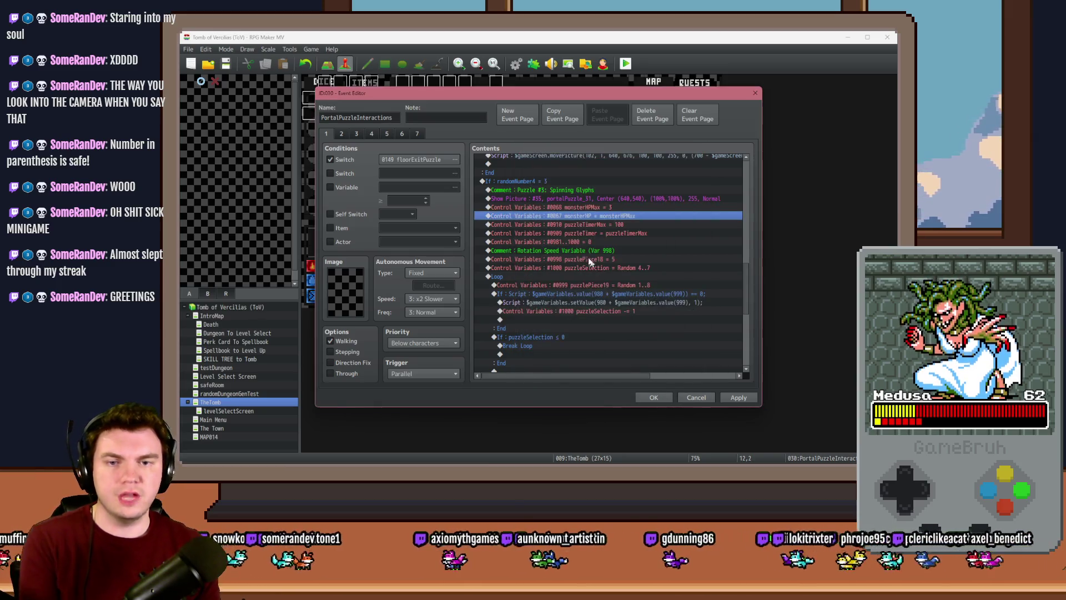
Check the monsterHPMax, monsterHP, puzzleTimerMax and puzzleTimer lines and apply the event changes
click(588, 209)
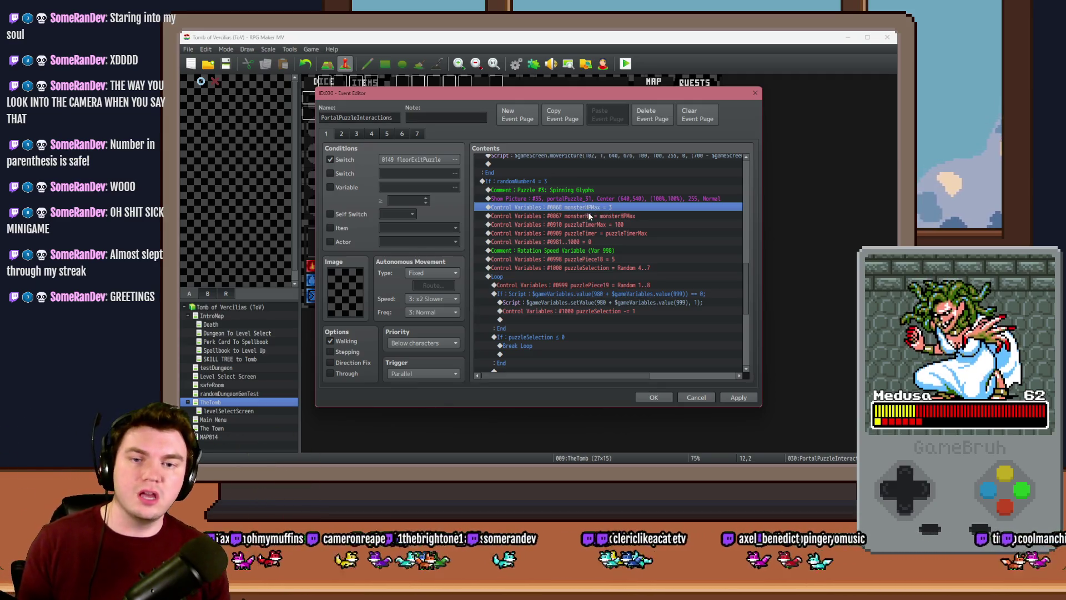
click(594, 215)
click(601, 225)
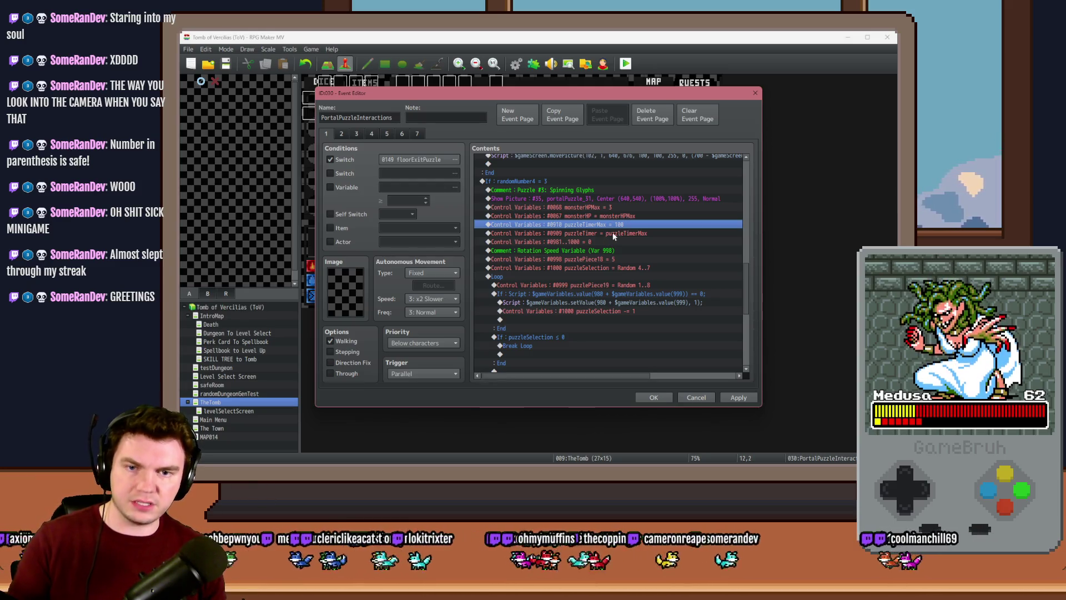
click(614, 234)
click(738, 397)
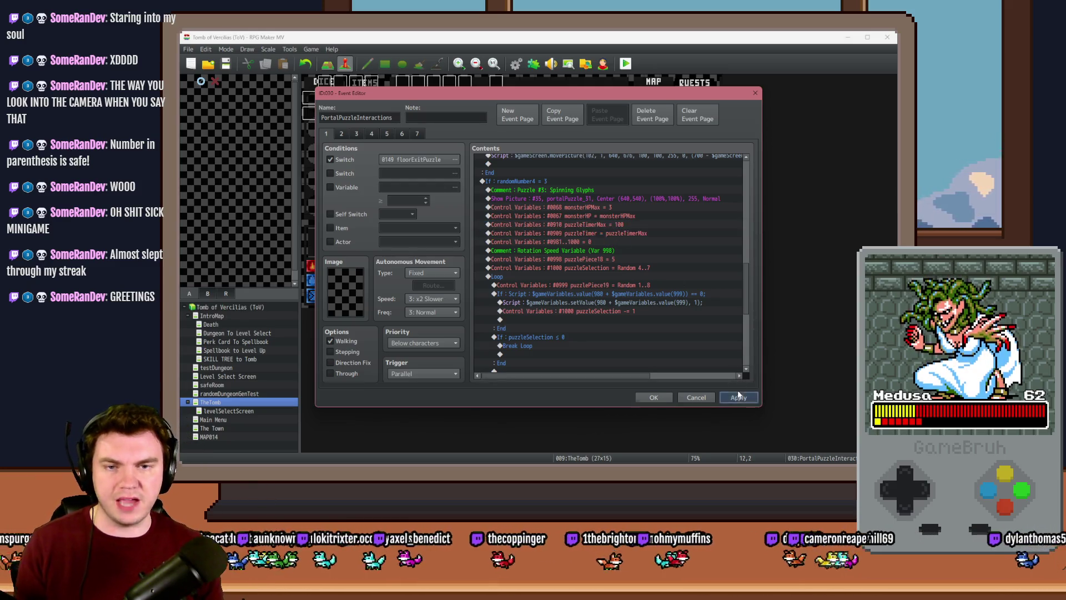
click(617, 199)
click(615, 207)
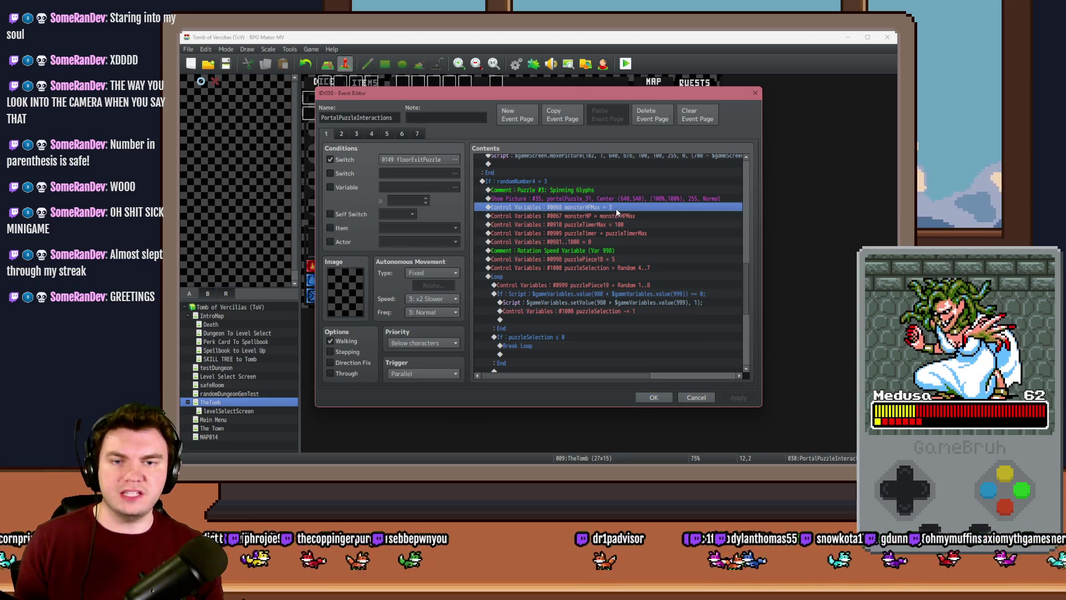
click(614, 225)
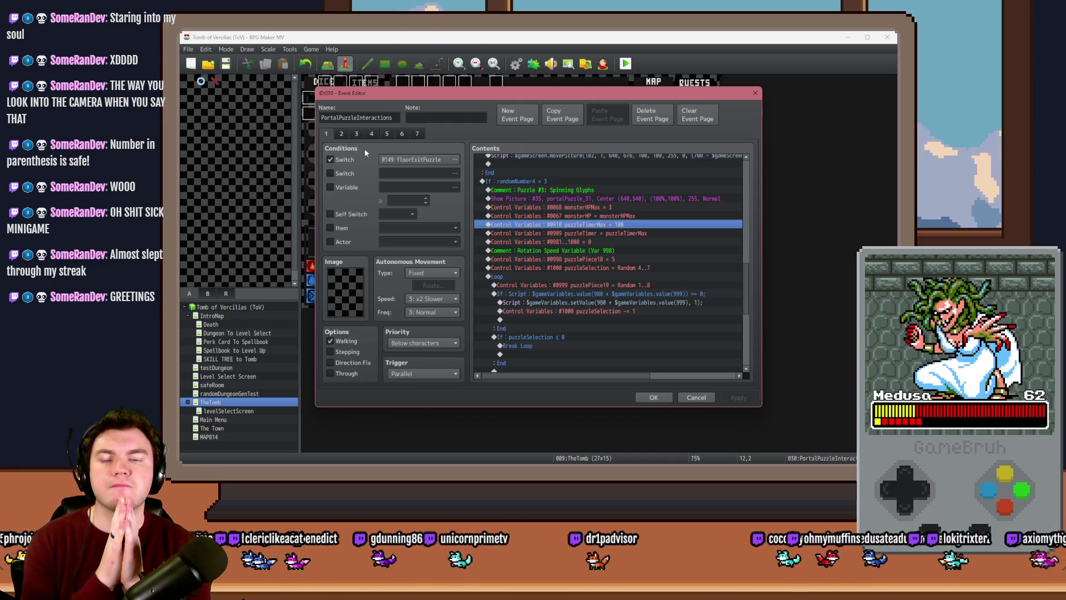
Show page 3 of PortalPuzzleInteractions with the Puzzle #2: Power Maintainer touch logic
click(356, 135)
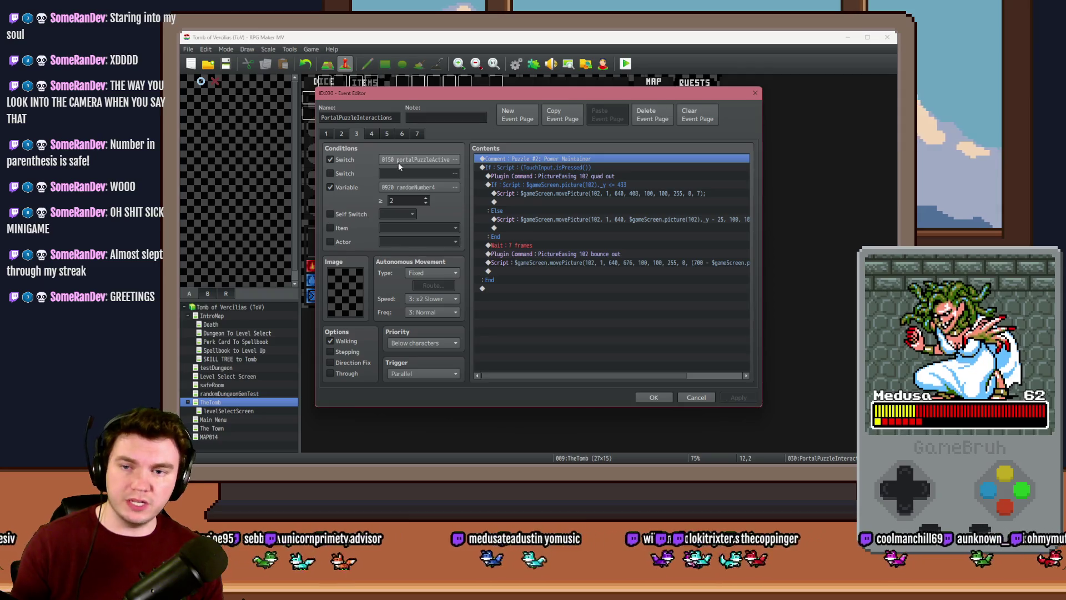
Save the event, start a playtest, and pick the ale-soaked gauntlets perk card
click(653, 396)
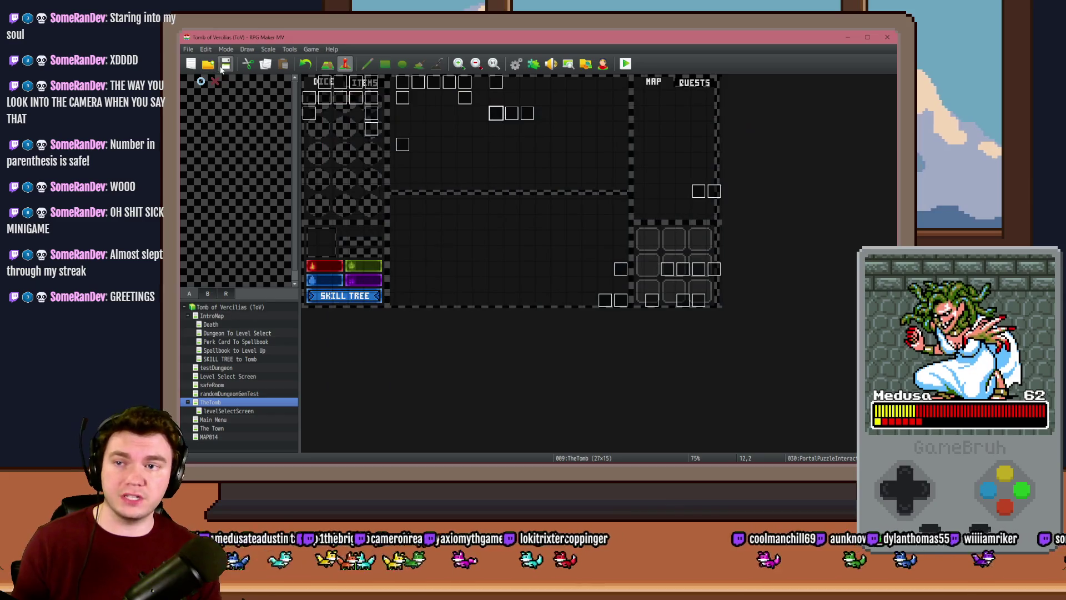
click(626, 63)
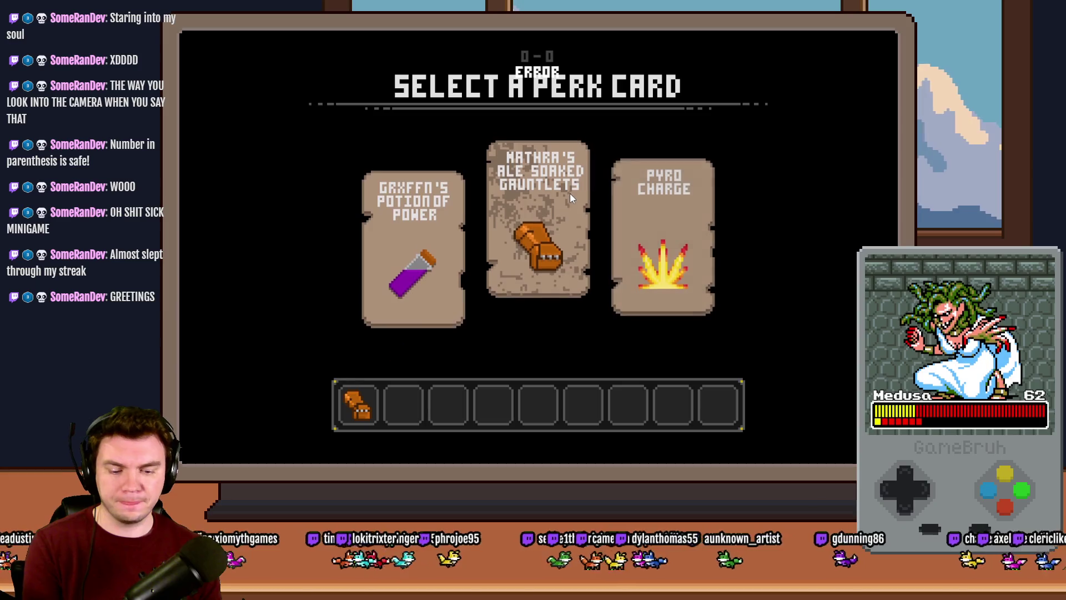
click(569, 193)
Check the debug switch list, reveal all HUD elements with F10, and leave fullscreen
key(F9)
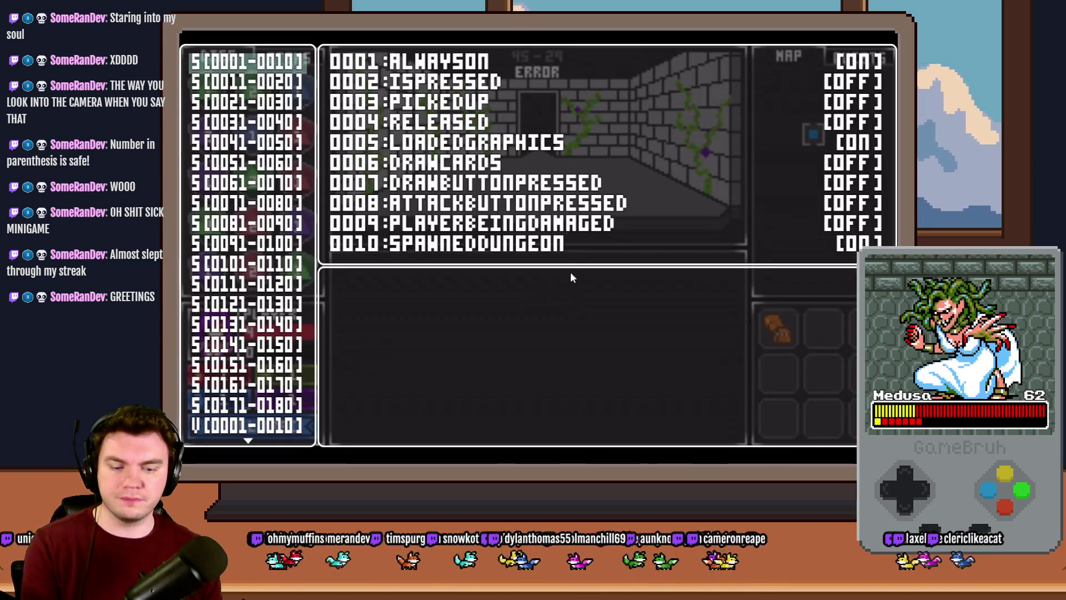
key(Escape)
key(F10)
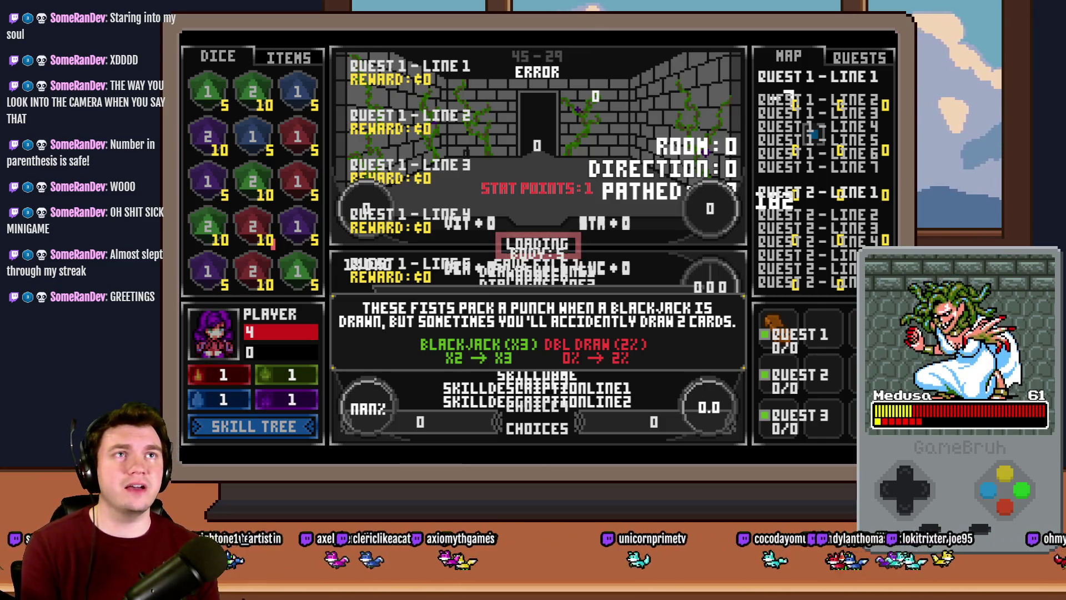
key(F4)
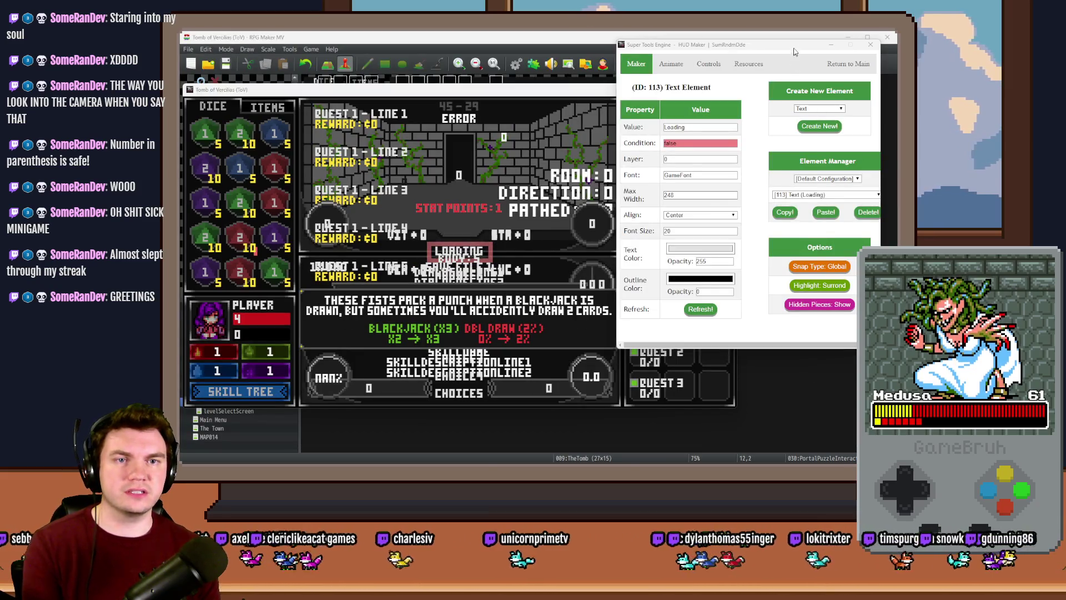
Delete the ERROR text element in the HUD Maker
drag(750, 45, 692, 51)
click(818, 201)
drag(819, 227, 824, 346)
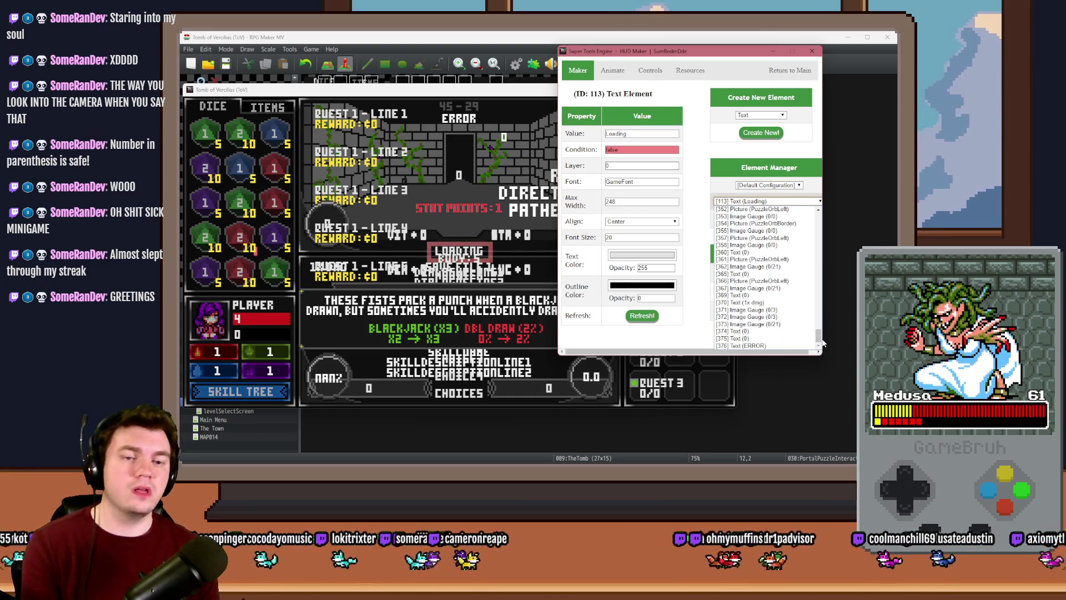
click(778, 346)
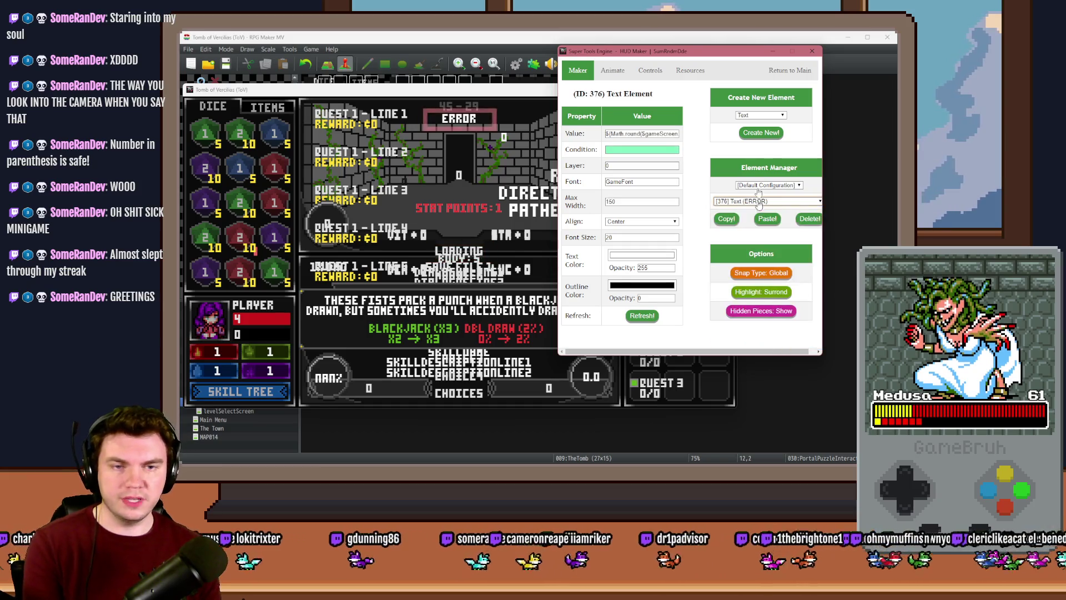
click(805, 220)
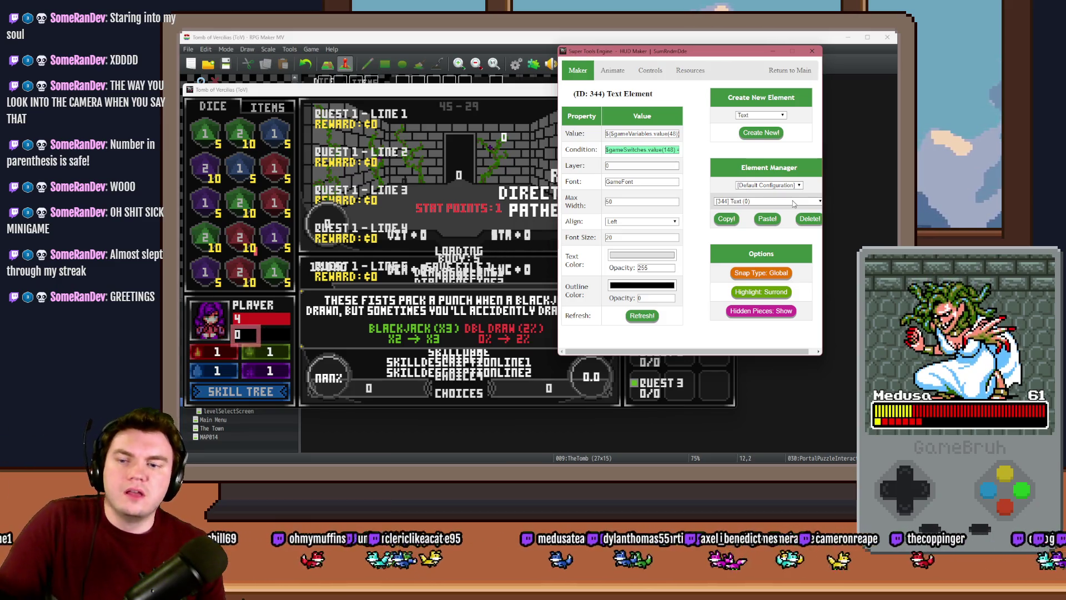
Browse the HUD element list, exit the element editor, and bring the game window forward
click(794, 201)
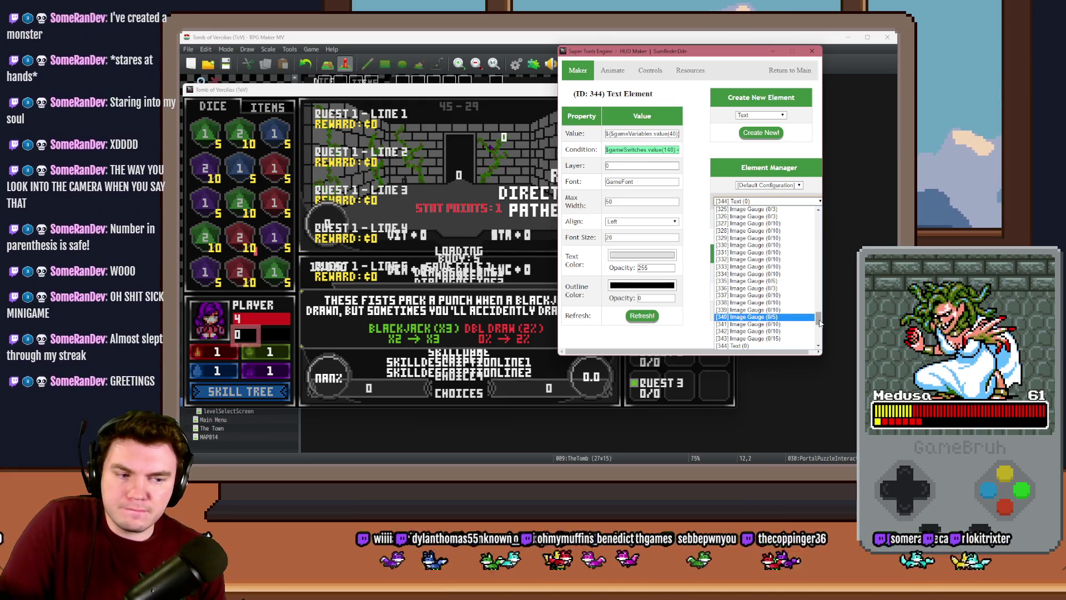
drag(819, 324, 818, 344)
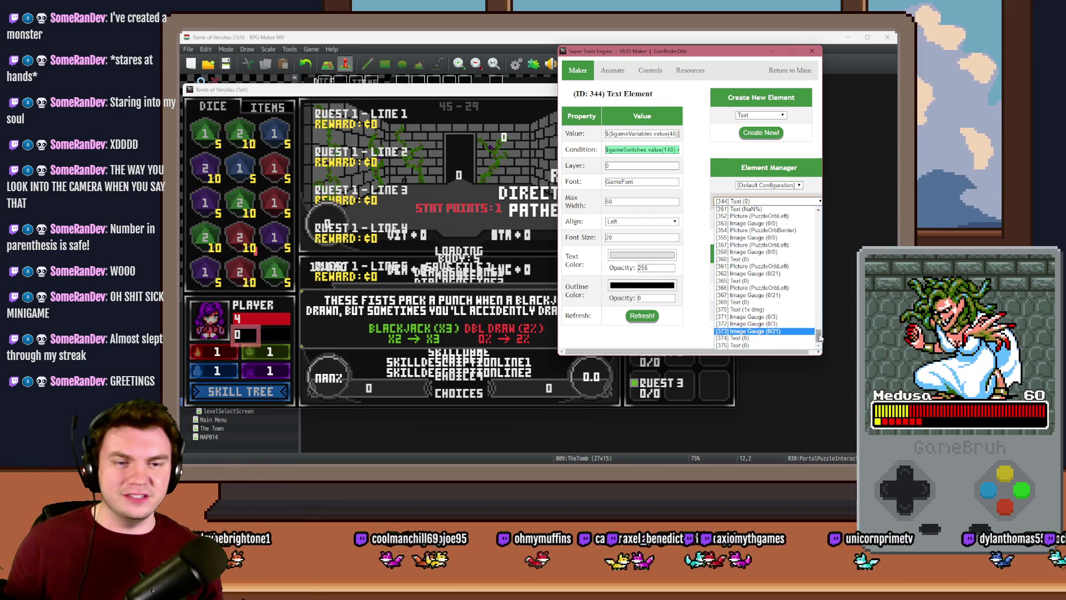
drag(820, 336, 821, 320)
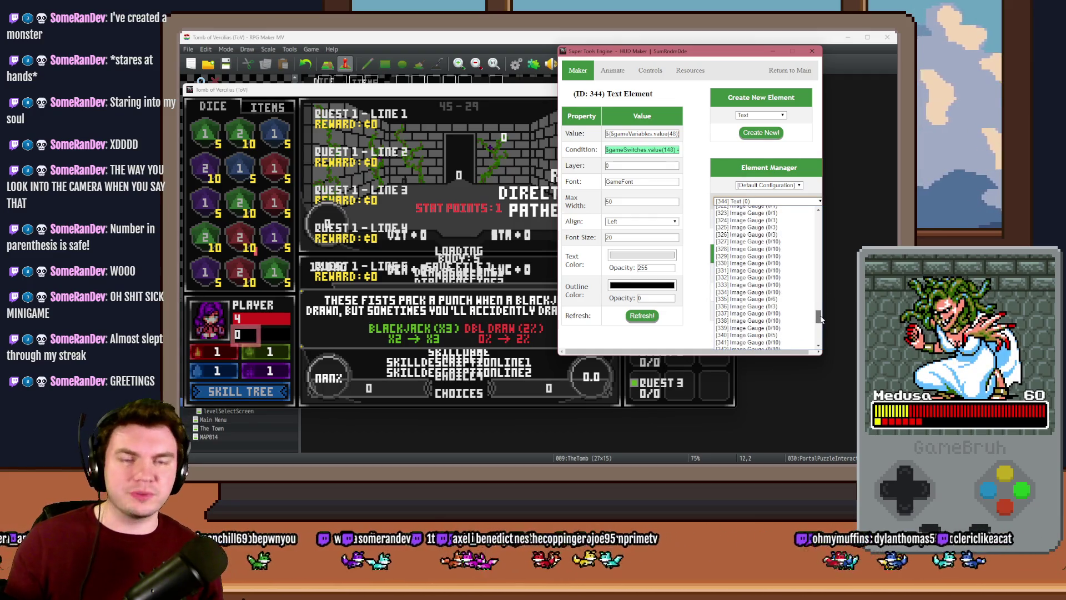
drag(821, 319, 820, 295)
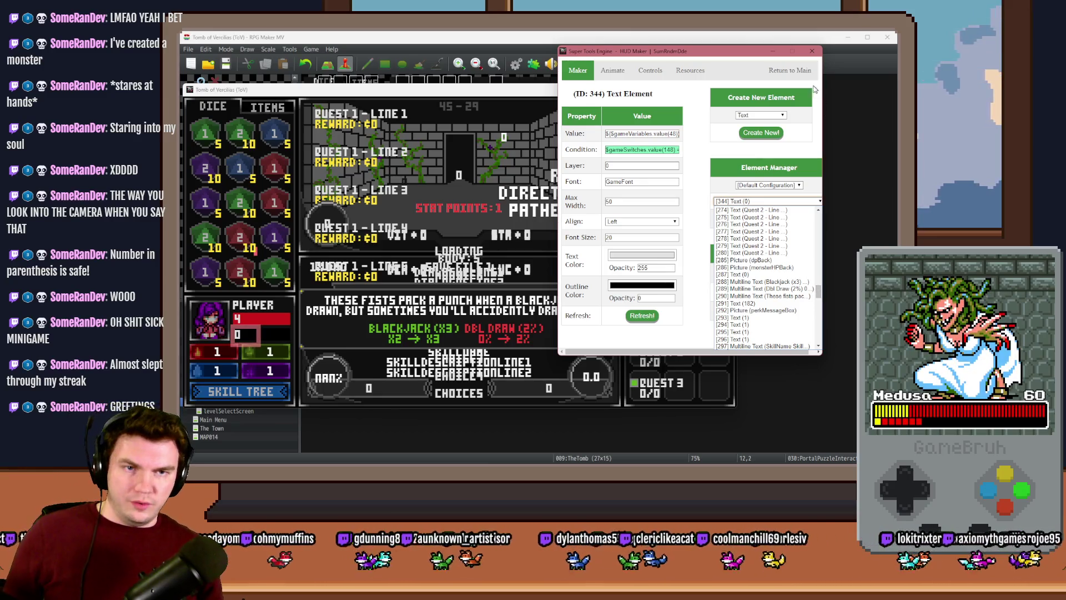
click(806, 72)
click(807, 71)
click(643, 92)
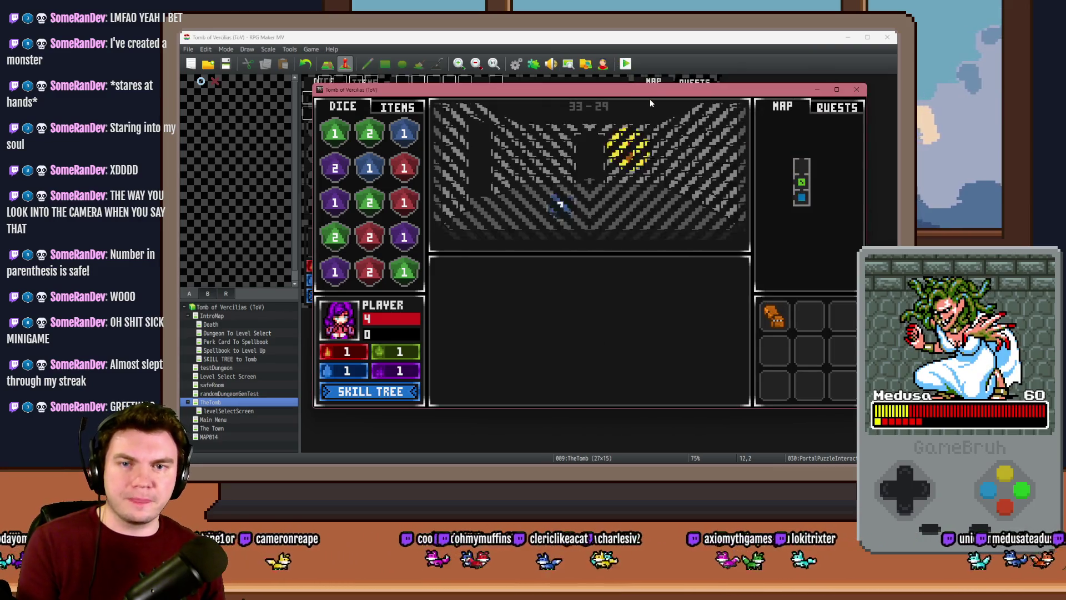
Walk the player through the dungeon rooms to the glyph circle
key(Left)
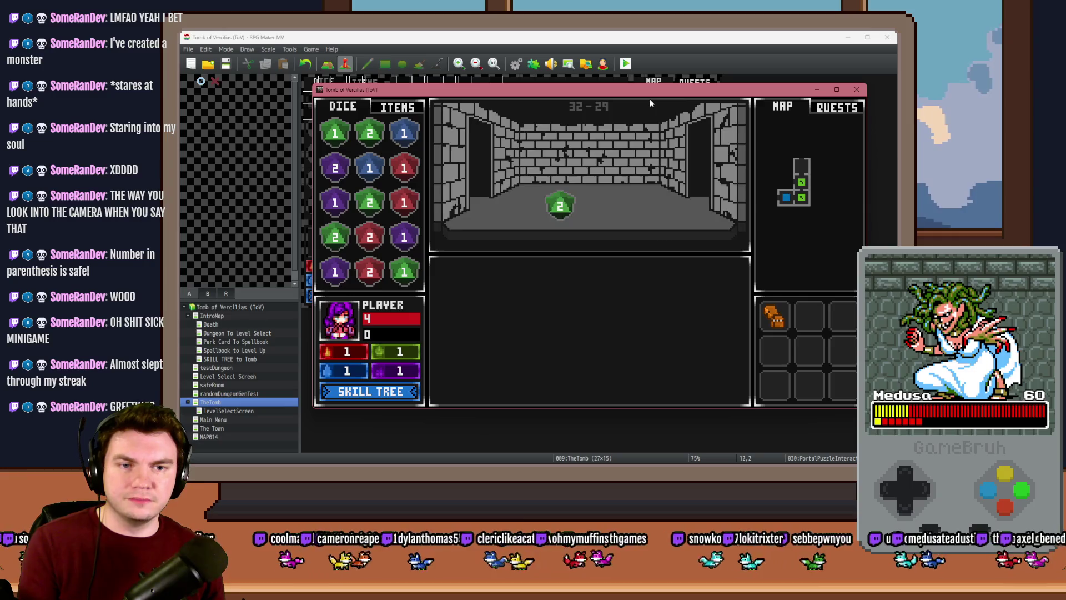
key(Left)
key(Down)
key(Down)
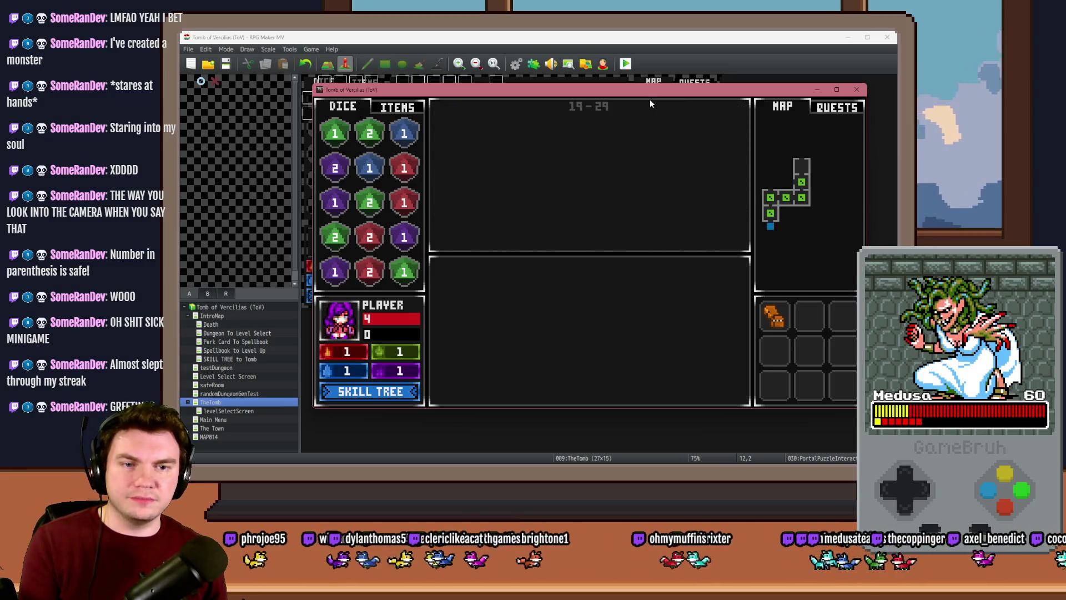
key(Down)
key(Down)
key(Right)
key(Up)
key(Left)
key(Up)
key(Up)
key(Up)
key(Up)
key(Up)
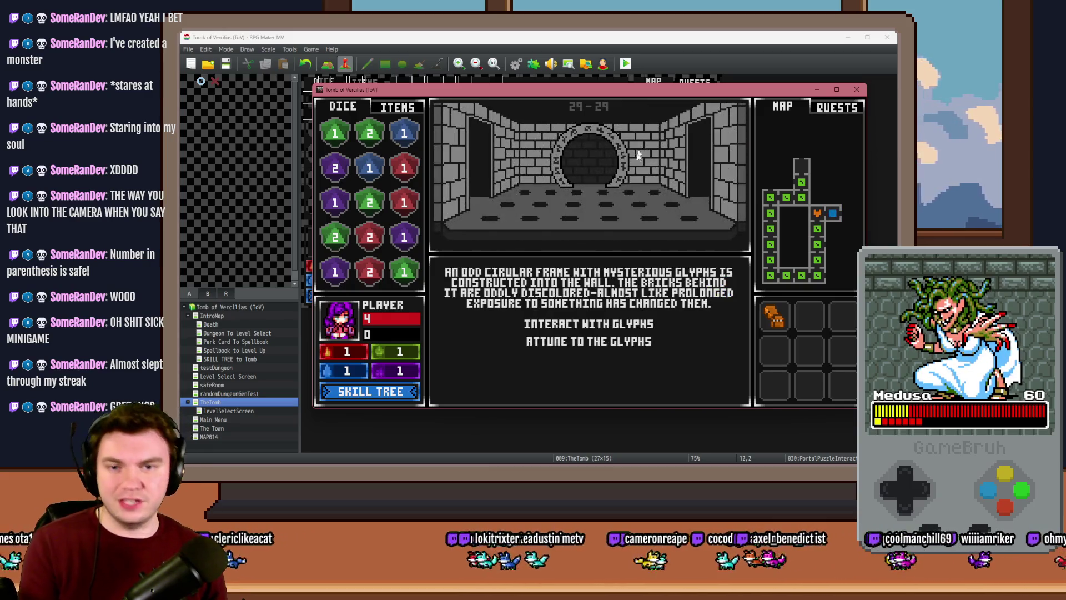
Choose Interact with Glyphs, view the debug switch list, and return to the map editor
click(603, 325)
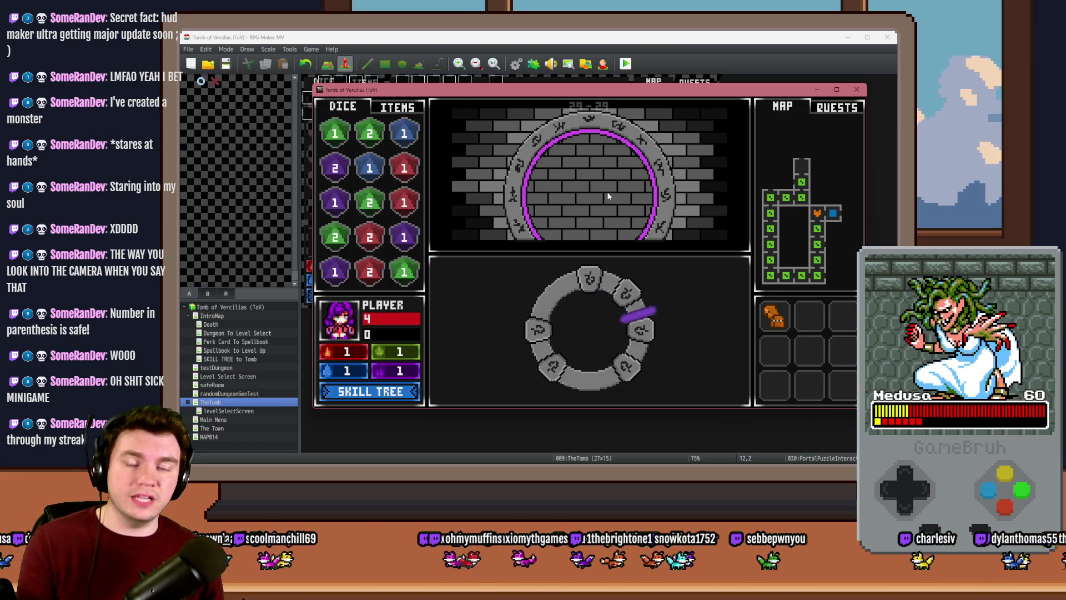
key(F9)
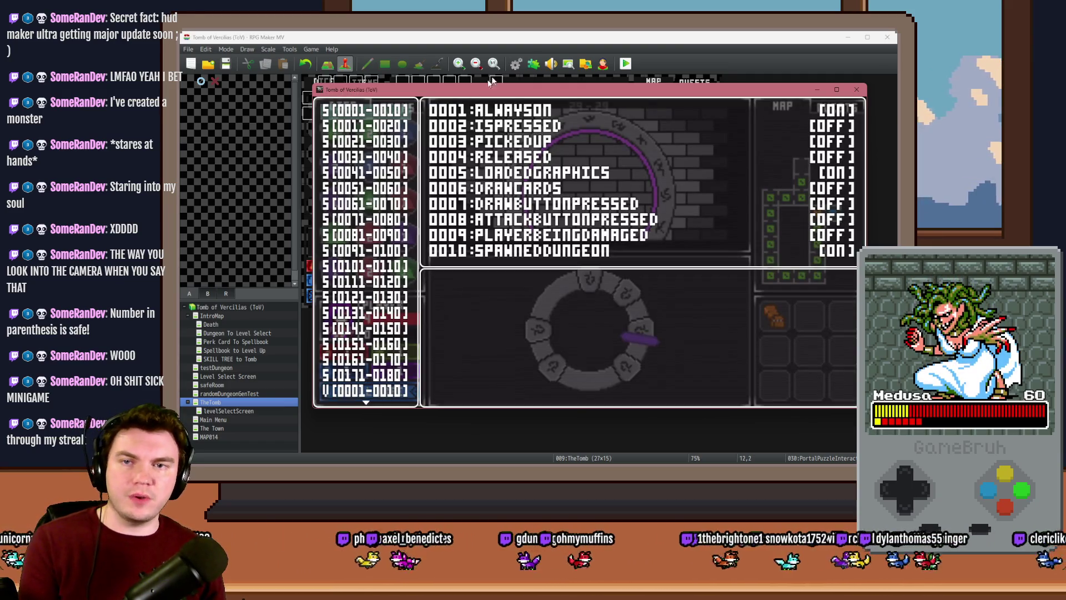
click(536, 58)
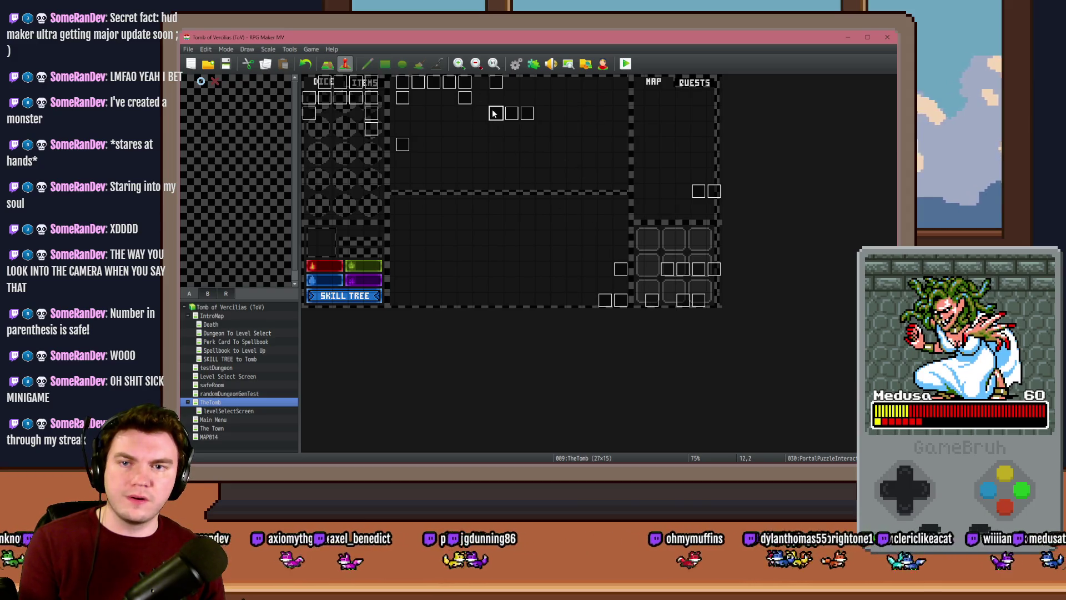
Check the third-page conditions of the PortalPuzzleInteractions event, then return to the playtest
double_click(493, 113)
click(354, 134)
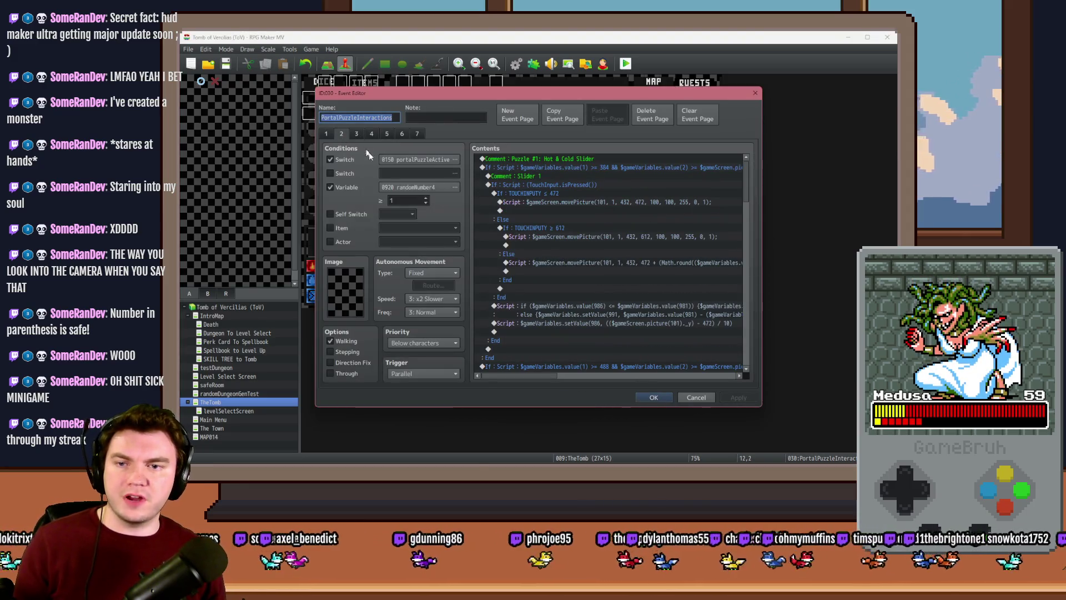
key(alt+Tab)
In the F9 debug window, set variable 0920 RANDOMNUMBER4 to 2 and resume play
scroll(389, 280, down, 20)
scroll(382, 295, down, 20)
scroll(382, 300, down, 12)
click(384, 313)
key(Up)
key(Up)
key(Up)
key(Return)
key(Up)
key(Left)
key(Escape)
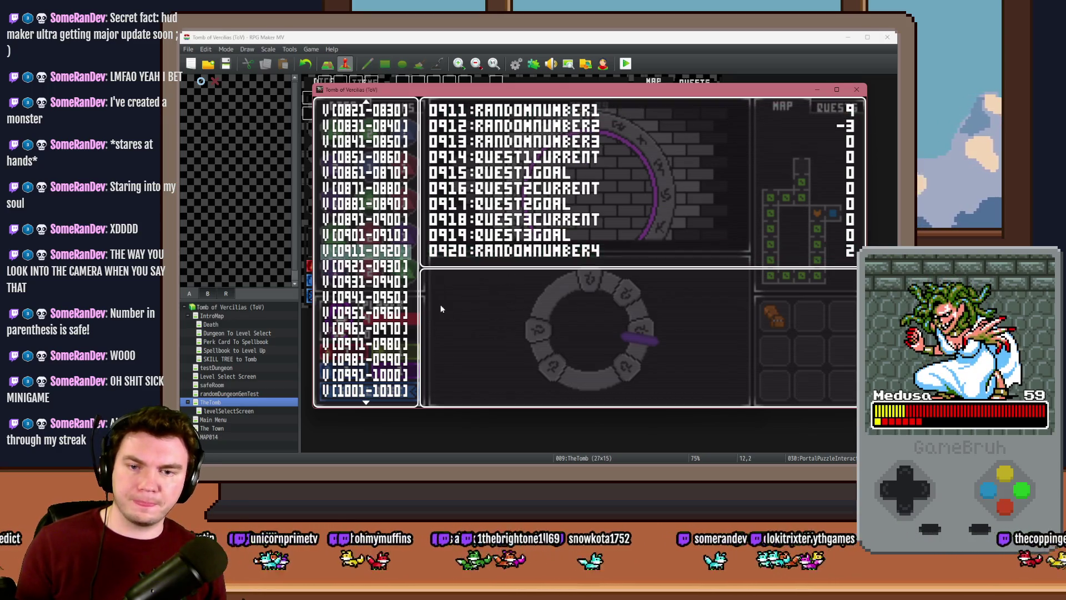
key(Escape)
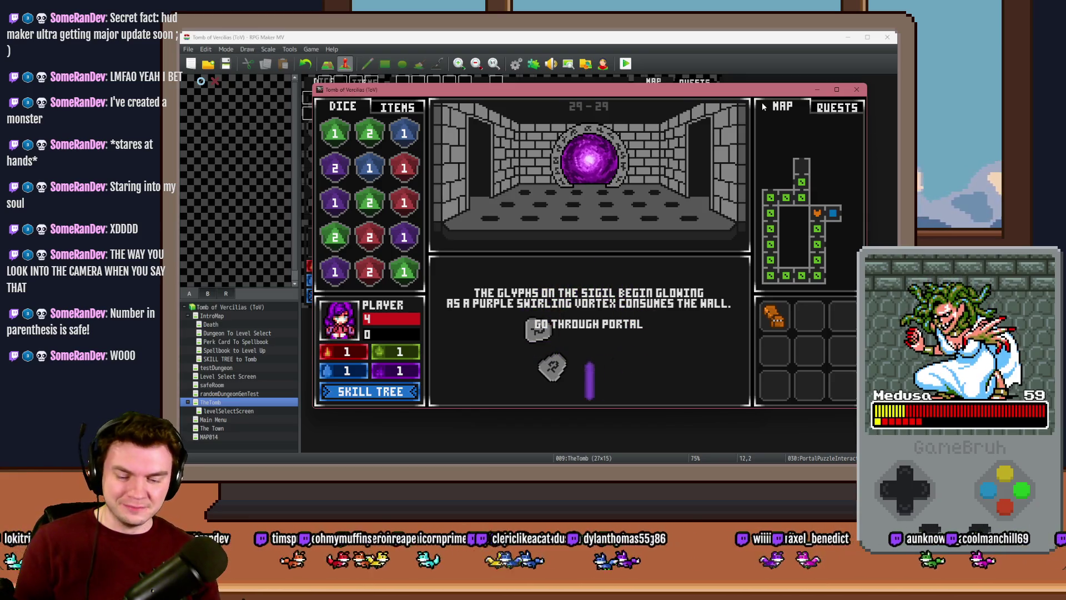
Go through the opened purple portal and pick a perk card
key(Return)
drag(745, 91, 622, 71)
click(538, 211)
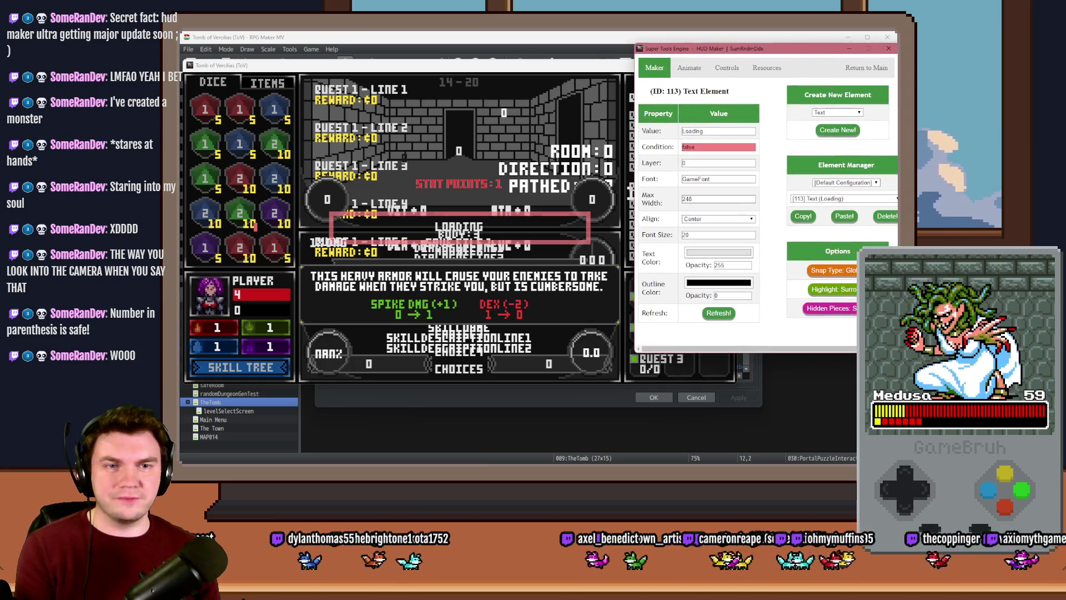
Add a $gameVariables.value(920) check to PuzzleOrbLeft picture [347]'s switch condition and refresh
click(883, 198)
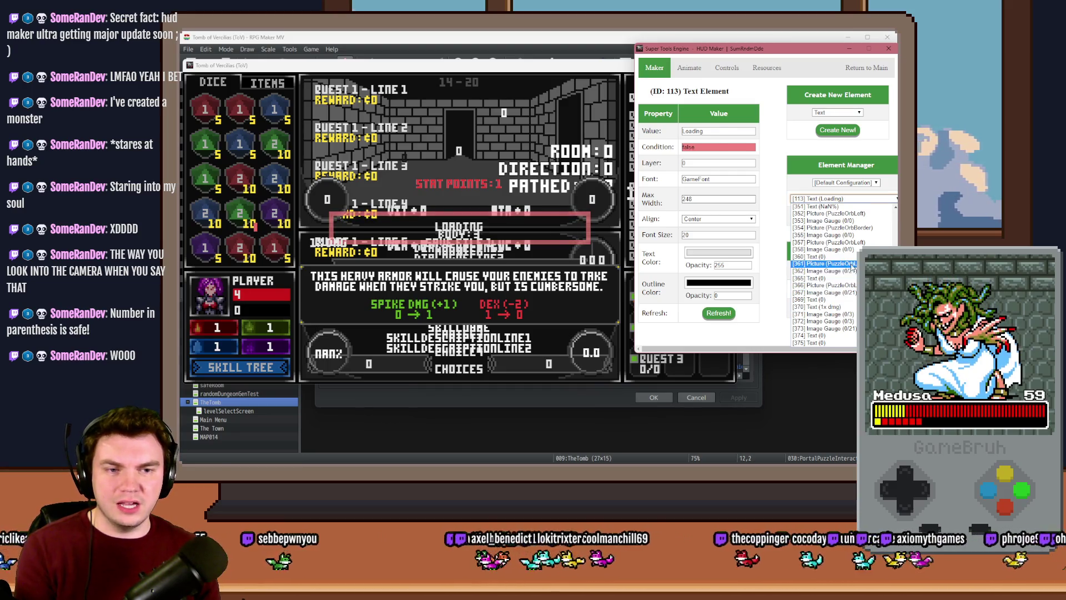
click(852, 264)
click(844, 198)
click(825, 257)
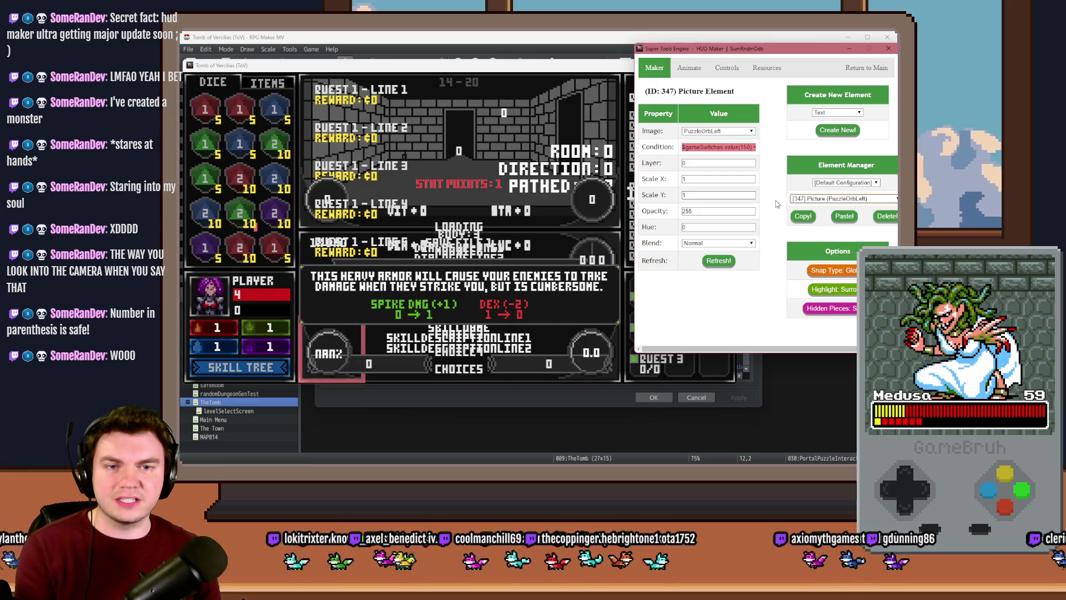
click(730, 147)
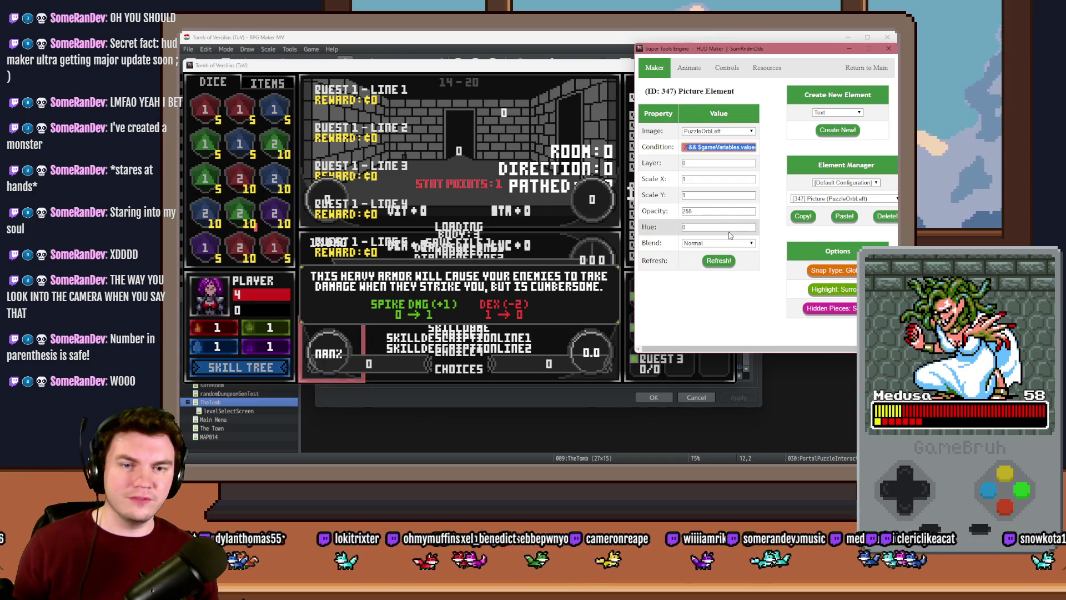
click(722, 261)
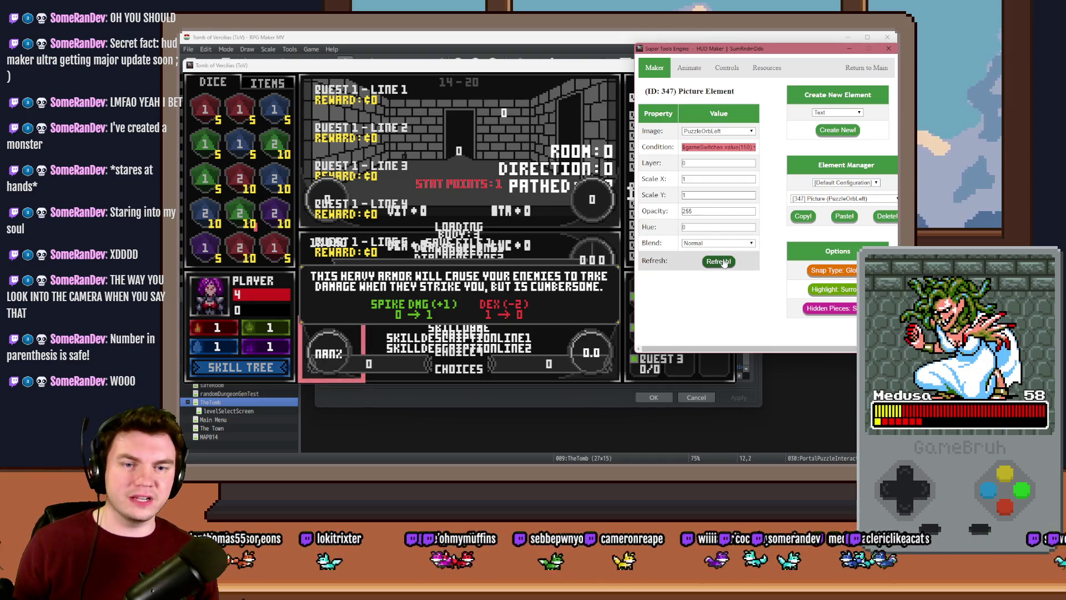
Inspect text element [344], image gauge [345] and text element [346] in Element Manager
click(817, 200)
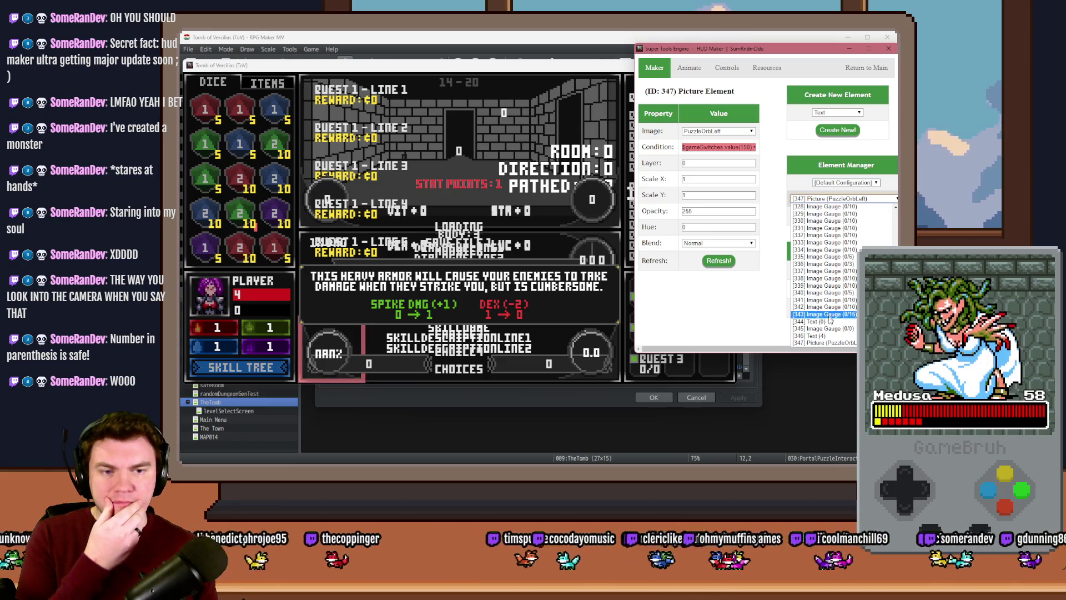
click(813, 322)
click(841, 199)
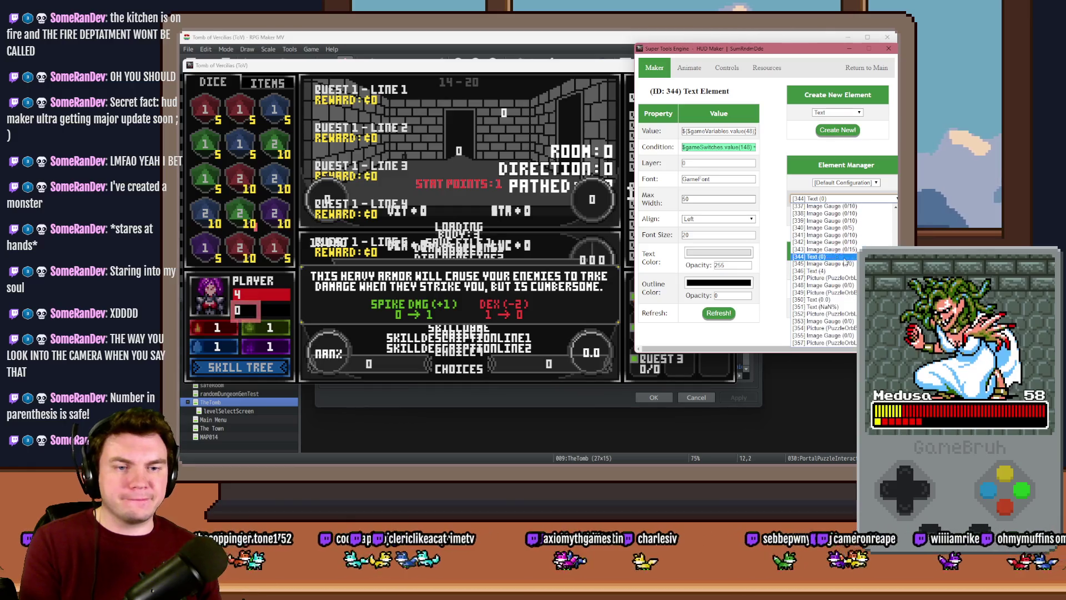
click(845, 262)
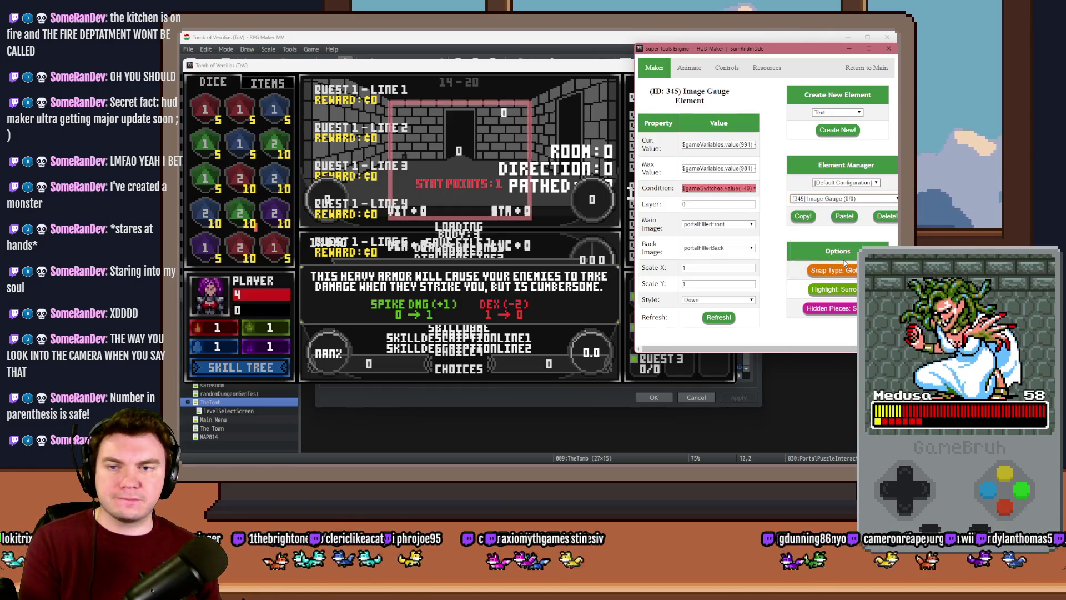
click(841, 199)
scroll(852, 323, down, 2)
click(850, 314)
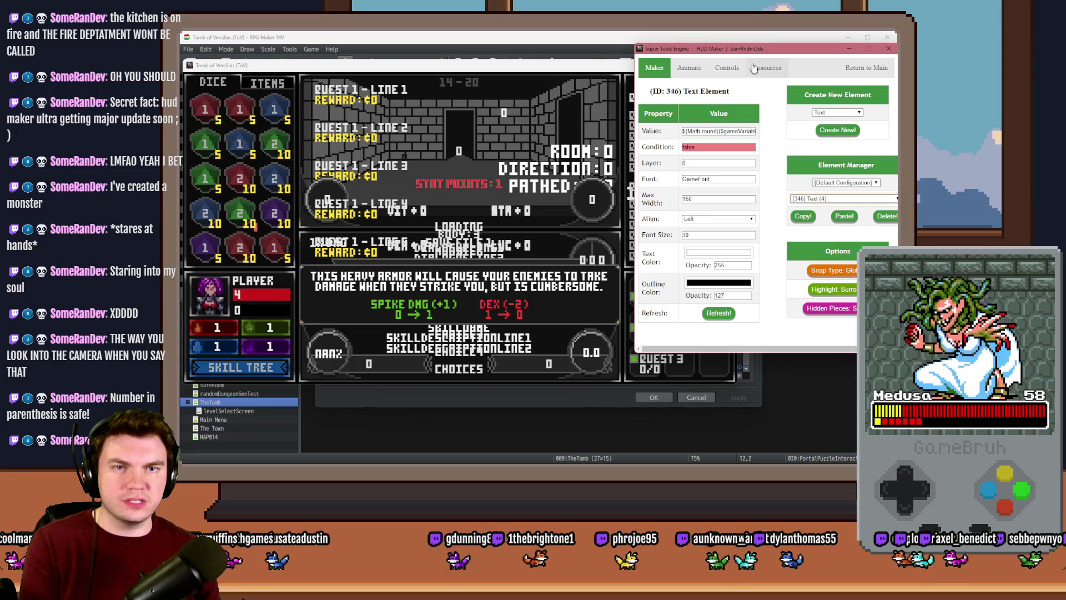
mouse_move(758, 53)
mouse_down()
mouse_move(785, 129)
mouse_move(718, 97)
mouse_move(719, 59)
mouse_up()
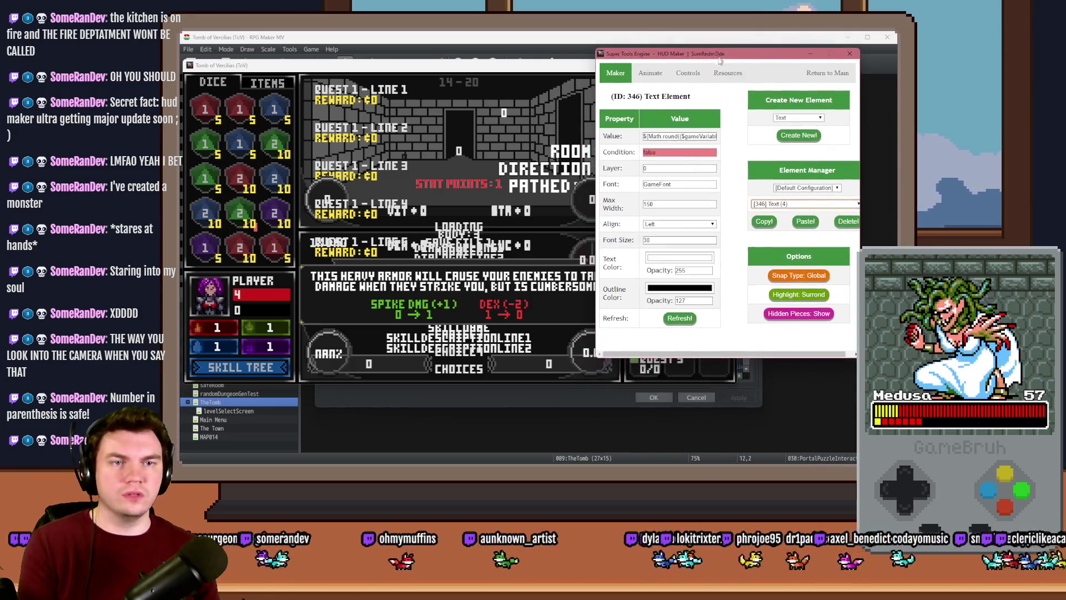
Select image gauge [348], conditioned on switch 150 and using variables 67 and 68
click(820, 205)
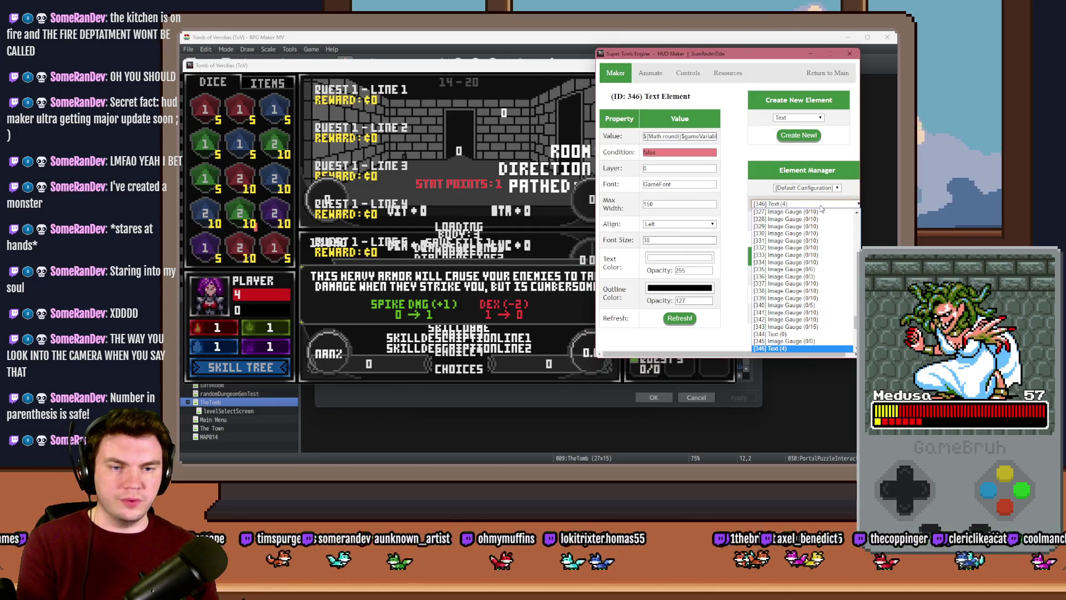
scroll(803, 277, down, 2)
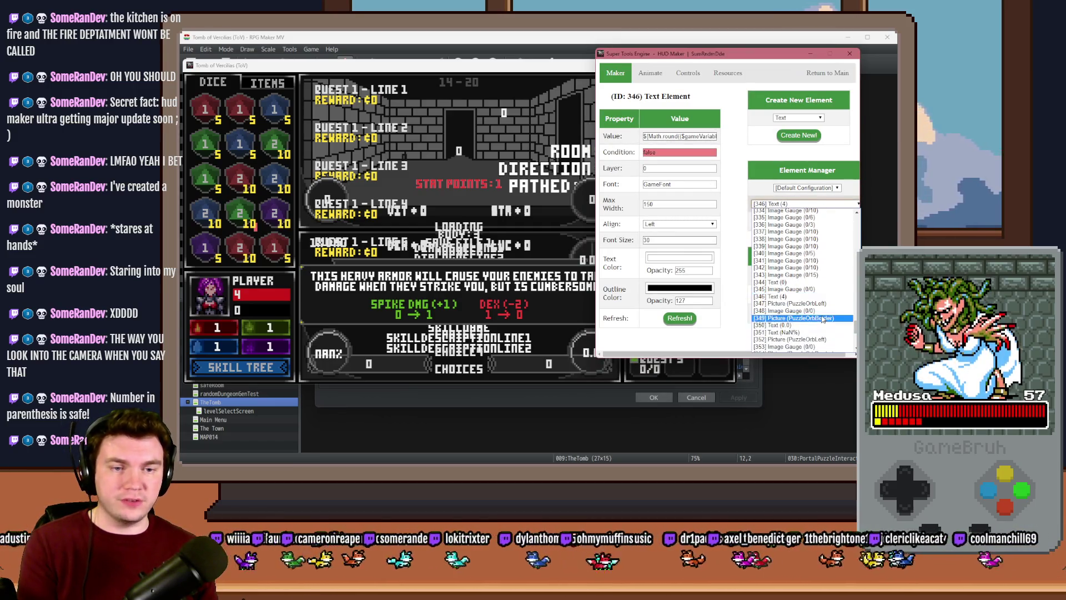
click(824, 307)
click(849, 204)
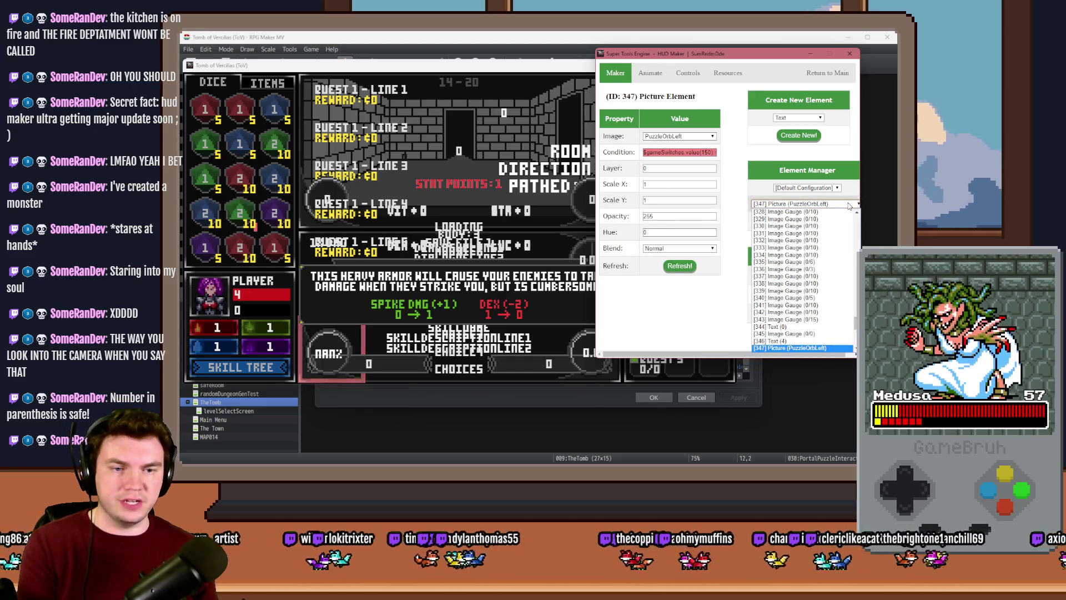
scroll(802, 311, down, 1)
click(788, 348)
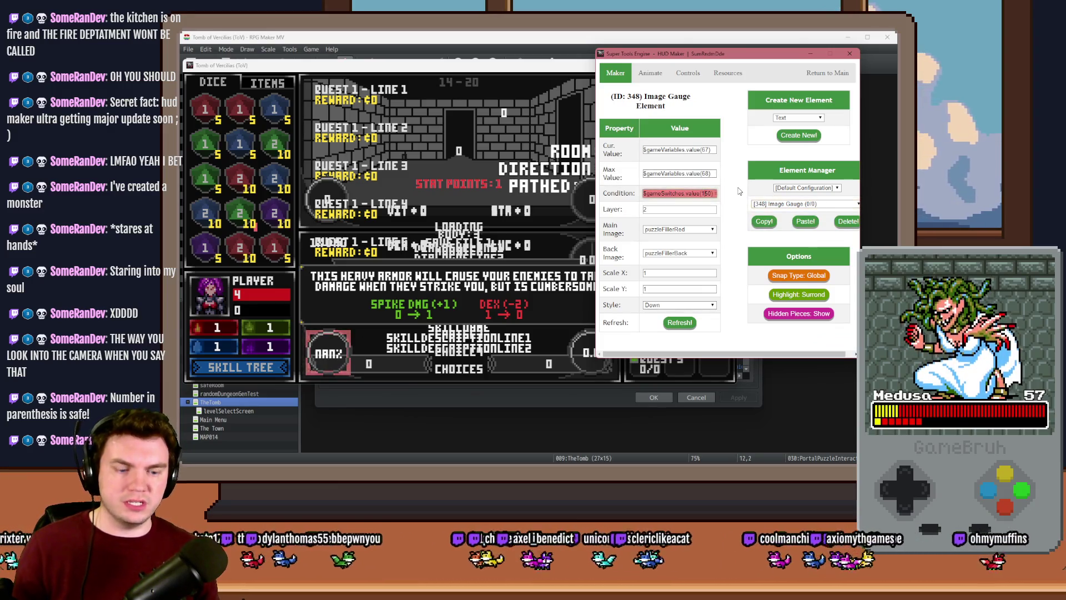
Refresh the HUD preview and review PuzzleOrbBorder picture and text elements [350] and [351]
click(680, 322)
click(783, 209)
key(Down)
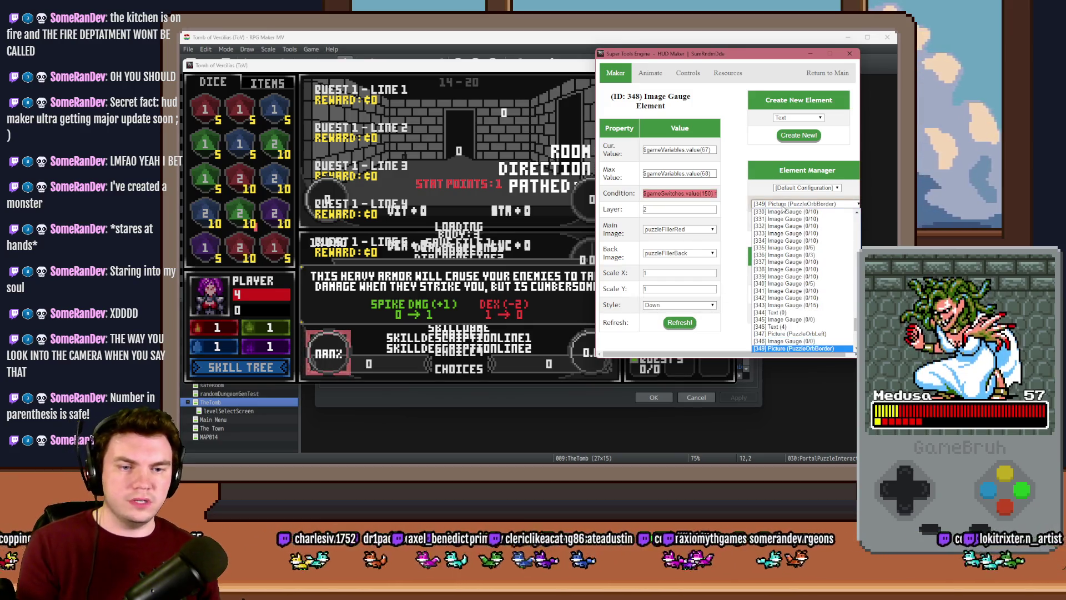
key(Return)
click(693, 152)
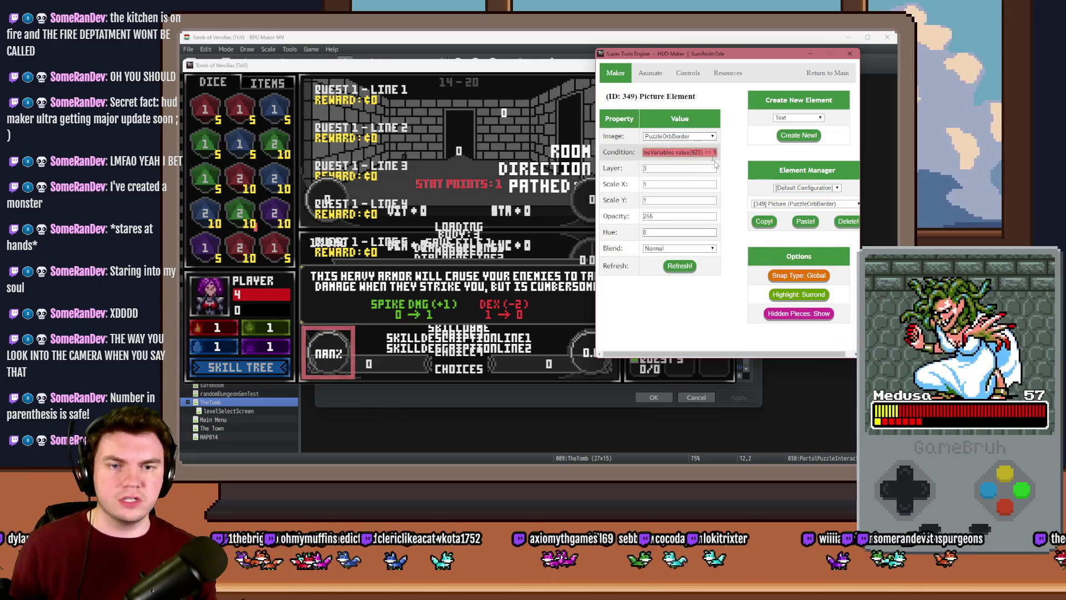
click(754, 203)
key(Down)
key(Return)
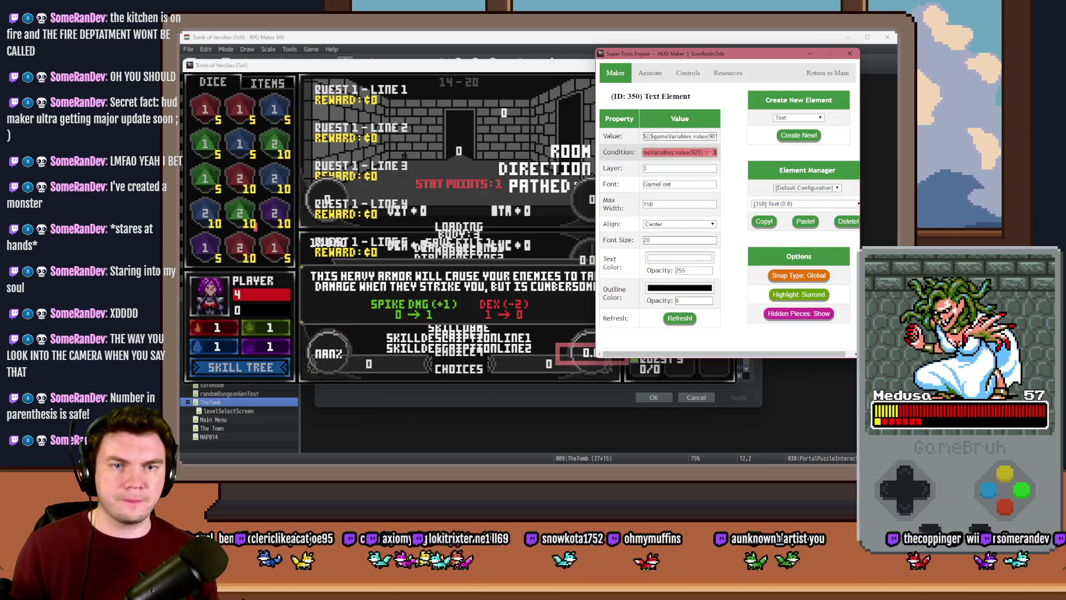
click(764, 204)
key(Down)
key(Return)
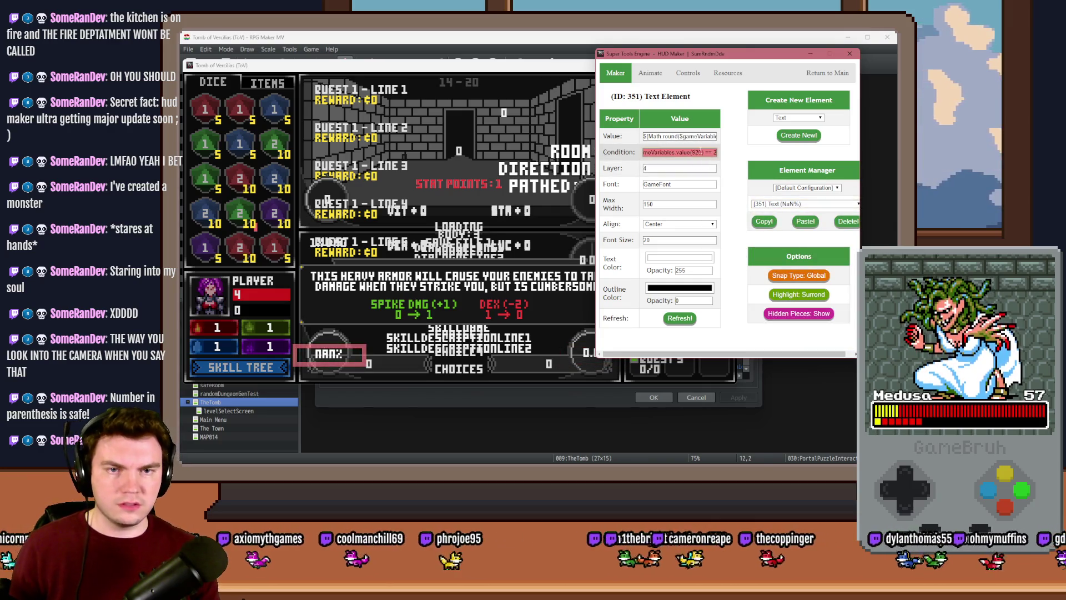
Review PuzzleOrbLeft [352], image gauge [353] and PuzzleOrbBorder, re-applying the border's condition
click(794, 207)
key(Down)
key(Return)
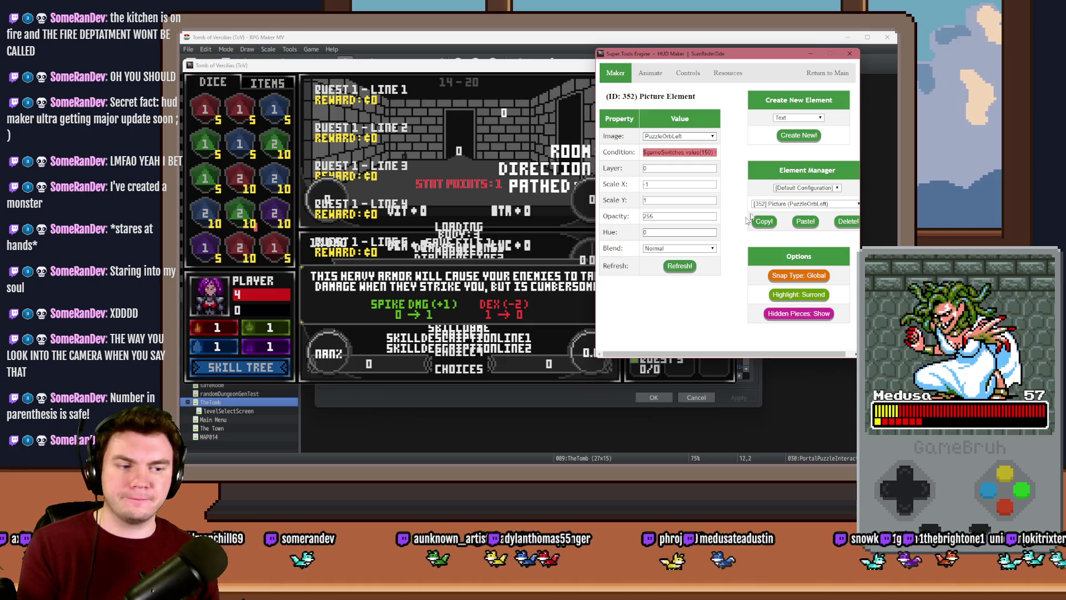
click(762, 203)
key(Down)
key(Return)
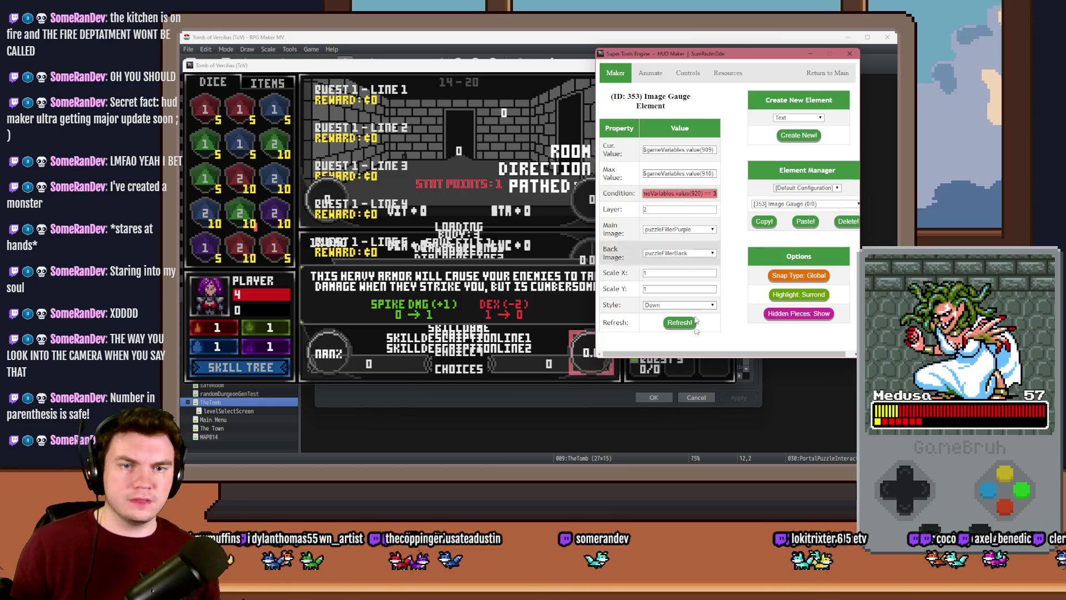
click(774, 205)
key(Down)
key(Return)
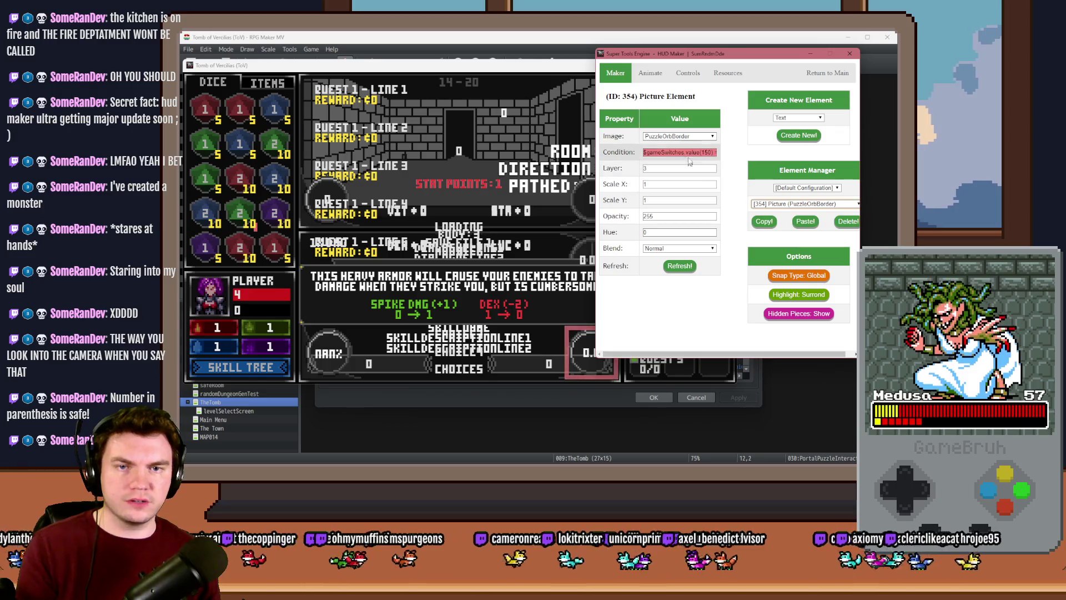
click(682, 267)
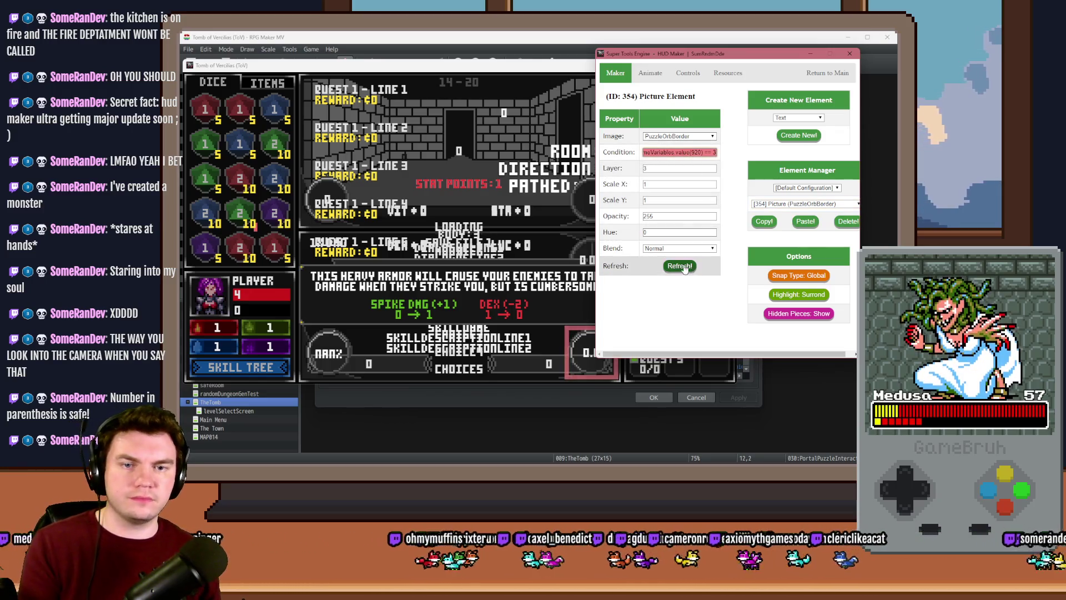
Check image gauge [355] and picture [357], then exit HUD Maker to the Core Editor tool kit
click(770, 205)
key(Down)
key(Return)
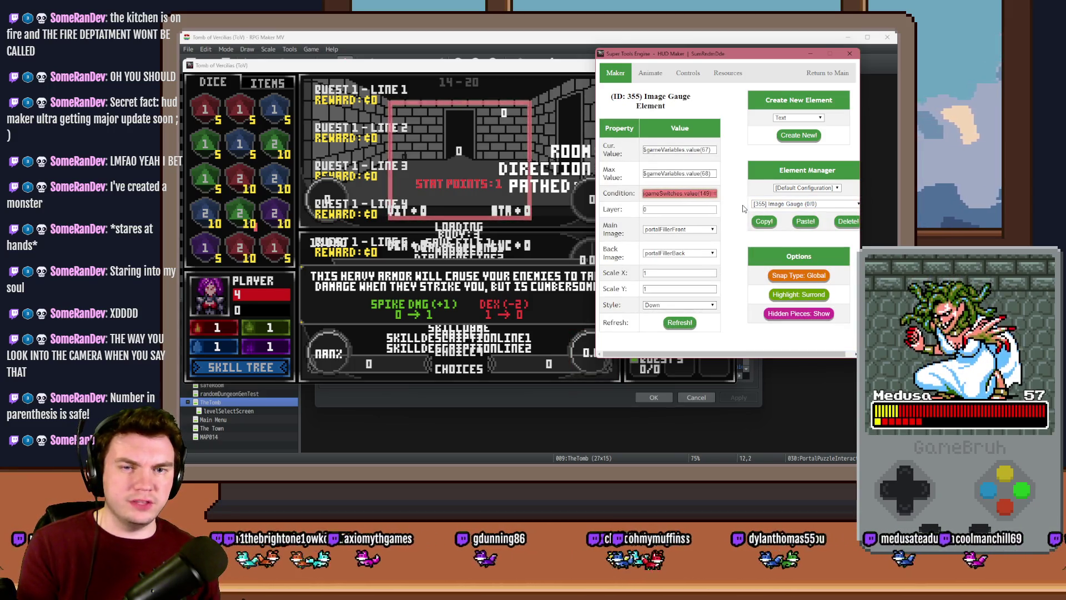
click(767, 205)
click(767, 206)
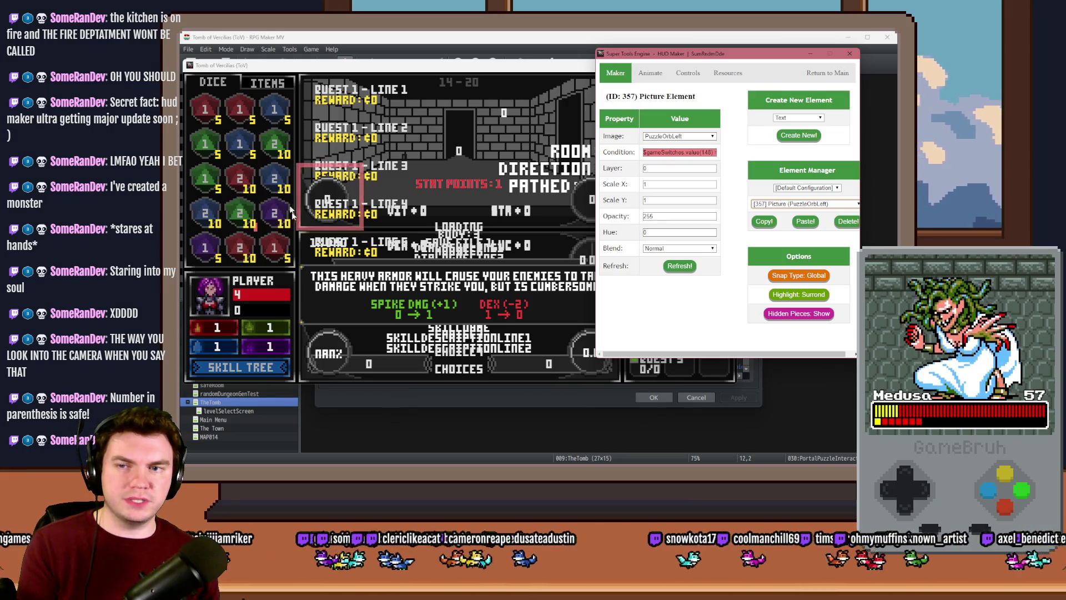
click(815, 77)
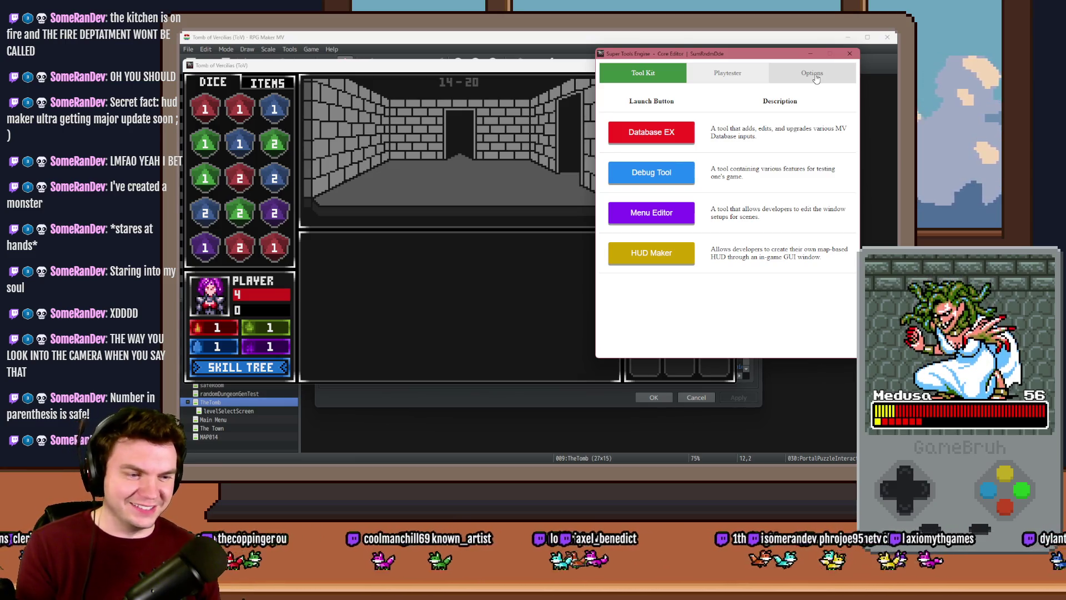
Walk into the glyph room, interact with the glyphs, and reopen HUD Maker over the game
drag(783, 57, 803, 57)
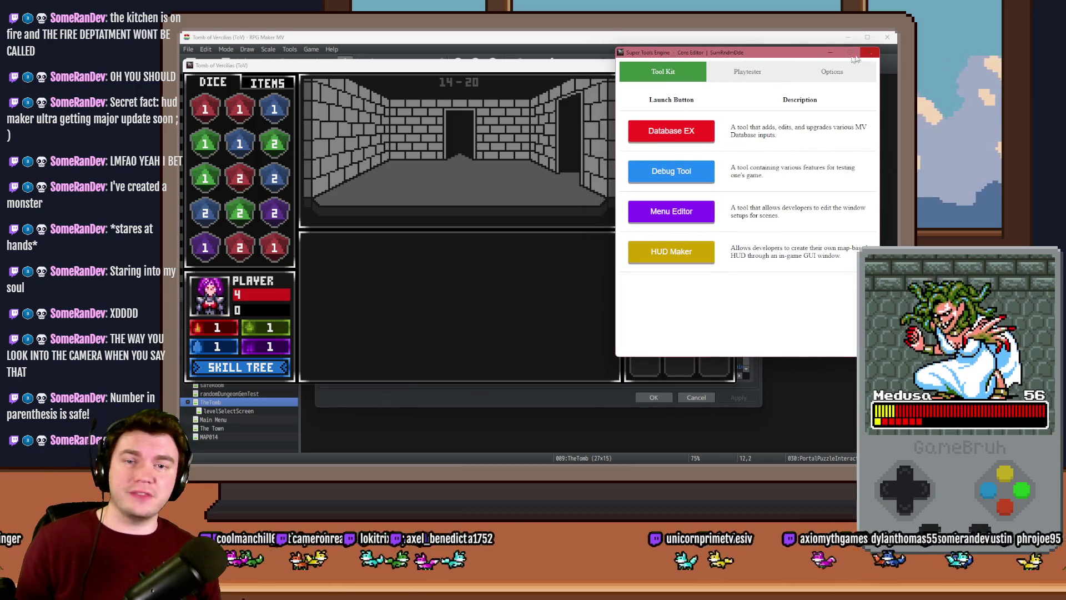
click(600, 76)
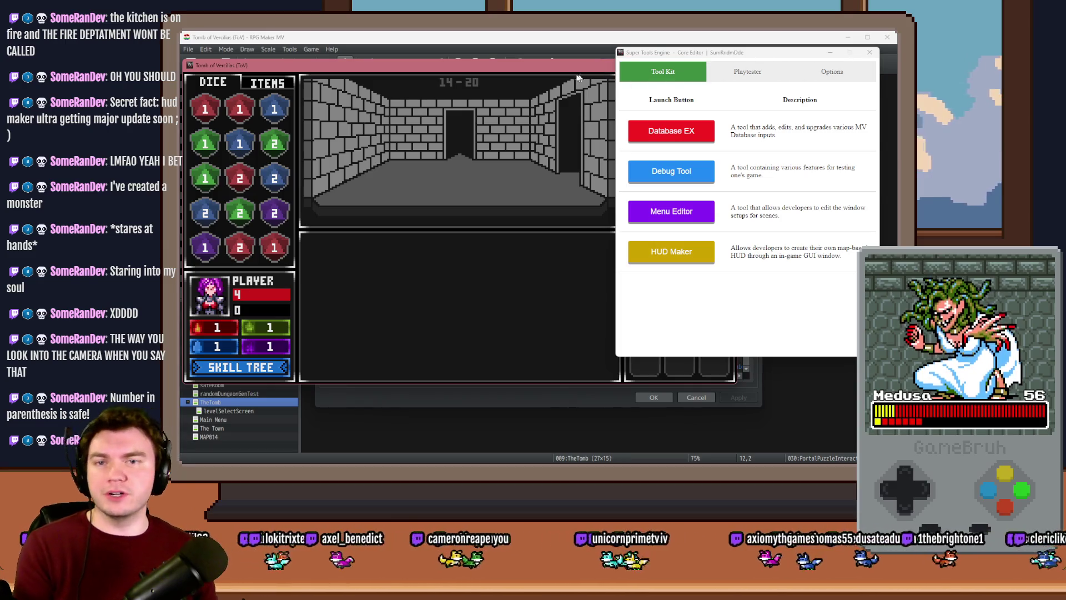
drag(707, 61, 845, 60)
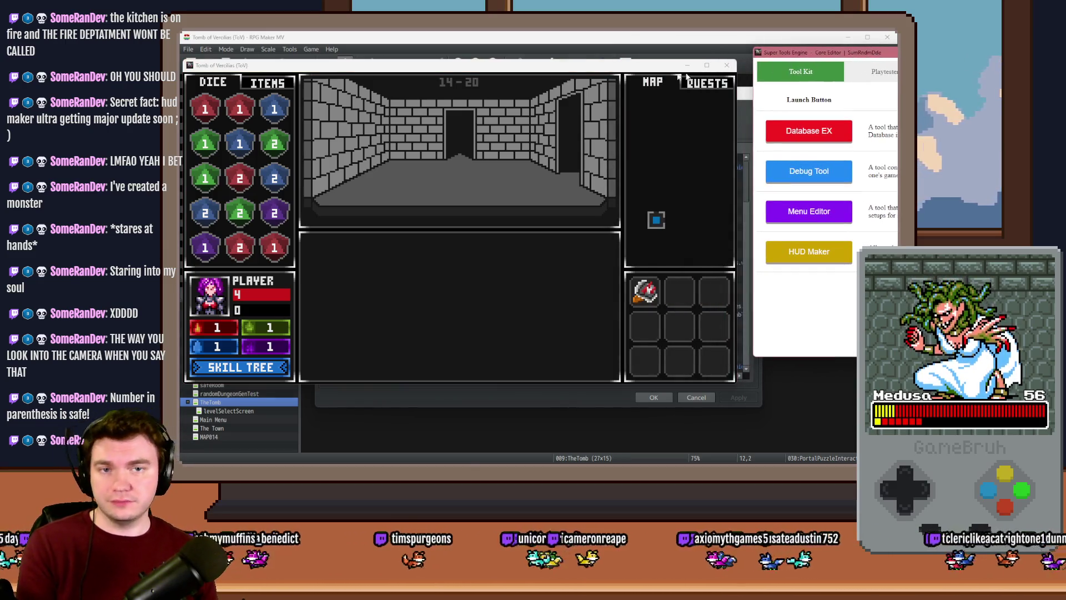
click(635, 72)
key(Up)
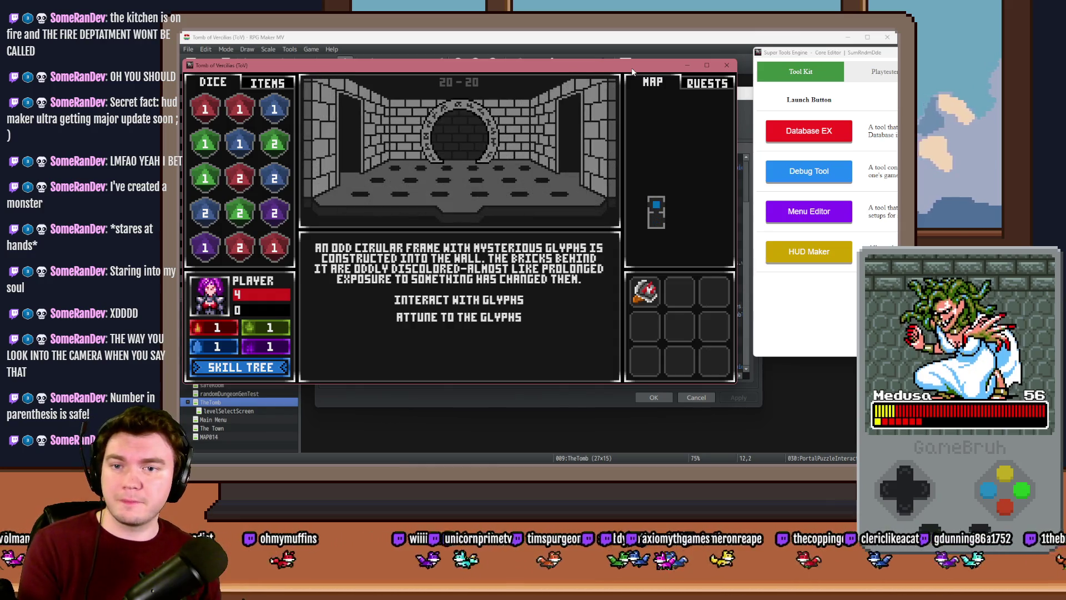
click(486, 301)
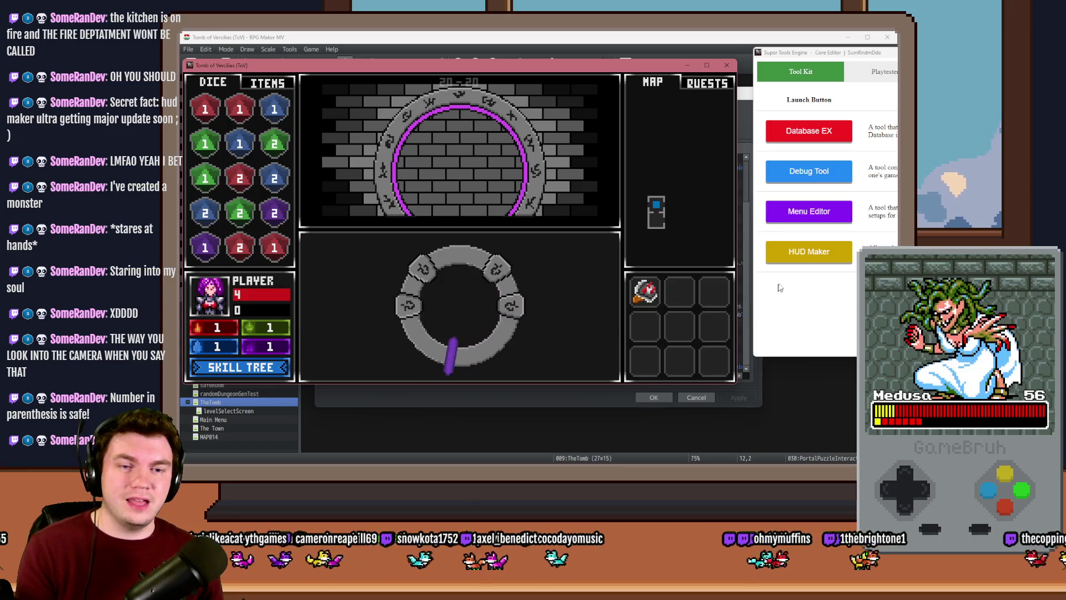
click(799, 253)
mouse_move(875, 59)
mouse_down()
mouse_move(743, 44)
mouse_move(735, 52)
mouse_up()
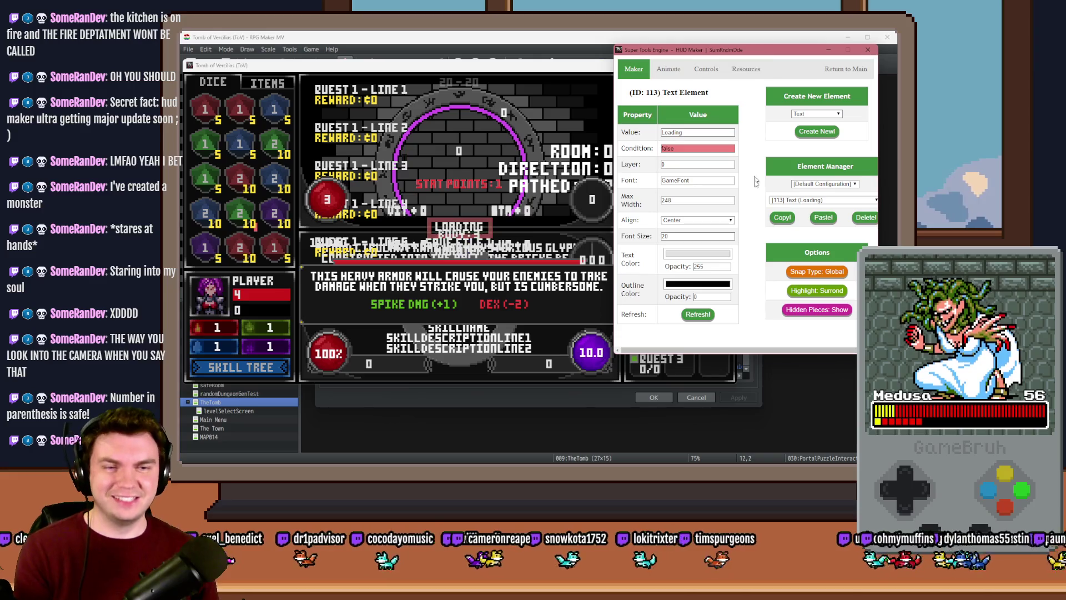
Compare image gauge [348] with PuzzleOrbBorder [349], then re-apply the border's edited condition
click(794, 201)
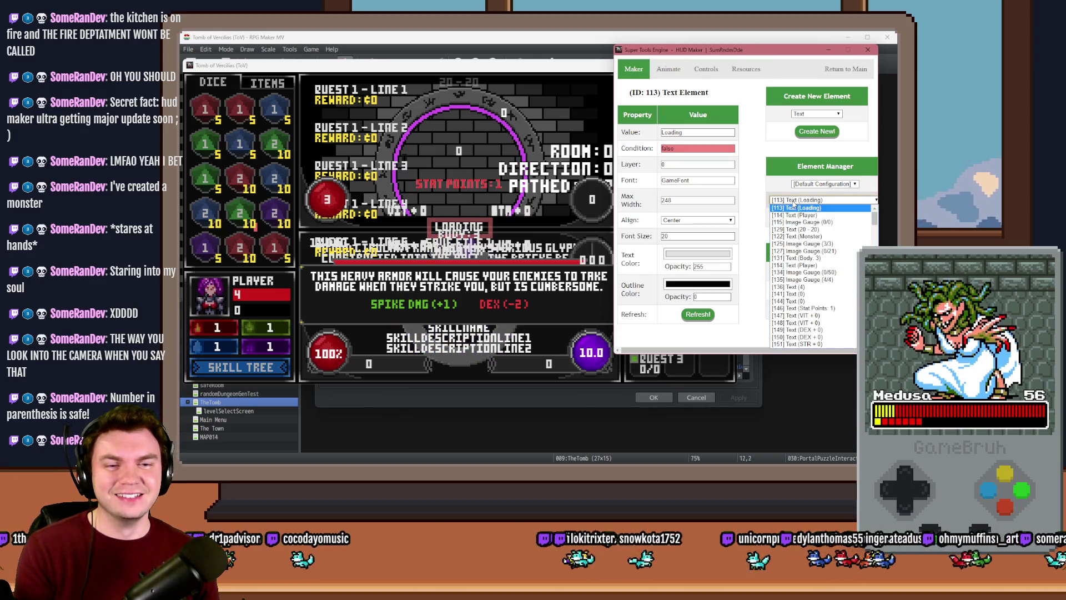
scroll(805, 250, down, 10)
scroll(816, 282, up, 4)
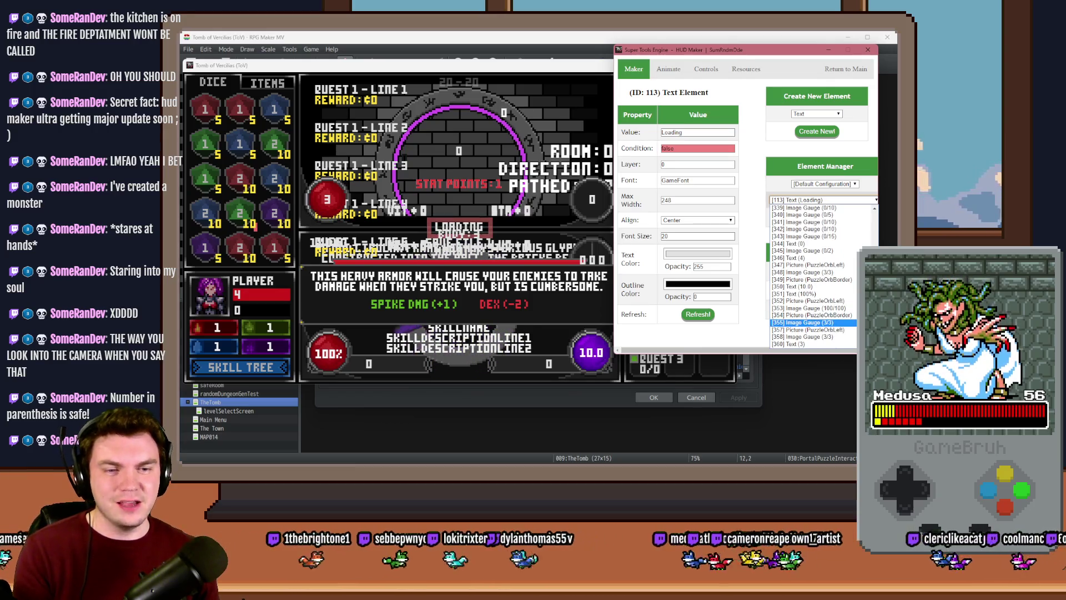
scroll(813, 275, down, 4)
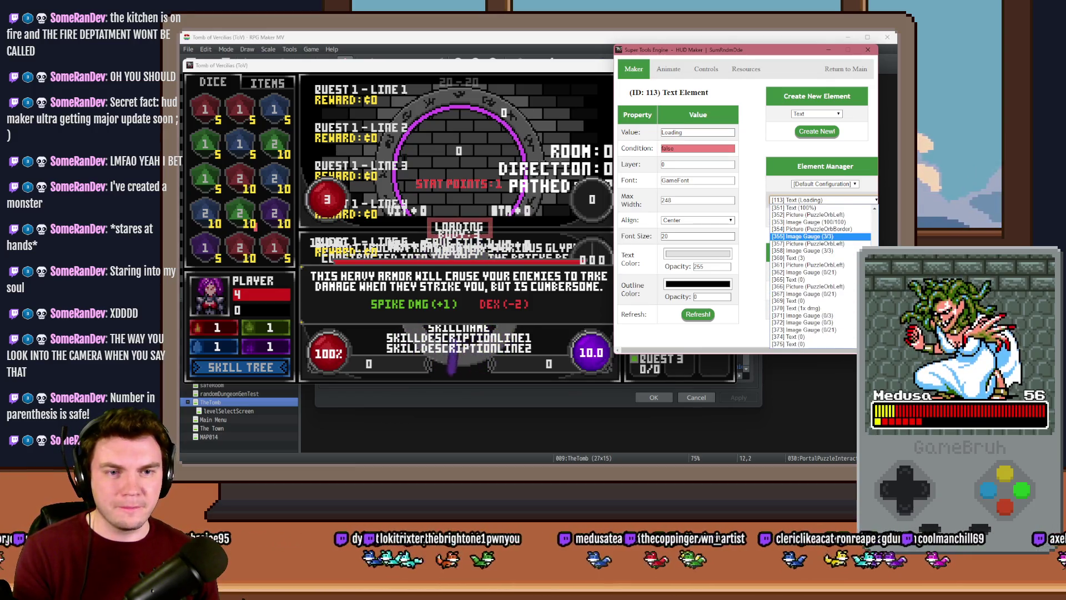
scroll(814, 275, up, 8)
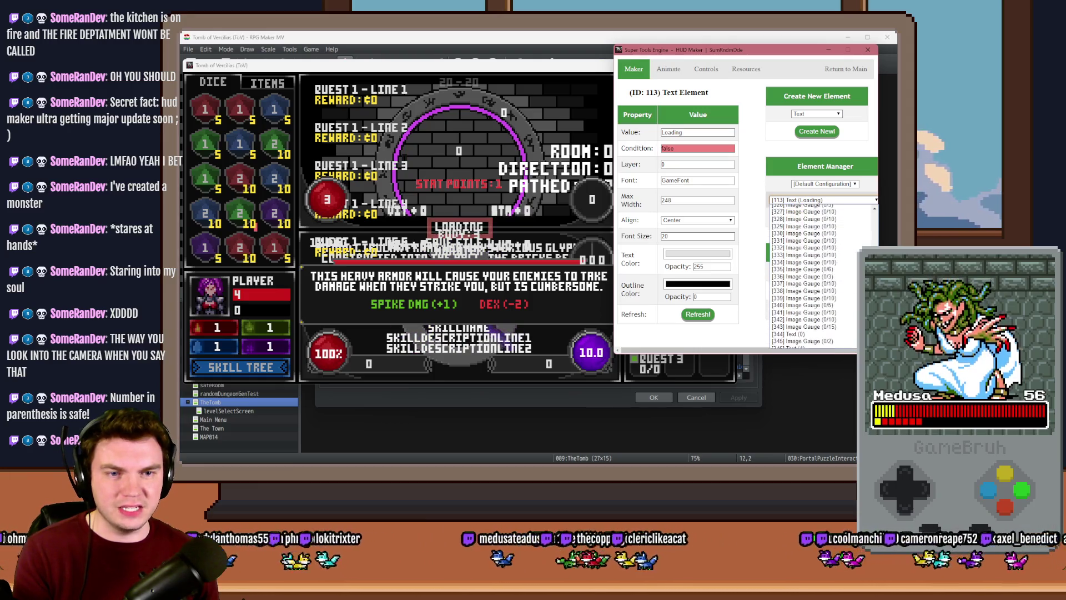
scroll(814, 275, down, 3)
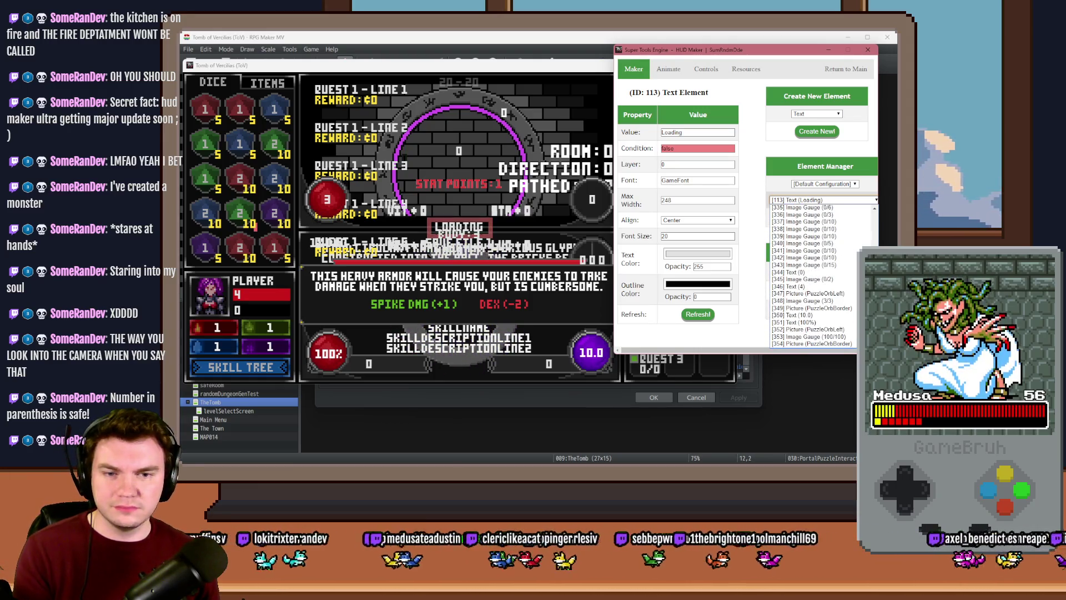
scroll(827, 305, down, 1)
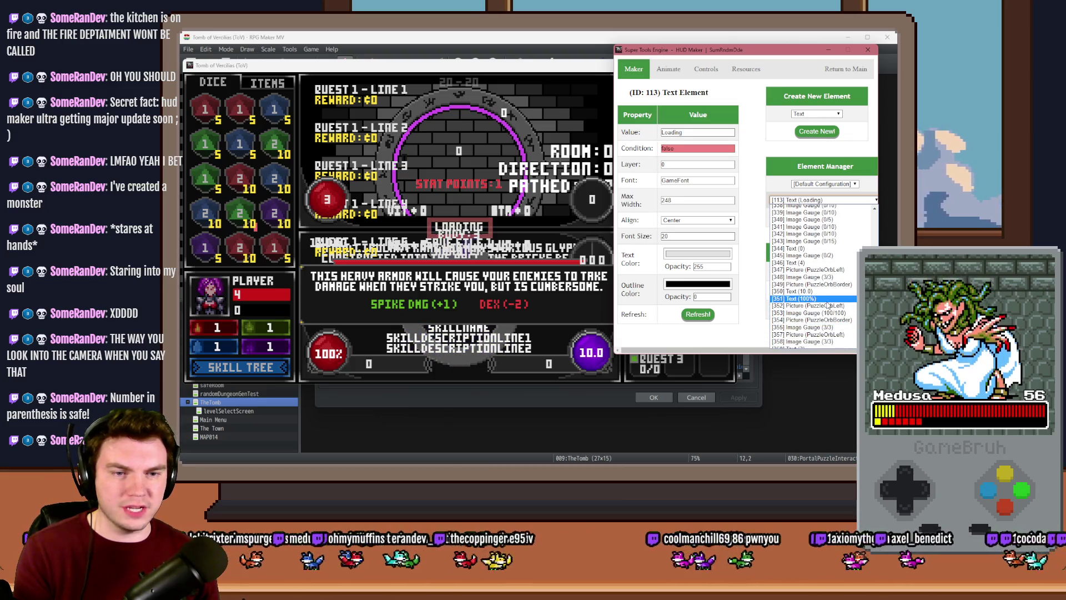
click(828, 283)
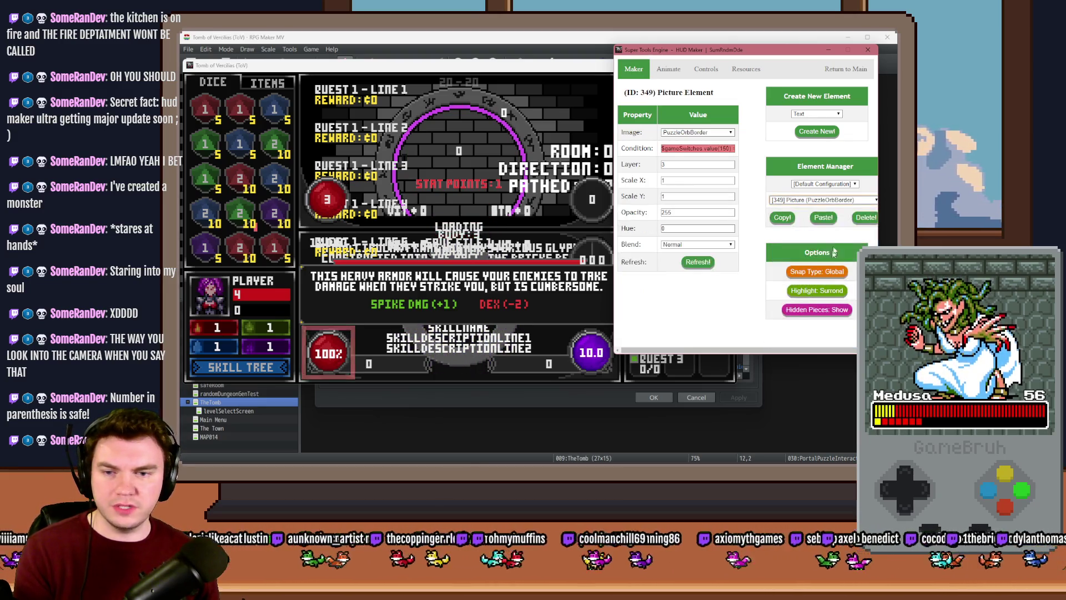
click(849, 201)
key(Up)
key(Return)
click(849, 201)
key(Down)
key(Return)
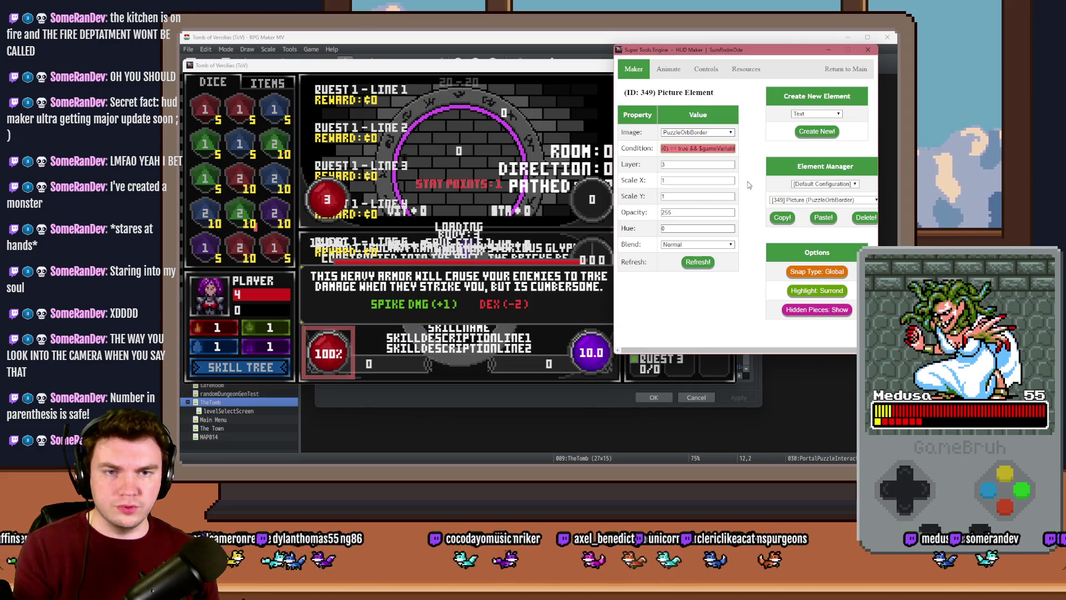
key(Right)
key(Right)
key(Right)
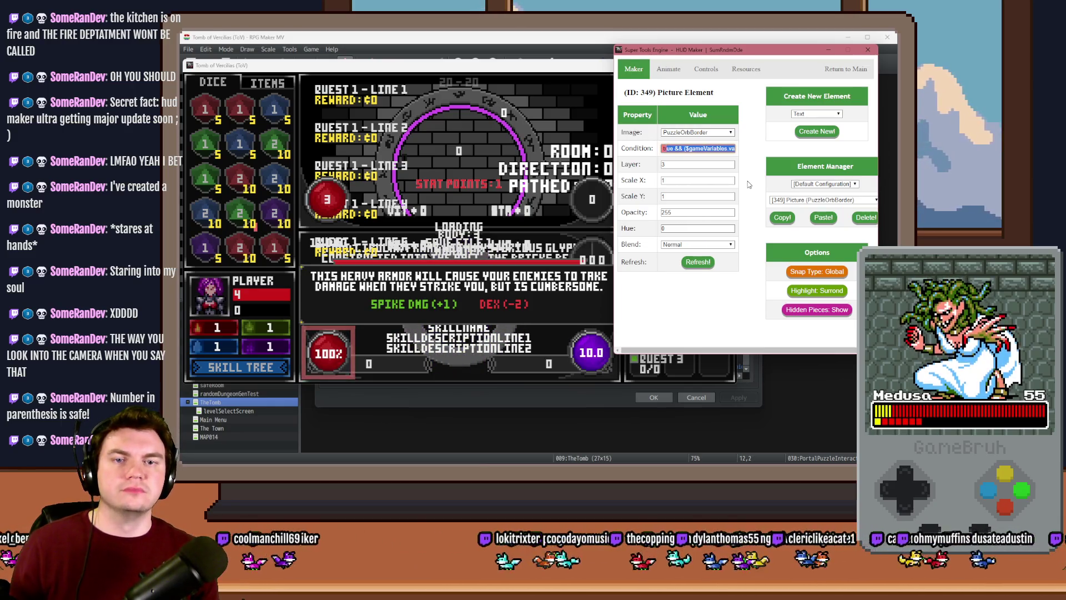
click(703, 264)
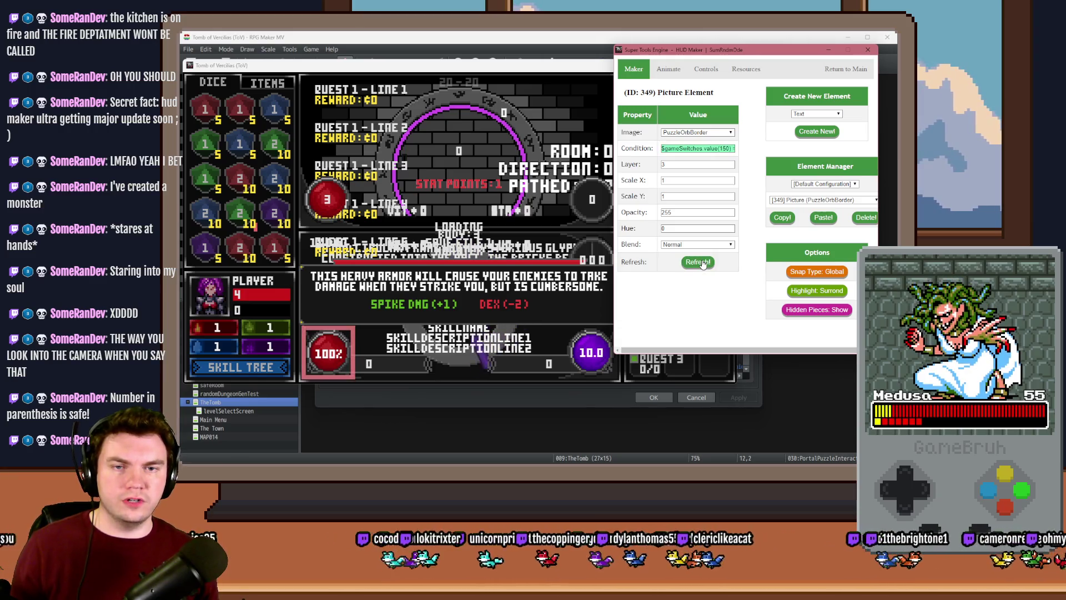
Fix text element [350]'s condition by replacing its tail with '3)' and apply it
click(790, 200)
click(811, 344)
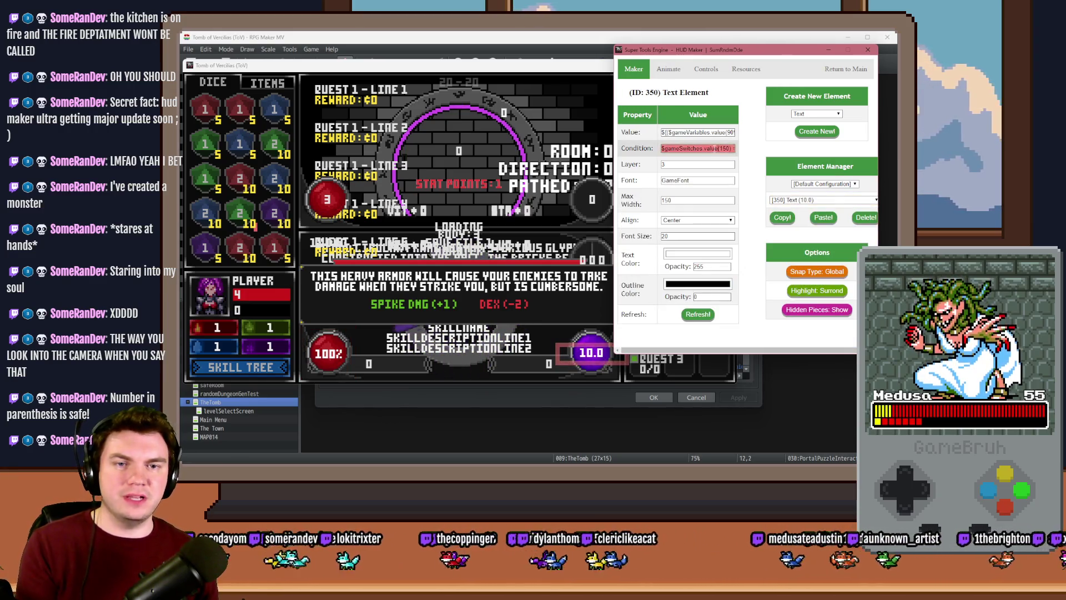
drag(712, 148, 753, 151)
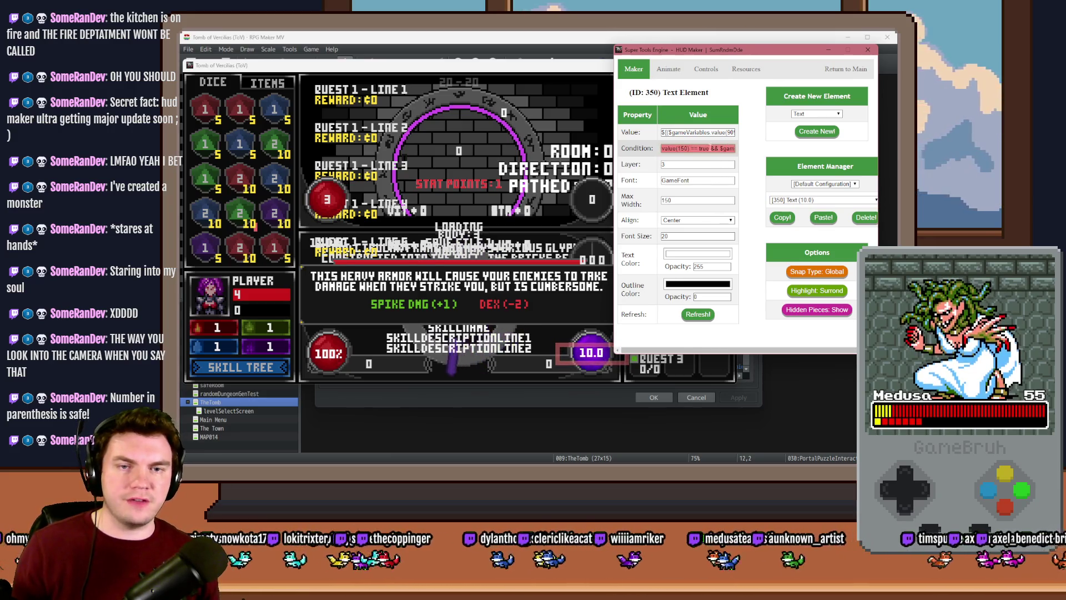
text(3))
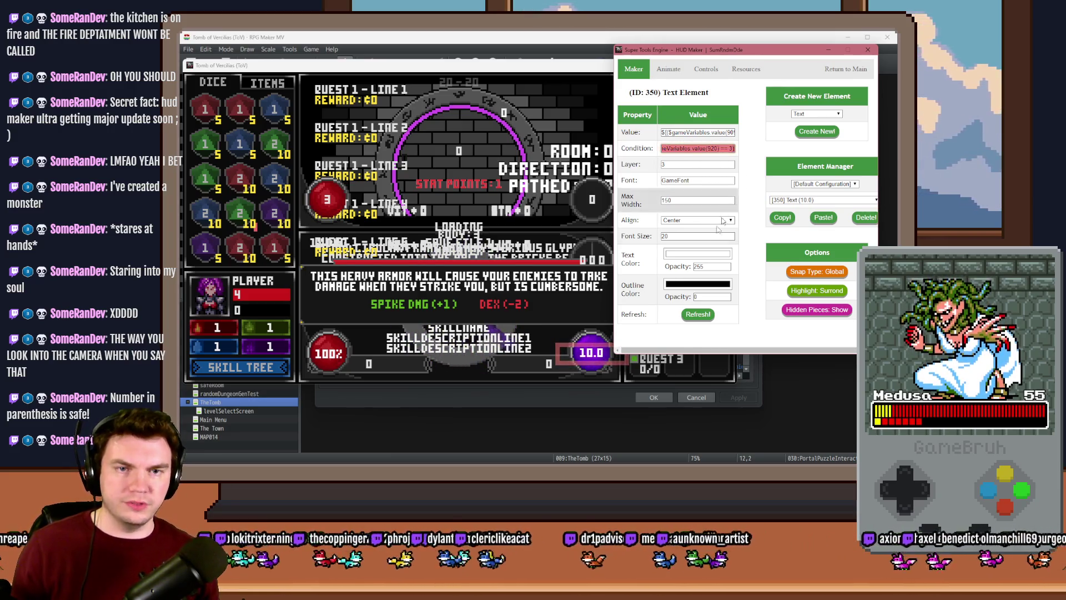
click(698, 314)
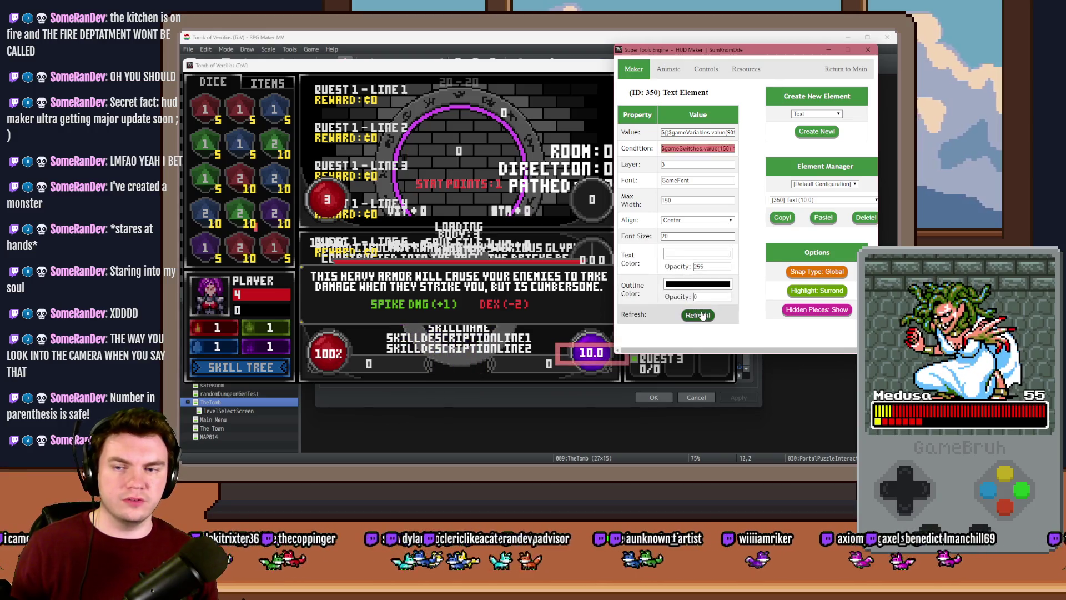
Review the display conditions of text element [351] and PuzzleOrbLeft picture [352]
click(839, 201)
scroll(811, 311, down, 1)
click(794, 344)
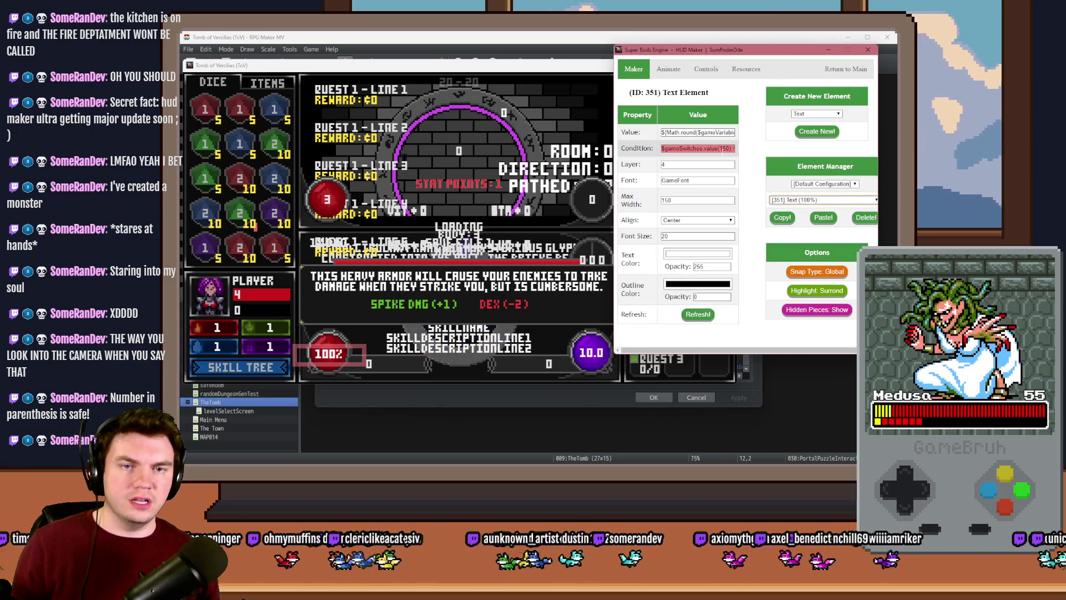
click(721, 148)
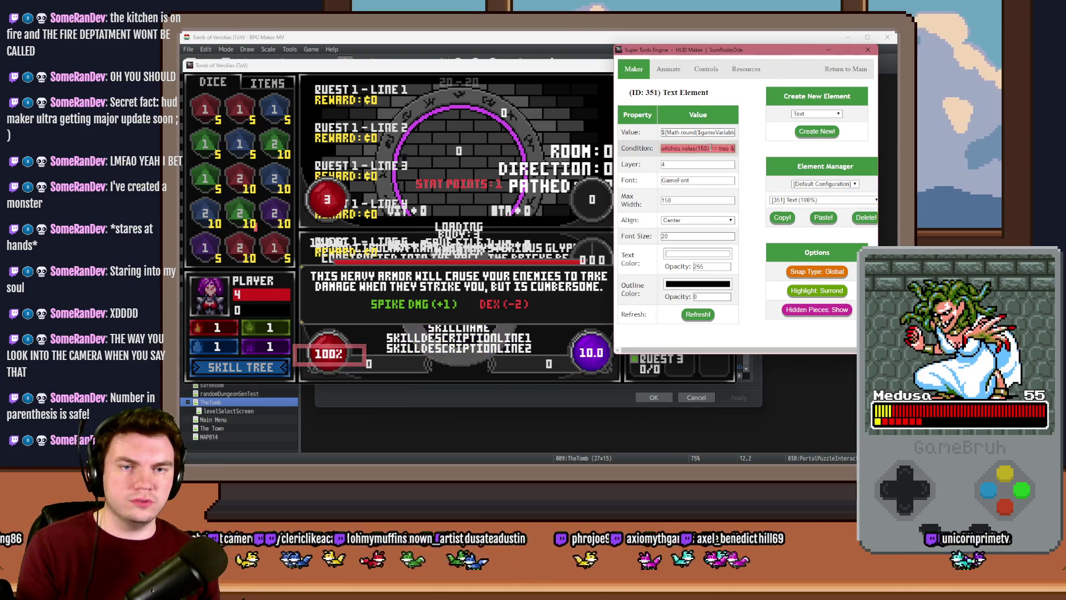
key(End)
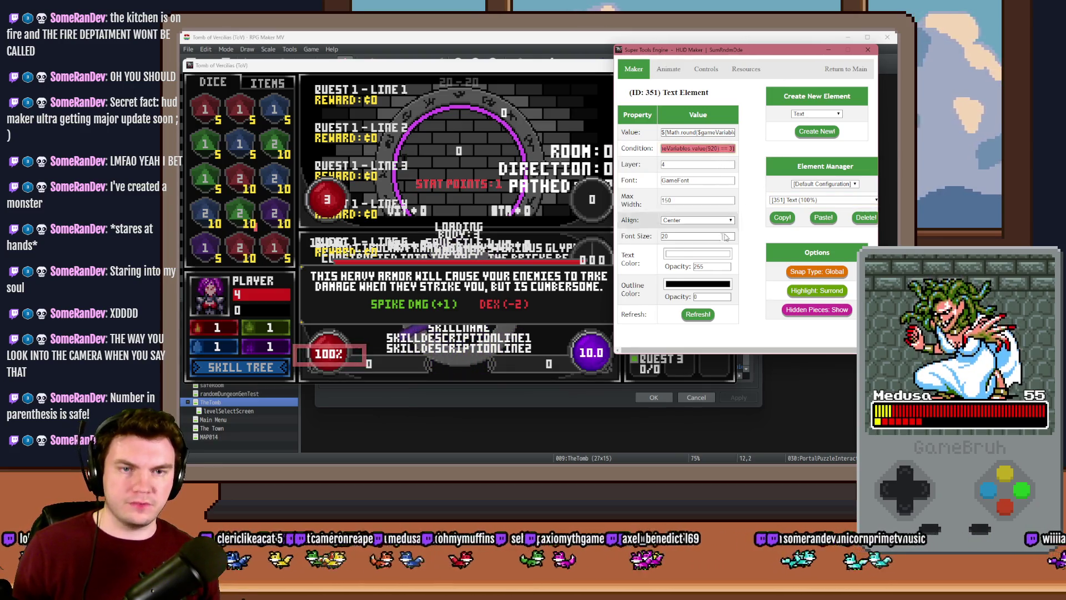
text($gameSwitches.value(150)
click(822, 200)
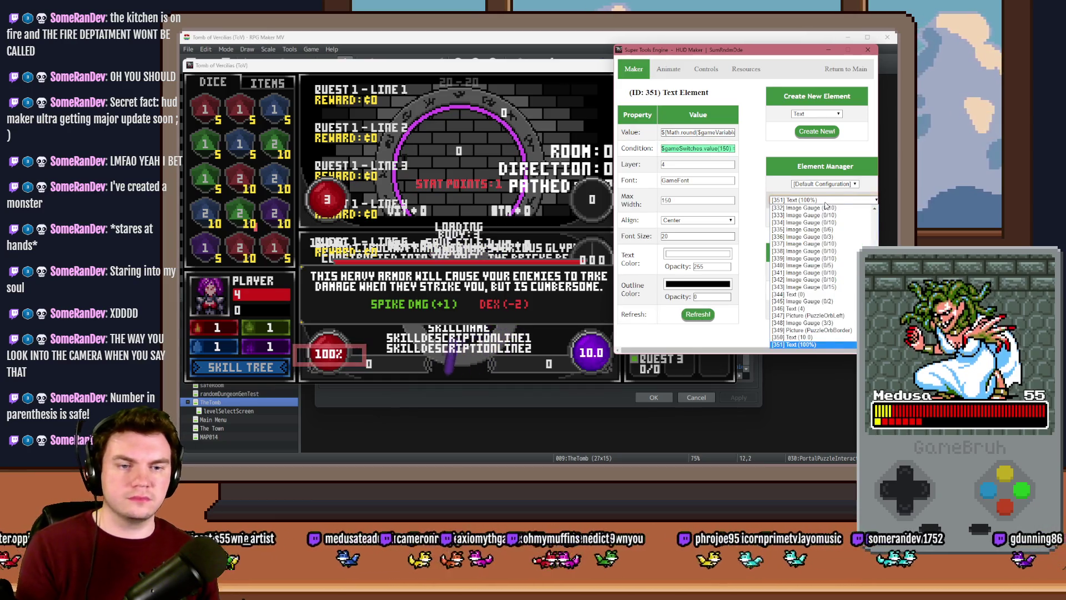
click(826, 206)
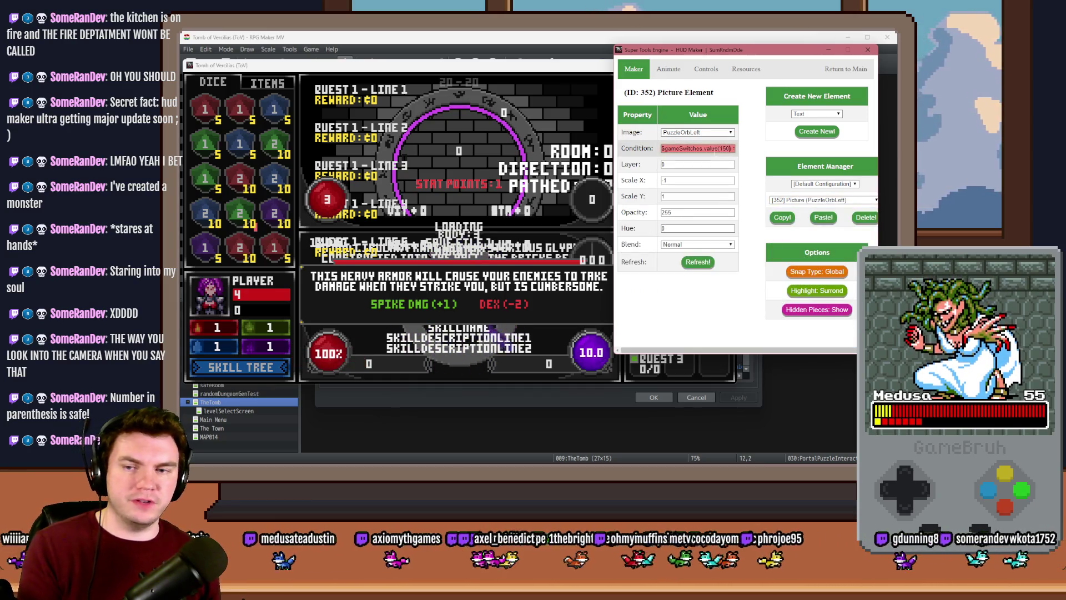
drag(733, 149, 702, 157)
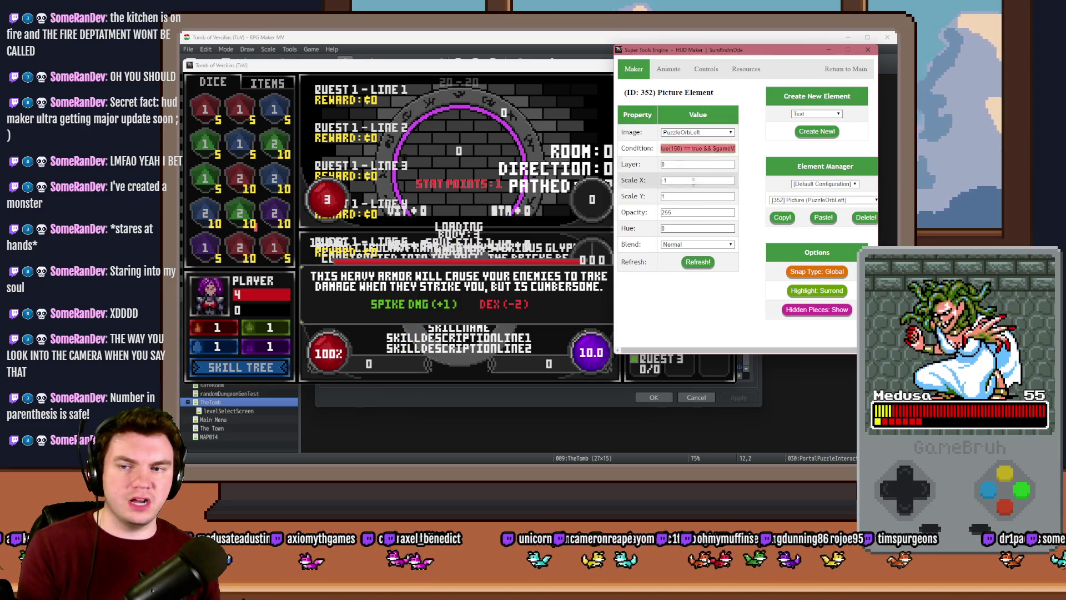
mouse_move(727, 51)
mouse_down()
mouse_move(859, 185)
mouse_move(696, 69)
mouse_up()
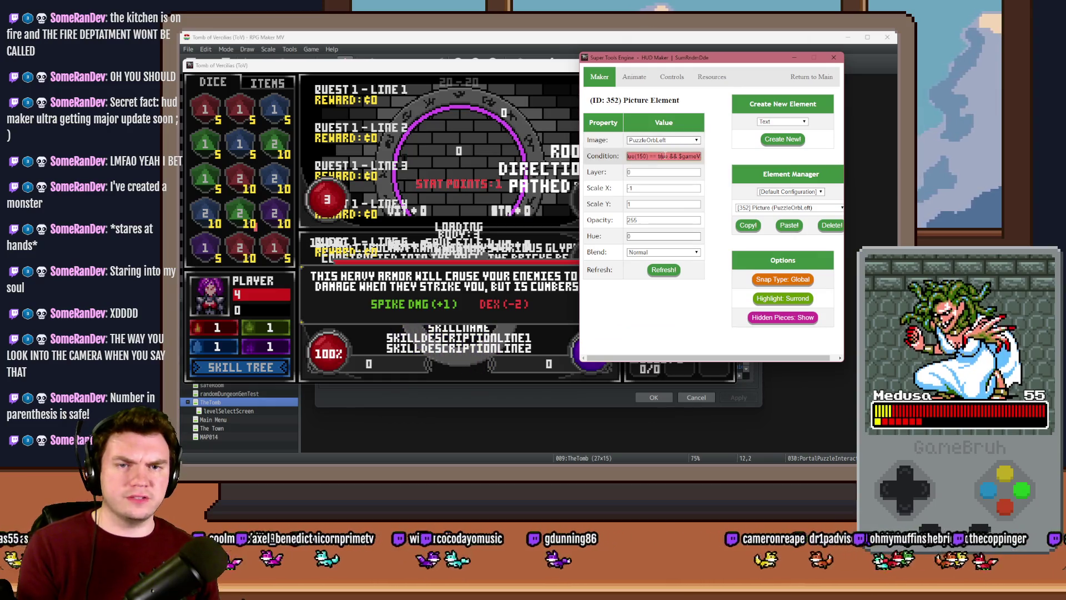
drag(669, 156, 746, 159)
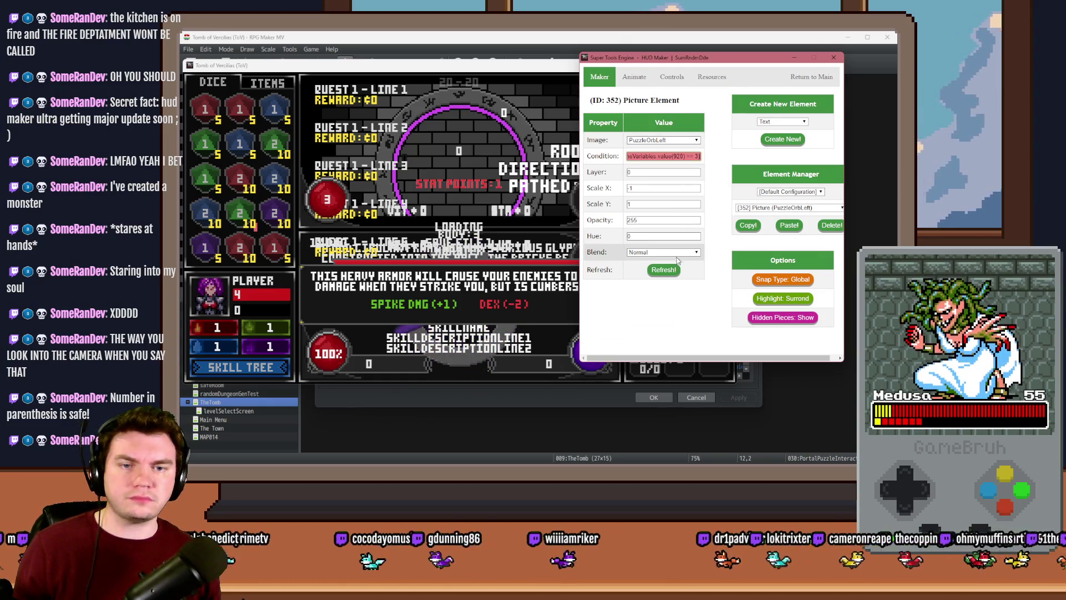
Edit image gauge [353]'s display condition and refresh the HUD preview
click(788, 208)
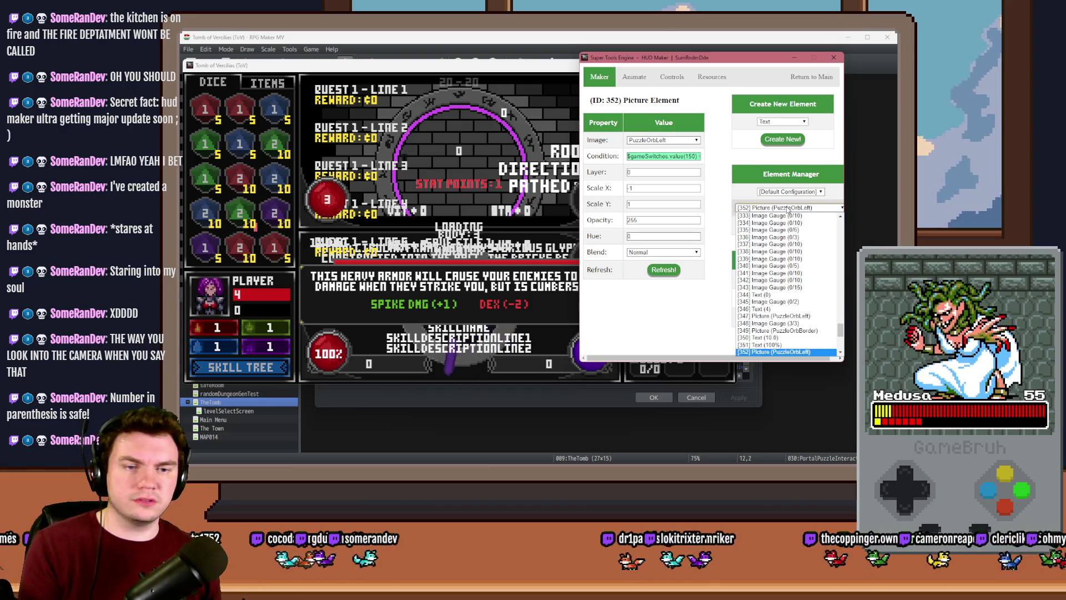
scroll(793, 218, down, 2)
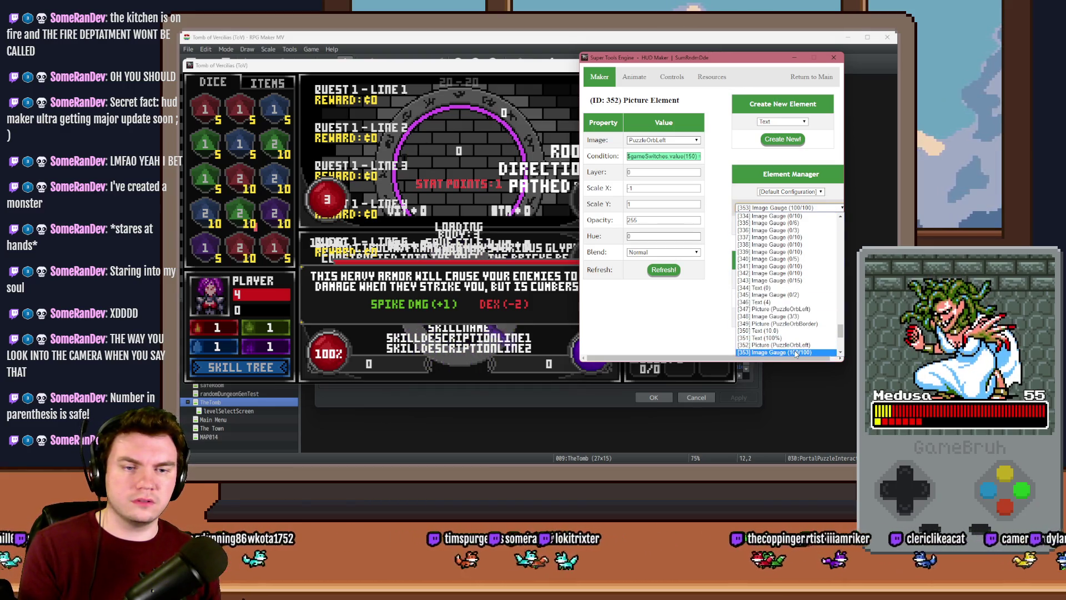
click(772, 351)
click(676, 197)
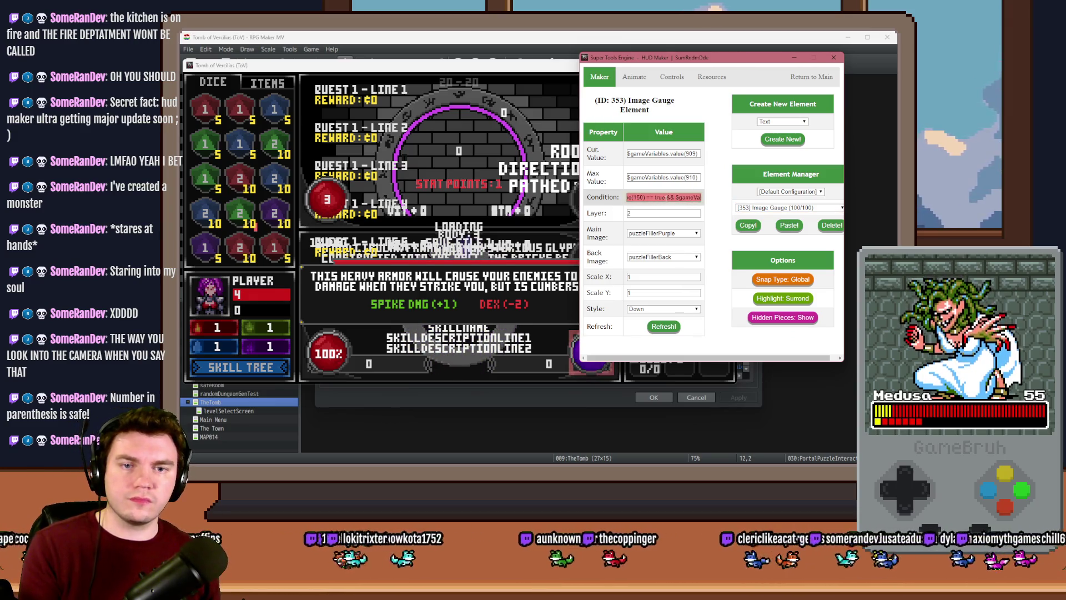
click(666, 328)
Check PuzzleOrbBorder [354]'s full condition, then browse to image gauge [355] and neighbours
click(788, 208)
click(772, 350)
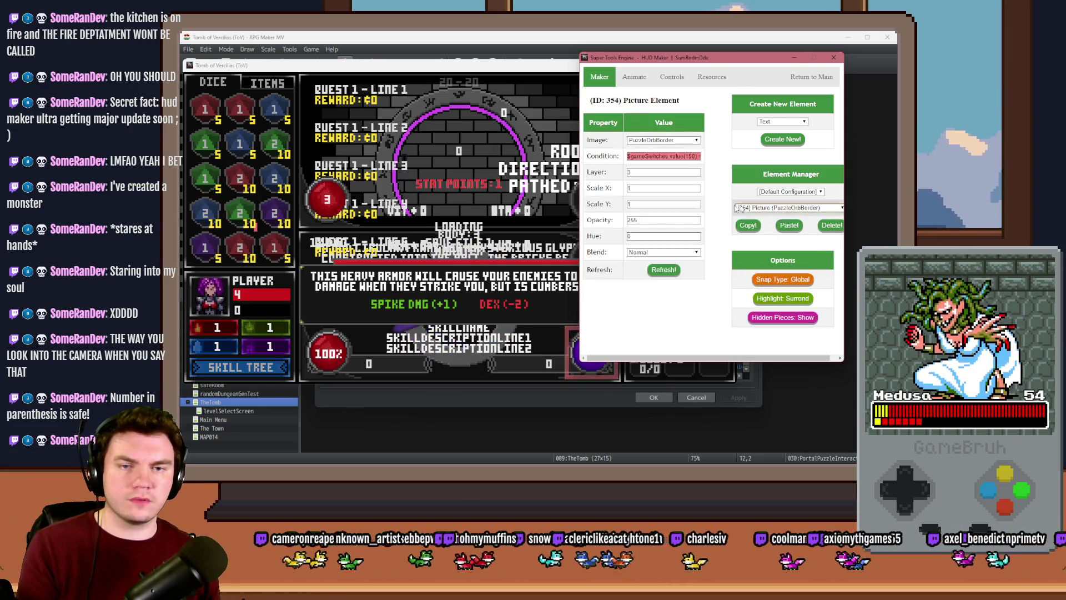
click(684, 156)
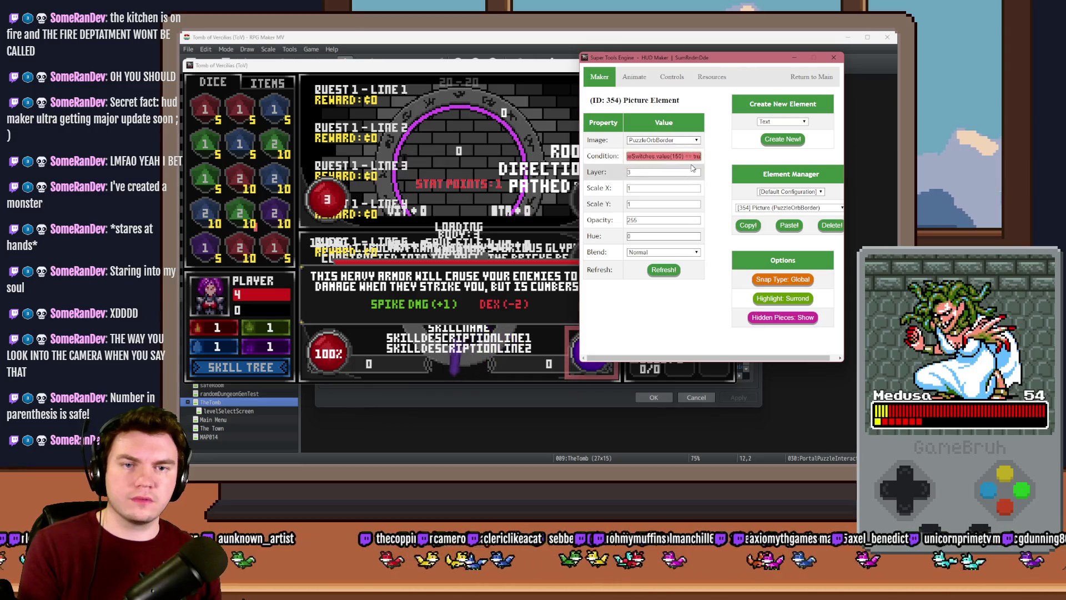
click(722, 154)
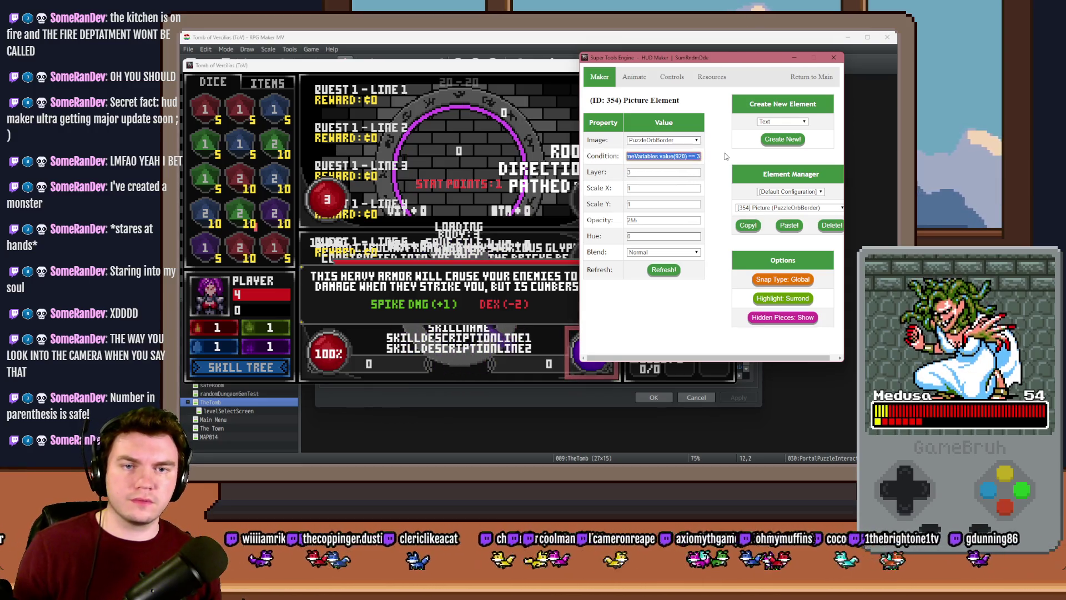
click(789, 208)
click(773, 215)
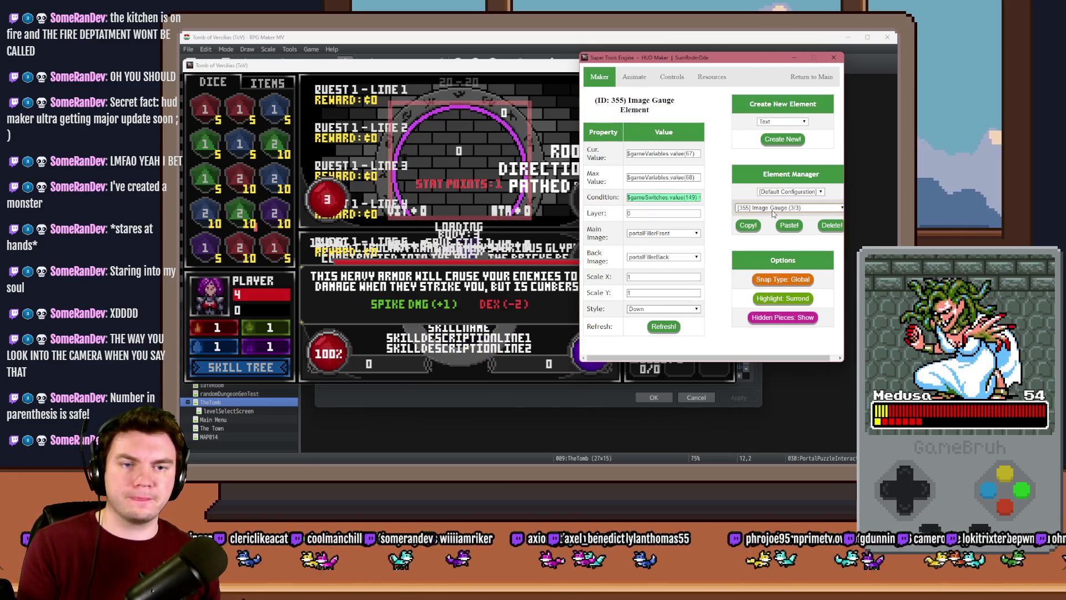
key(Down)
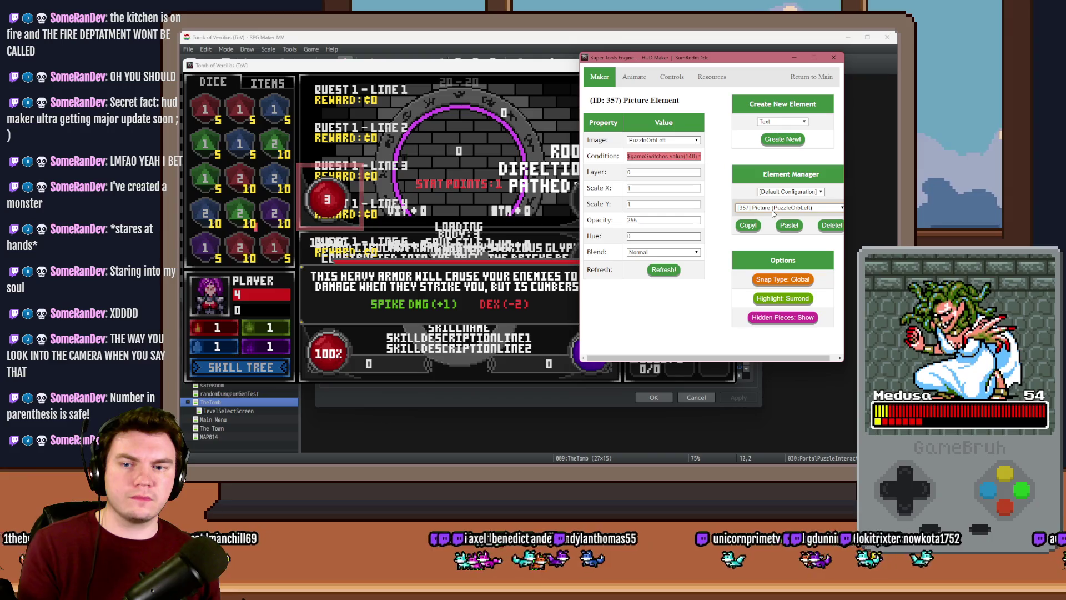
key(Up)
Reopen HUD Maker and step up the element list from [375] to image gauge [348]
click(795, 78)
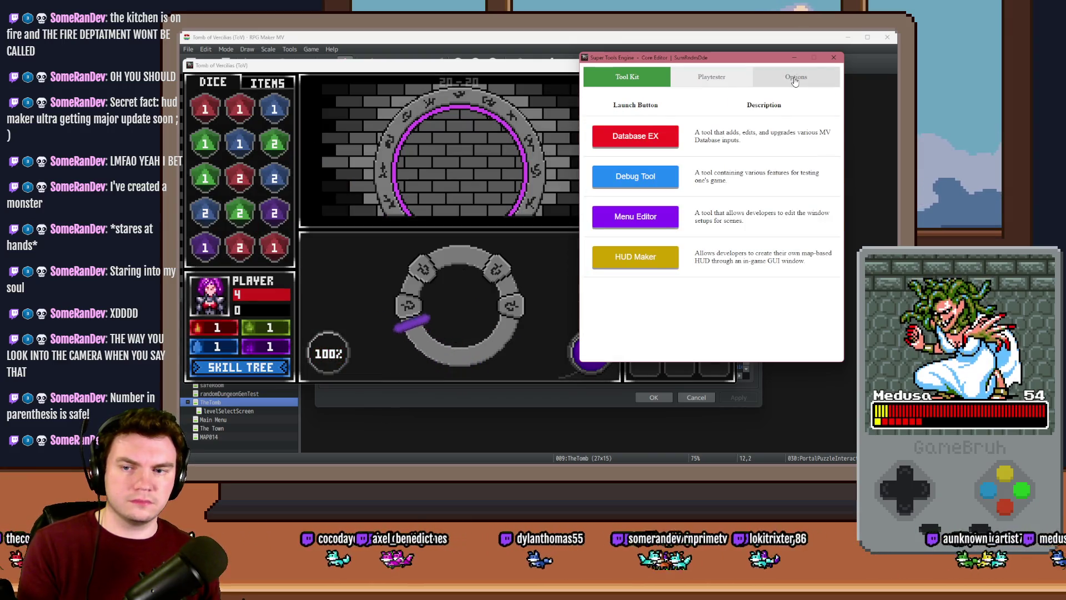
click(653, 265)
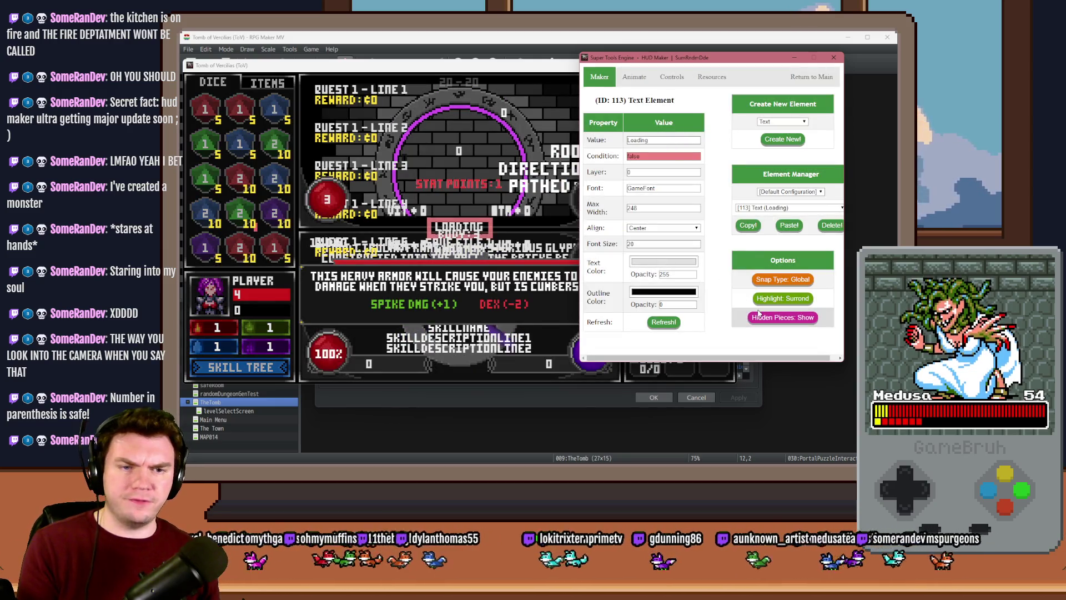
click(822, 207)
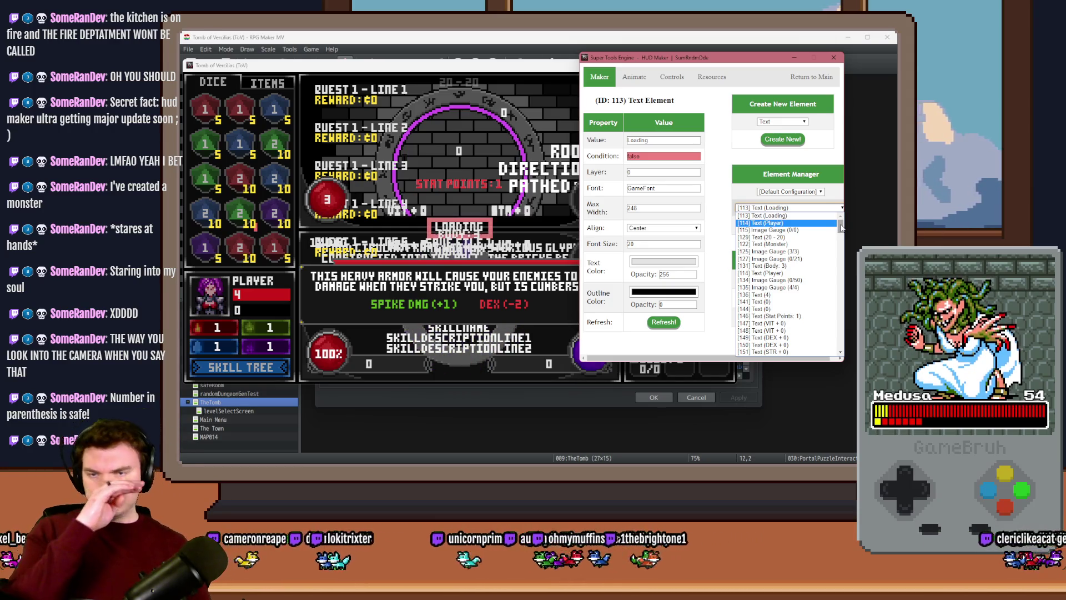
drag(841, 227, 840, 349)
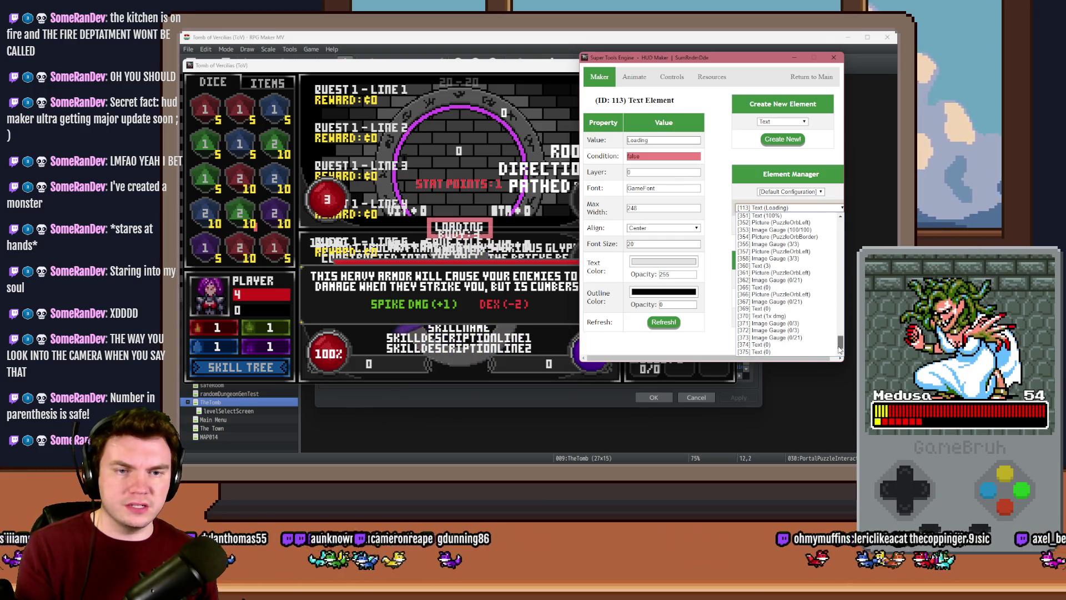
click(778, 351)
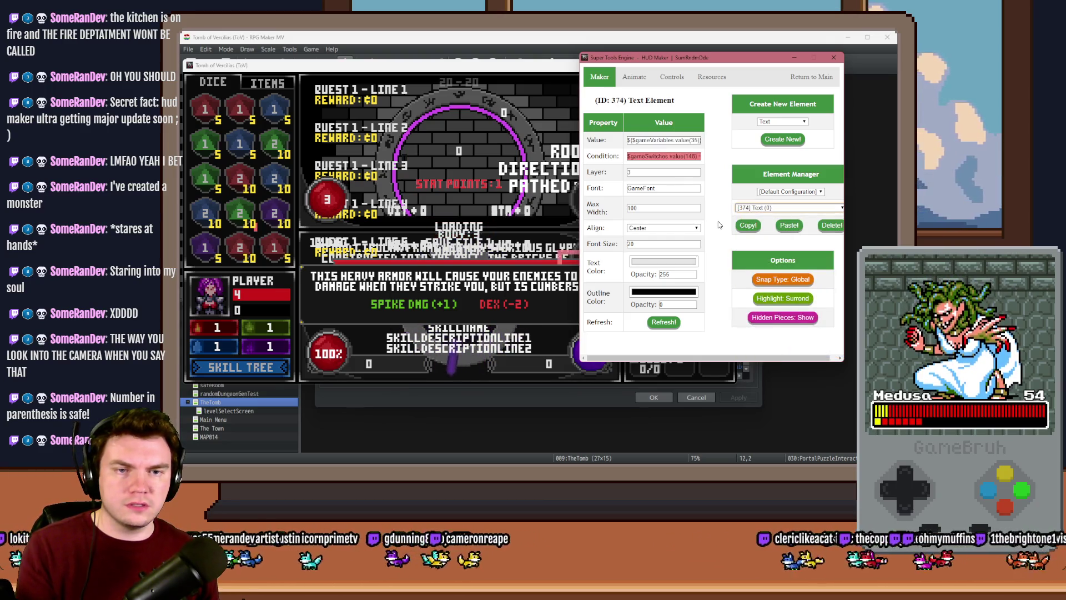
key(Up)
key(Up)
key(Up)
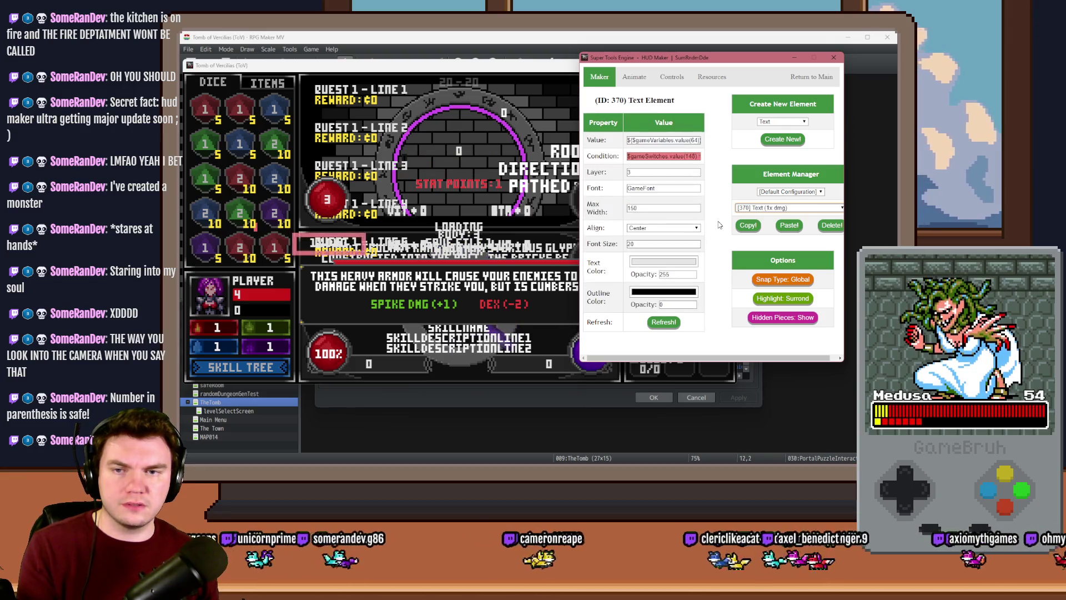
key(Up)
key(Up)
key(Up)
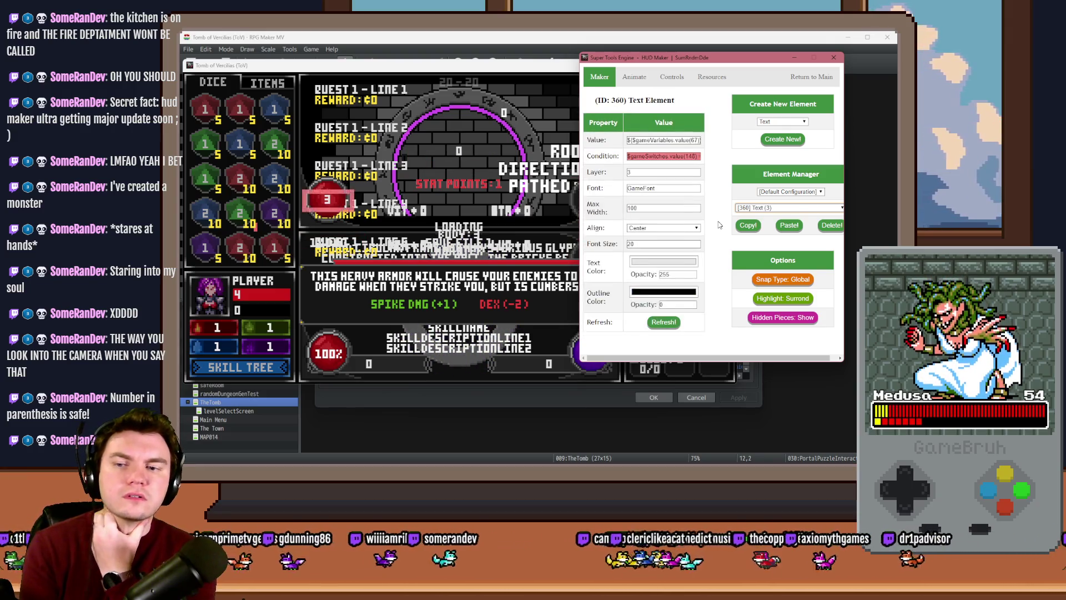
key(Up)
key(Up)
key(Up)
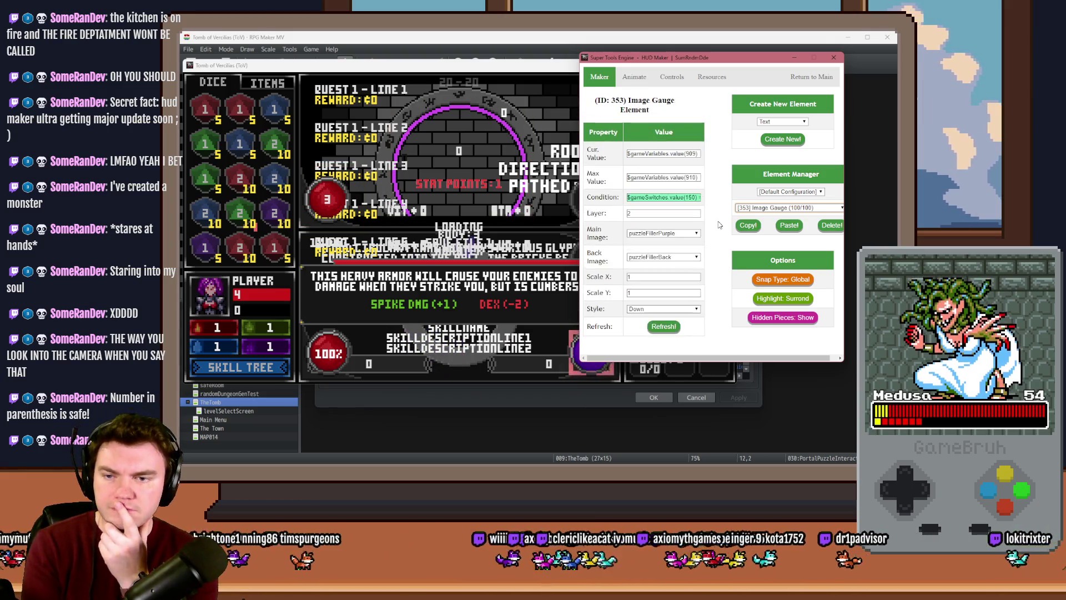
key(Up)
key(Up)
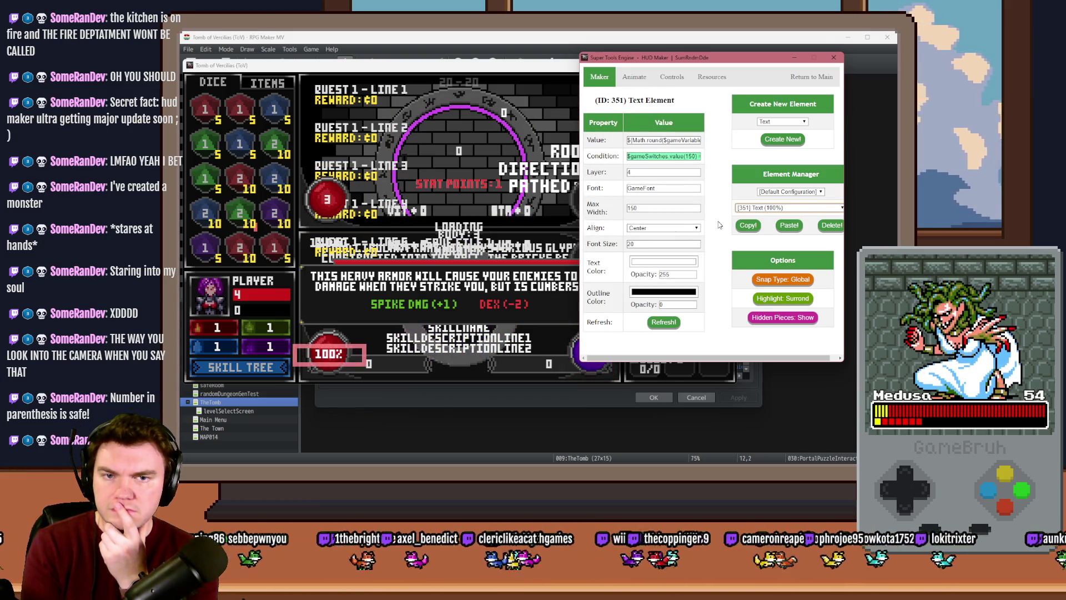
key(Up)
key(Up)
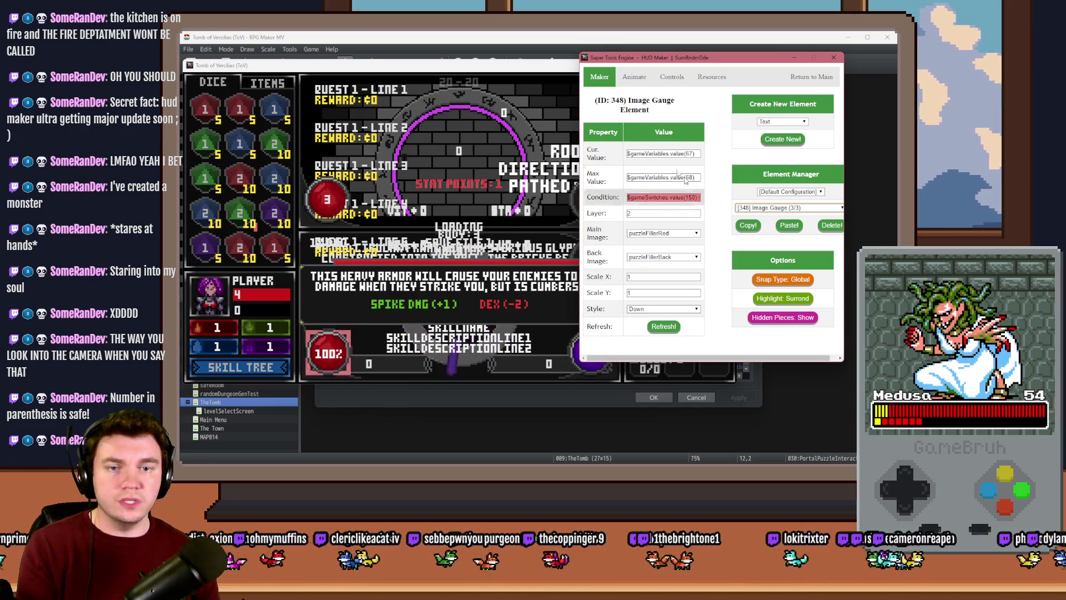
Confirm [348]'s condition requires variable 920 equal to 3, then return to the tool kit
click(679, 197)
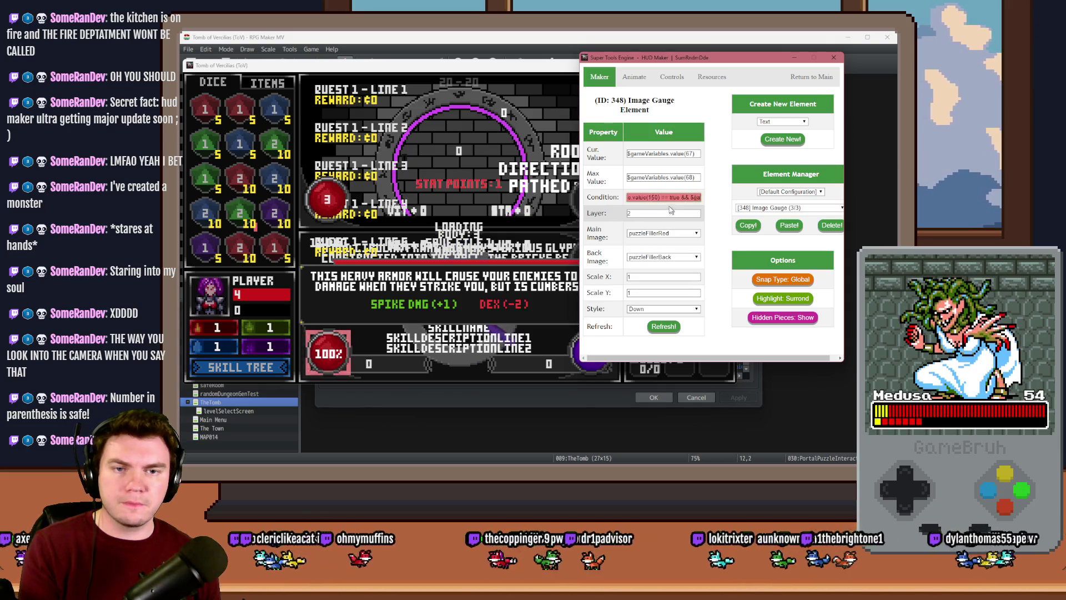
key(End)
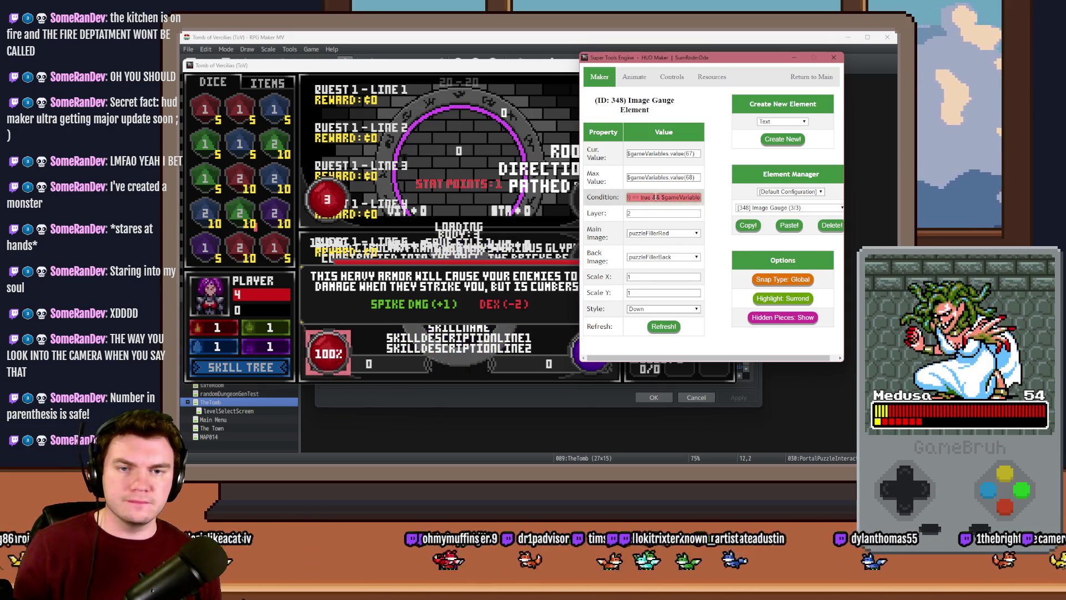
drag(666, 197, 718, 201)
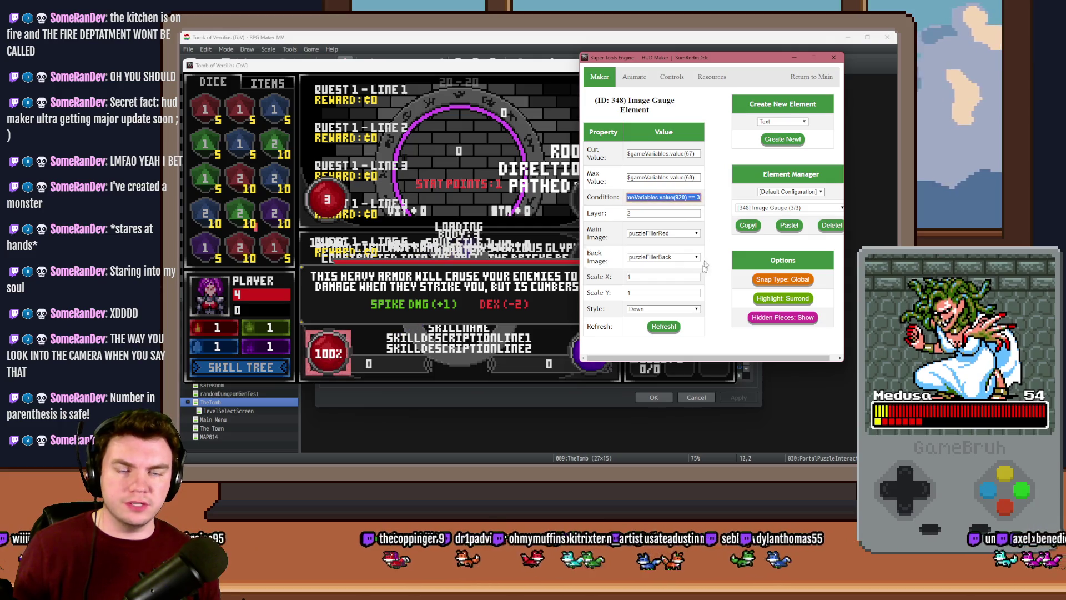
click(808, 78)
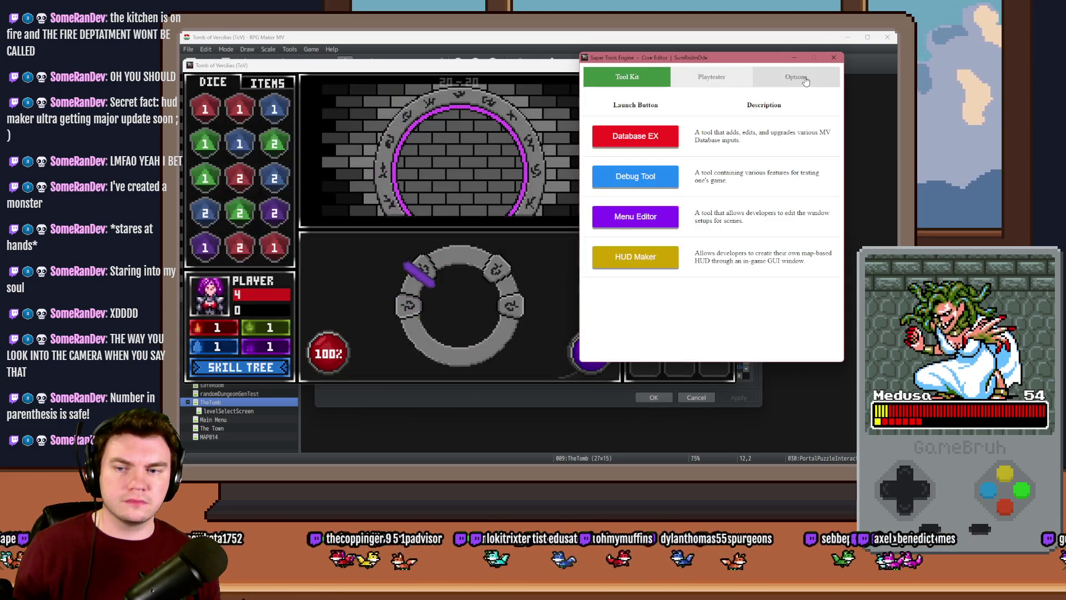
View the spinning glyph ring, reopen HUD Maker with F10, and browse elements [355], [362], [349]
click(474, 348)
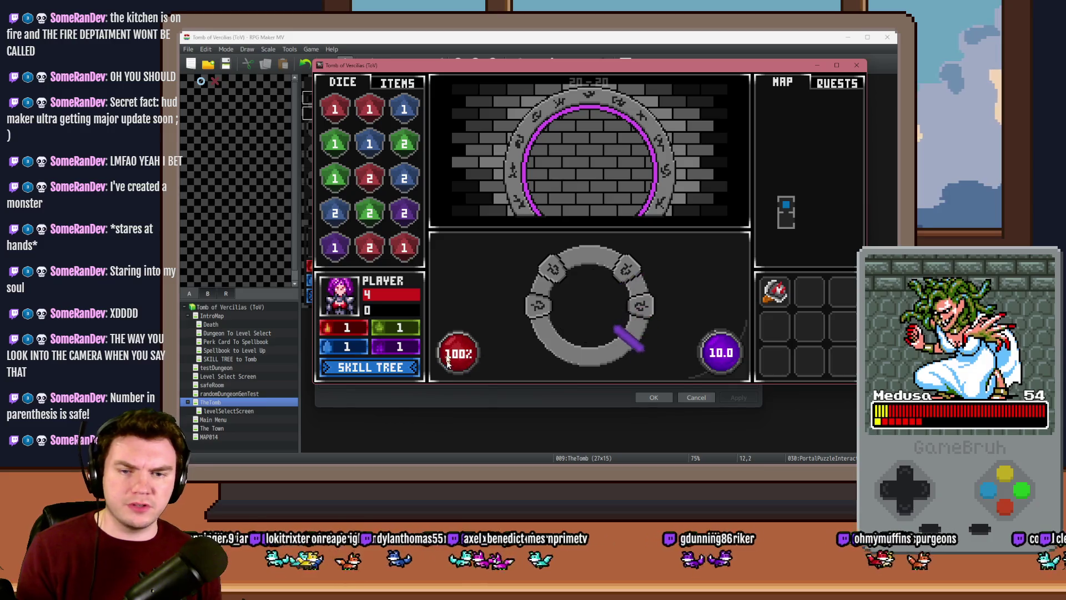
key(F10)
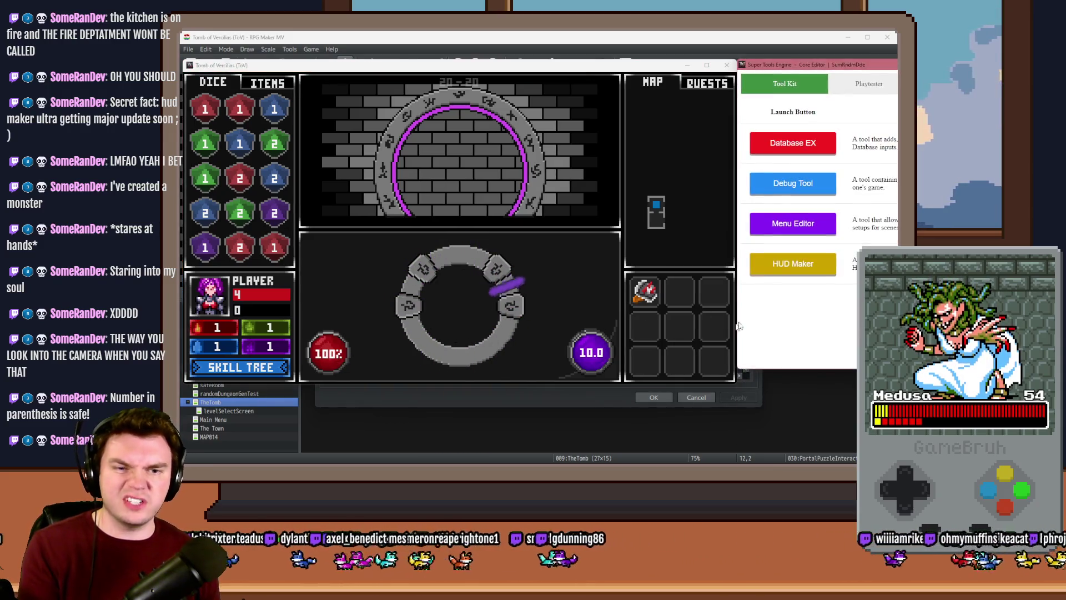
mouse_move(876, 58)
mouse_down()
mouse_move(761, 60)
mouse_move(745, 48)
mouse_up()
click(813, 194)
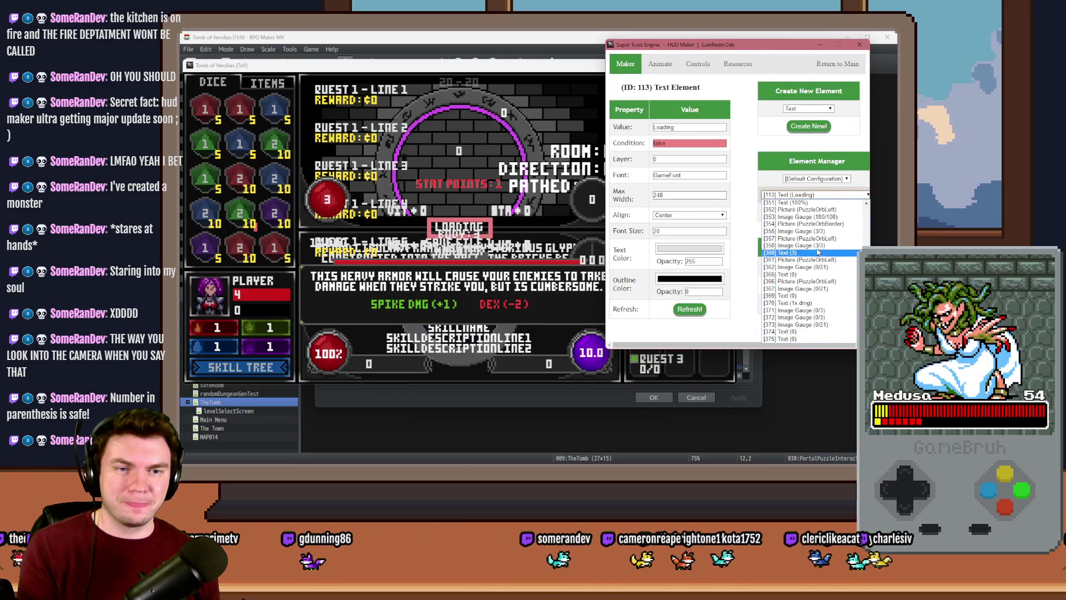
click(805, 231)
key(Down)
key(Down)
key(Down)
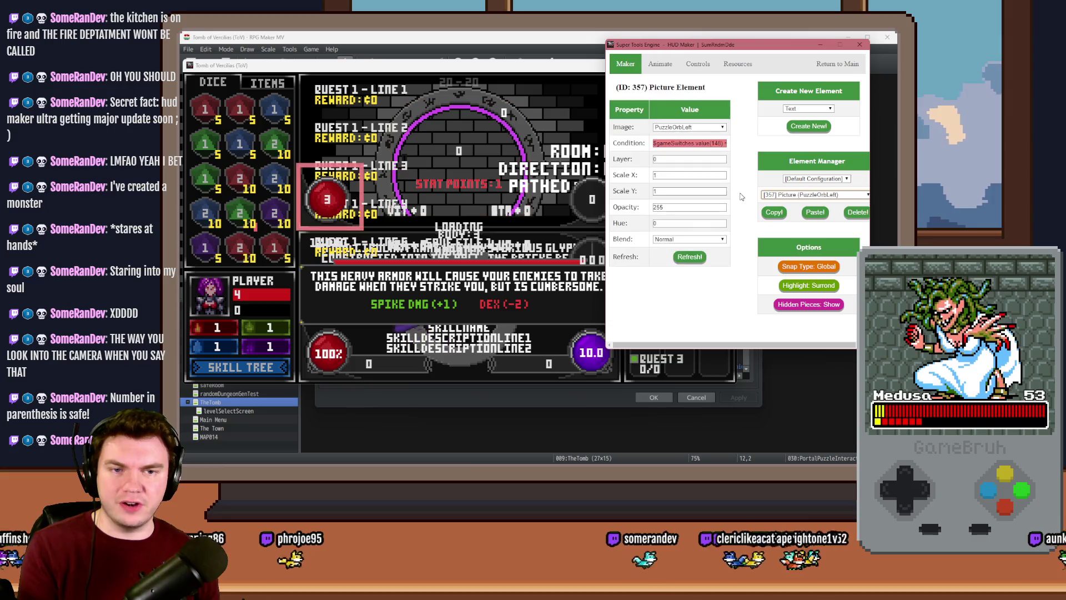
key(Up)
key(Up)
key(Up)
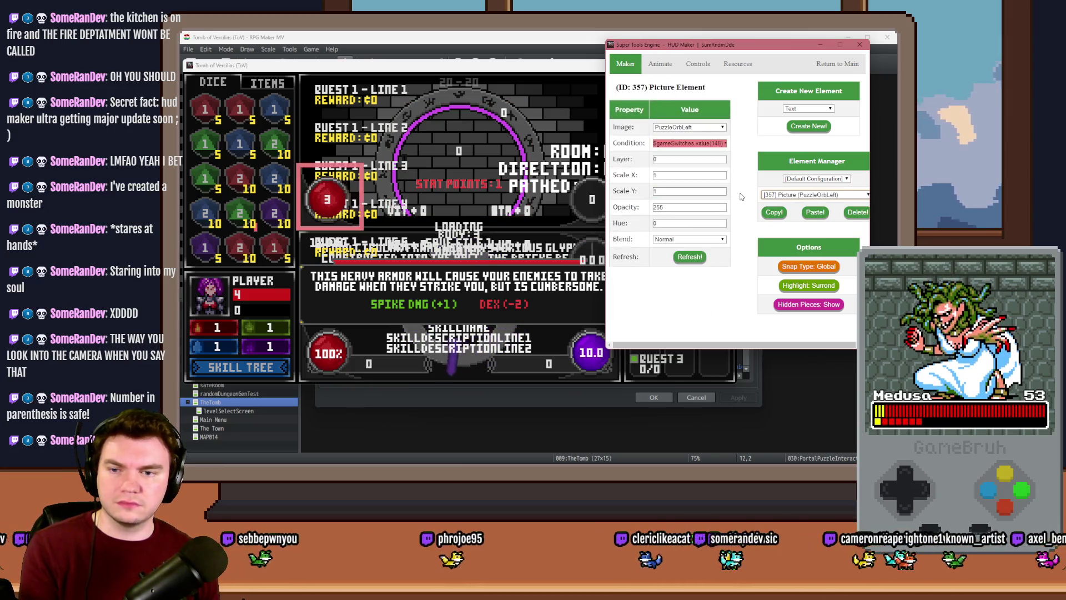